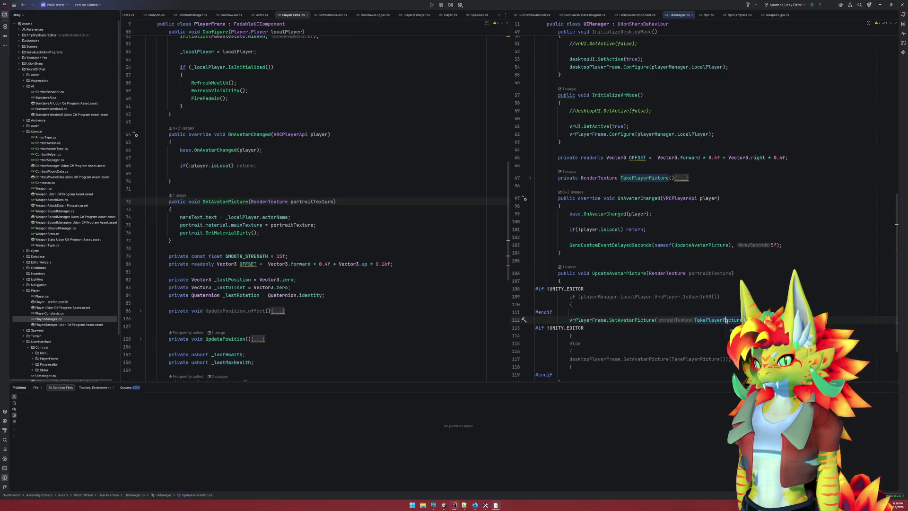
Expand and collapse the TakePlayerPicture method in UIManager.cs, then switch to Unity and dismiss the build notice
{"action": "left_click", "coordinate": [530, 178]}
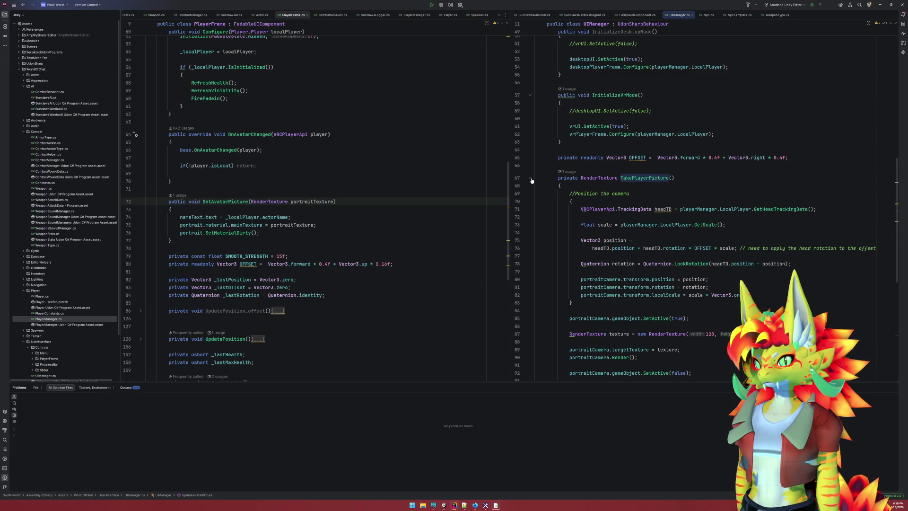
{"action": "left_click", "coordinate": [531, 178]}
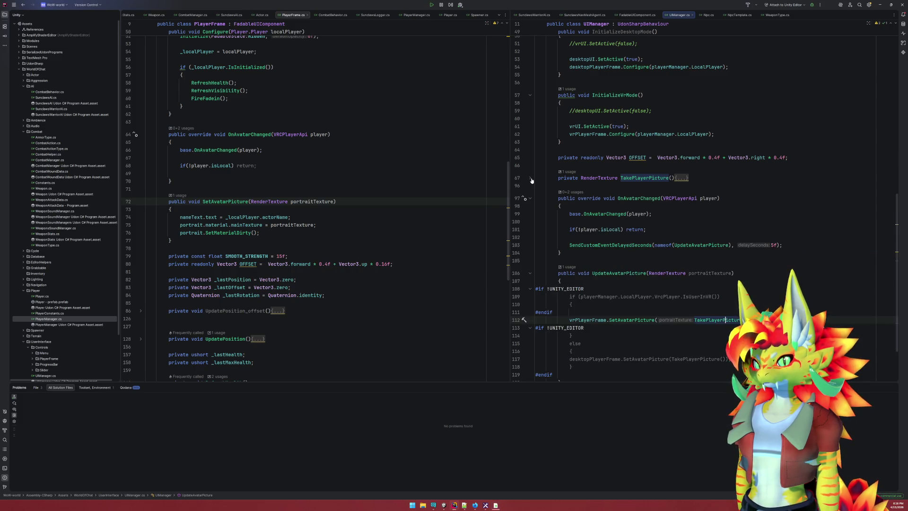
{"action": "left_click", "coordinate": [444, 505]}
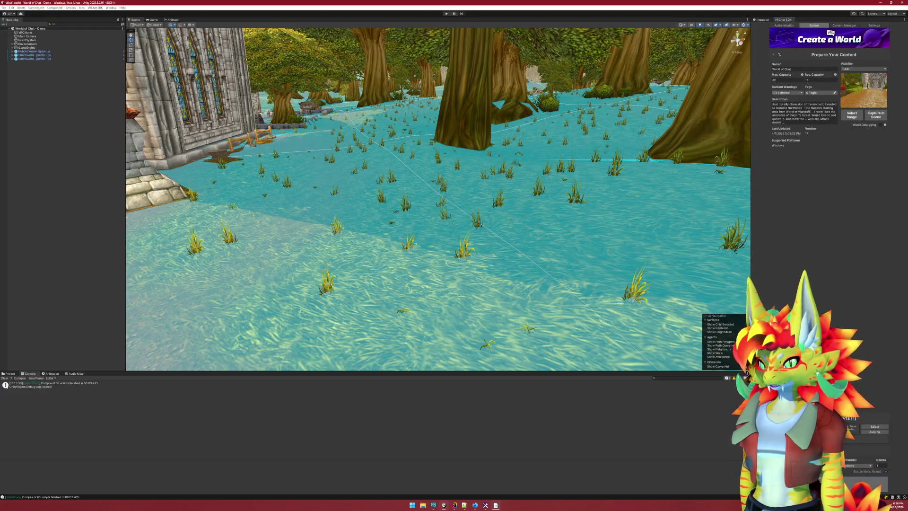
{"action": "left_click", "coordinate": [490, 263]}
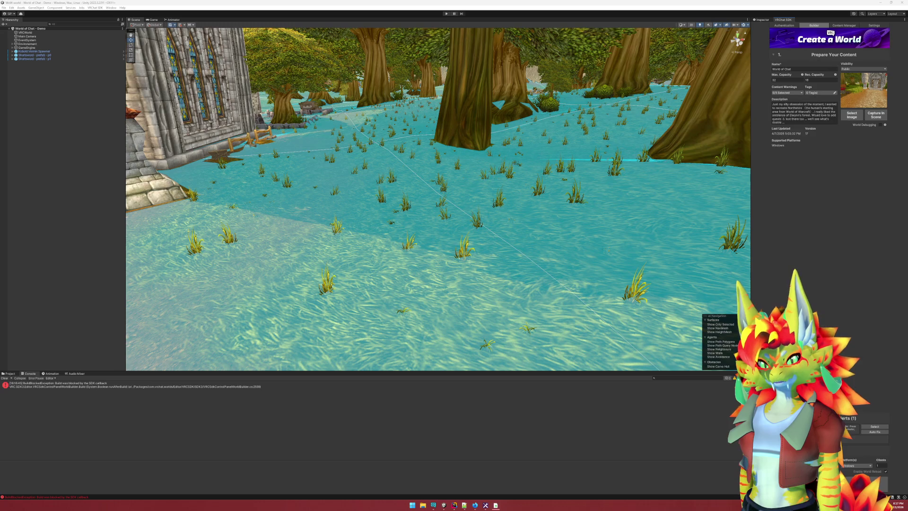
Bring the Unity Editor back into focus once recompilation and the domain reload finish
{"action": "left_click", "coordinate": [808, 280]}
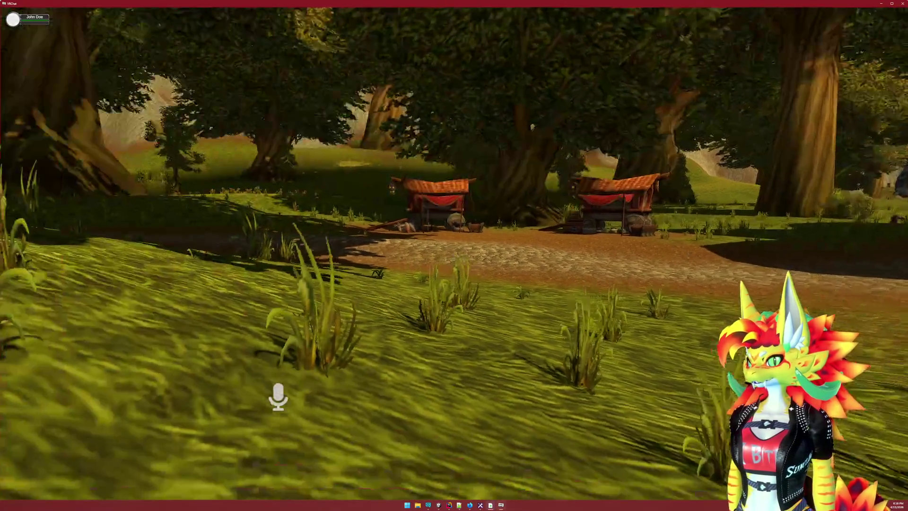
Walk the avatar forward toward the two carts, then bring up the Windows Start menu
{"action": "key", "text": "w"}
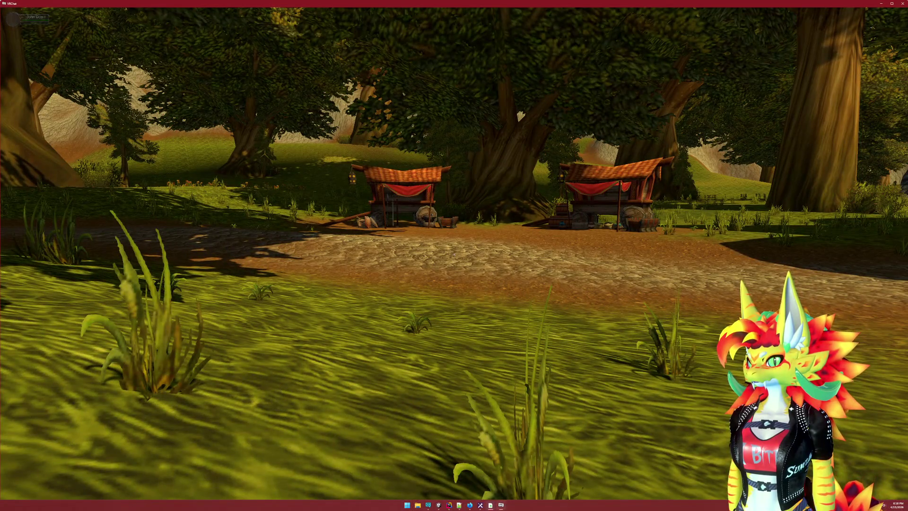
{"action": "key", "text": "super"}
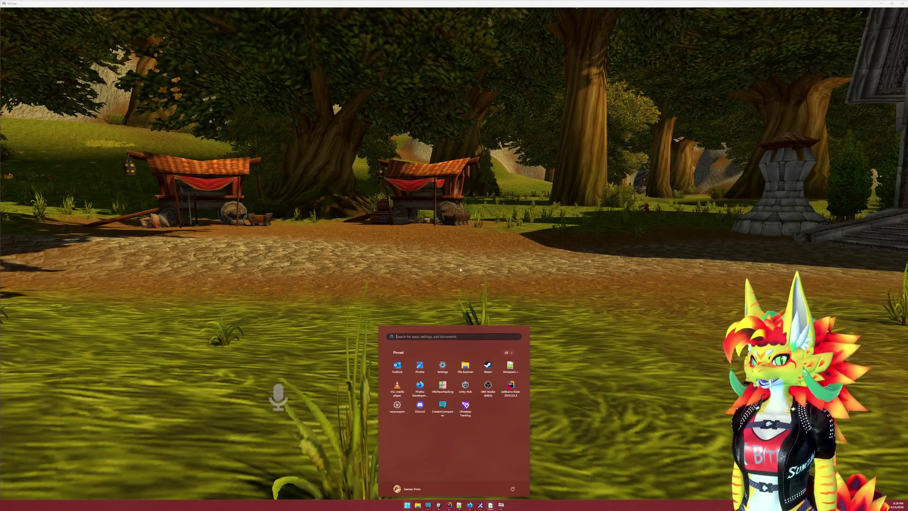
{"action": "mouse_move", "coordinate": [449, 508]}
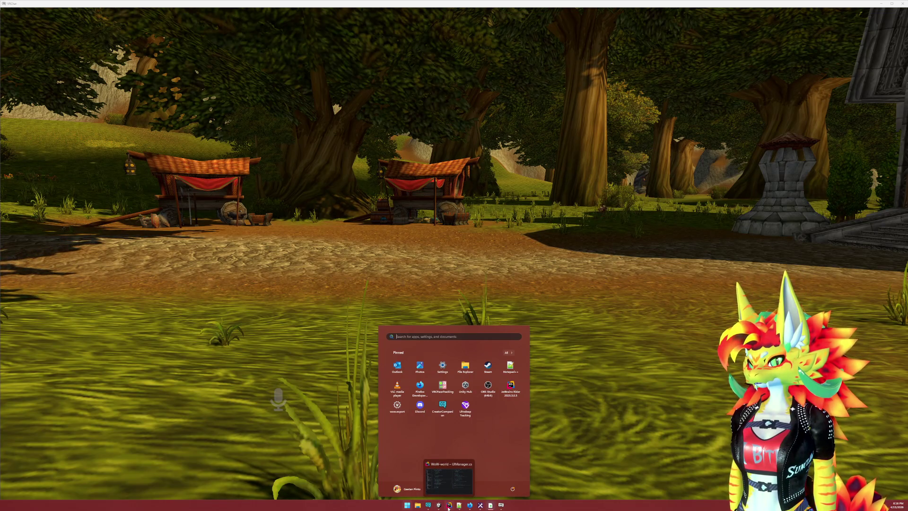
In Rider's UIManager.cs, inspect where vrPlayerFrame and desktopPlayerFrame are used
{"action": "left_click", "coordinate": [449, 506]}
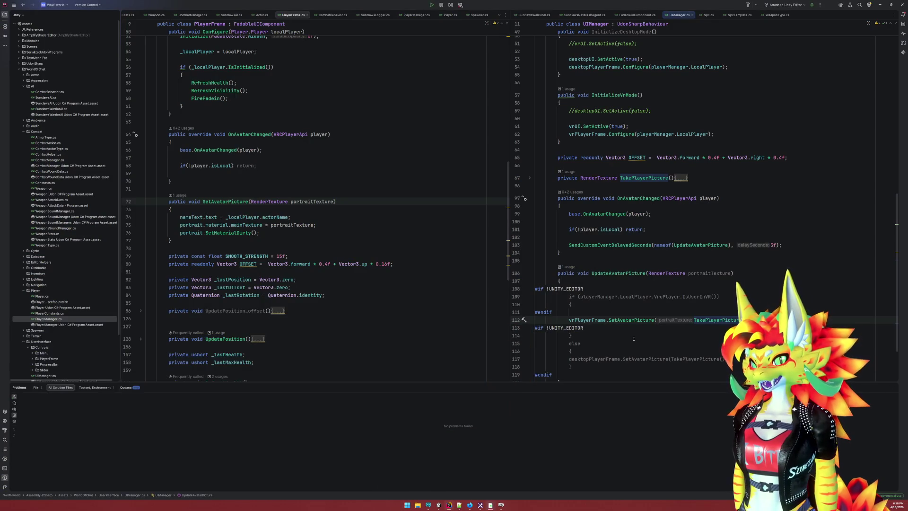
{"action": "left_click", "coordinate": [598, 320]}
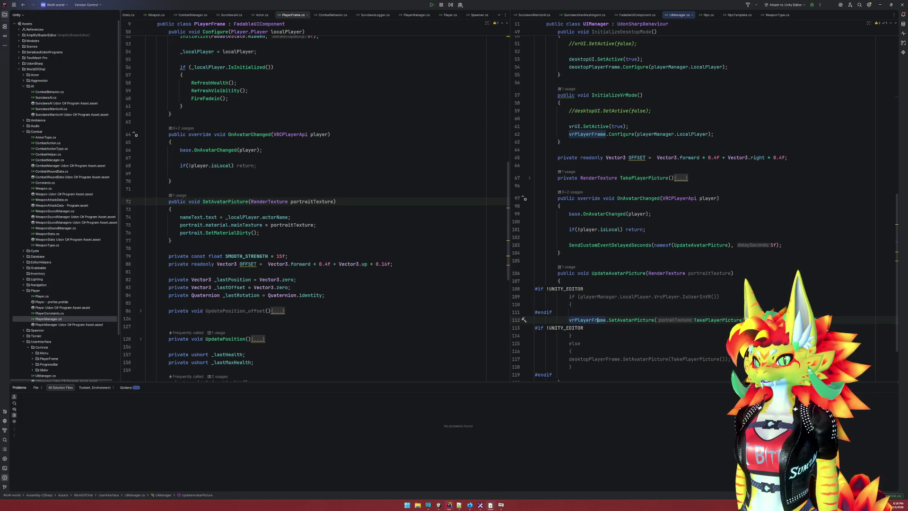
{"action": "left_click_drag", "start_coordinate": [570, 360], "coordinate": [620, 359]}
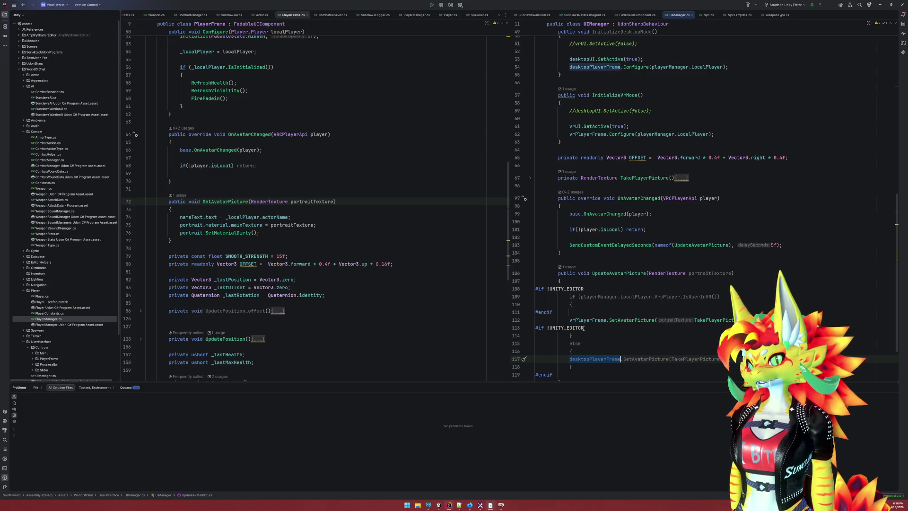
Comment out the #if !UNITY_EDITOR and #endif lines 108, 111, 113 and 119 with '//'
{"action": "left_click", "coordinate": [537, 289]}
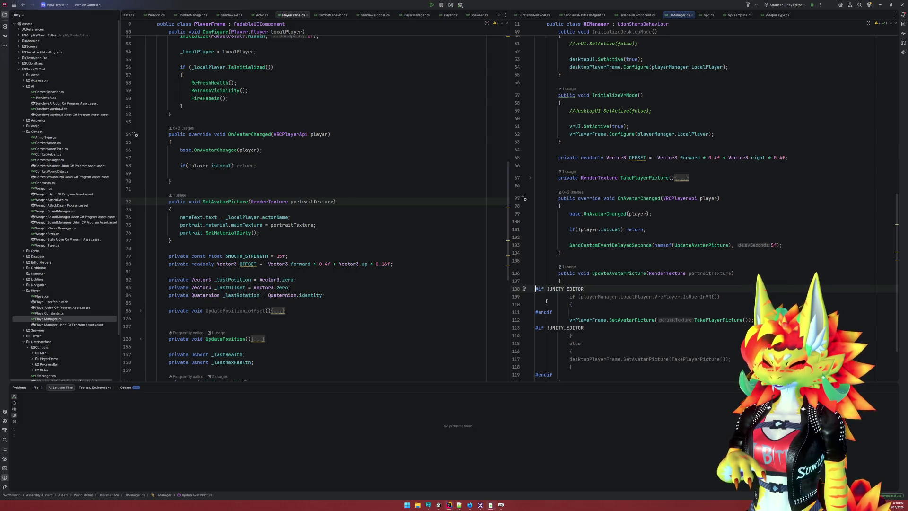
{"action": "type", "text": "//"}
{"action": "left_click", "coordinate": [536, 312]}
{"action": "type", "text": "//"}
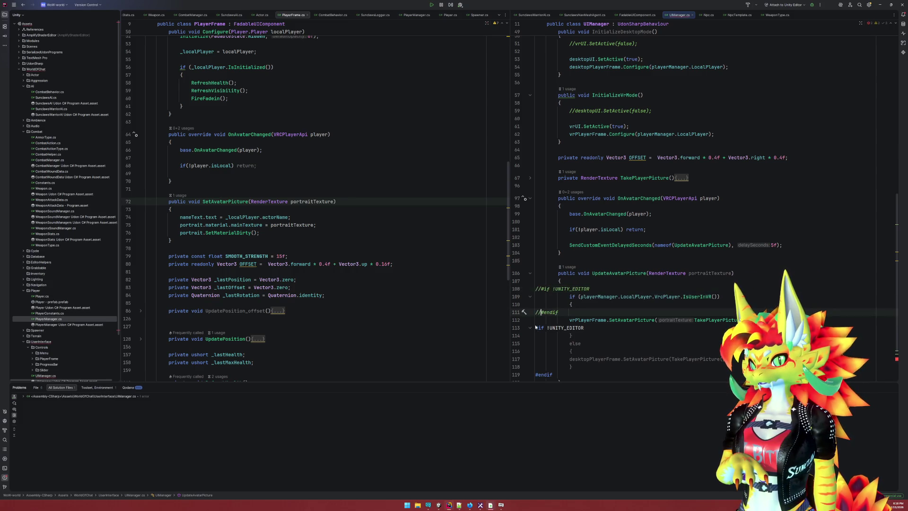
{"action": "left_click", "coordinate": [537, 328]}
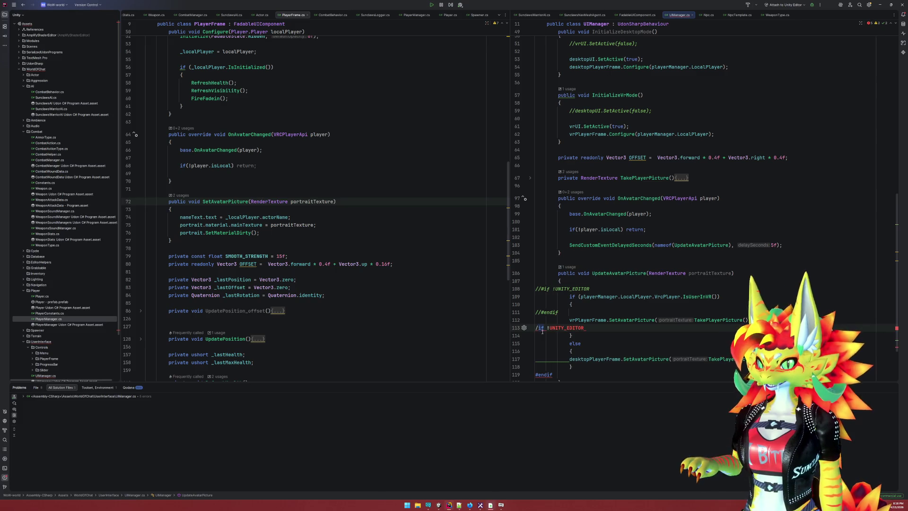
{"action": "key", "text": "BackSpace"}
{"action": "type", "text": "//"}
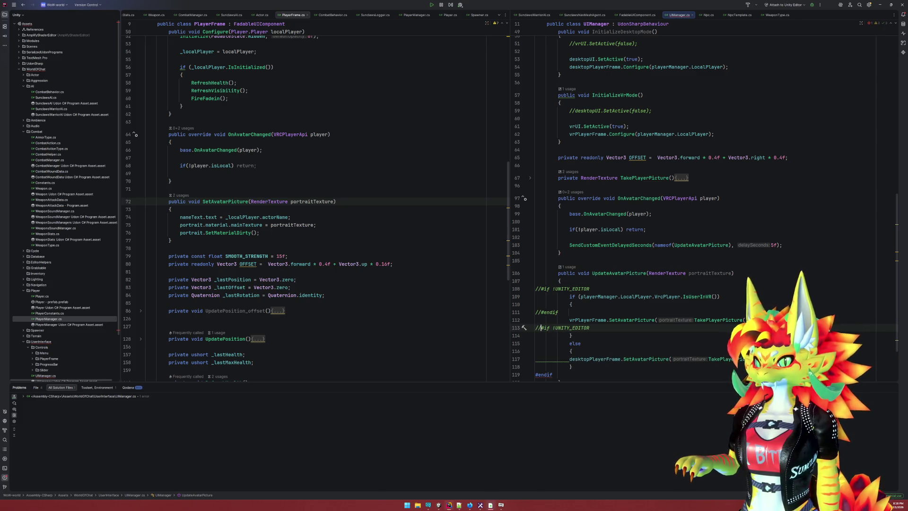
{"action": "left_click", "coordinate": [537, 375]}
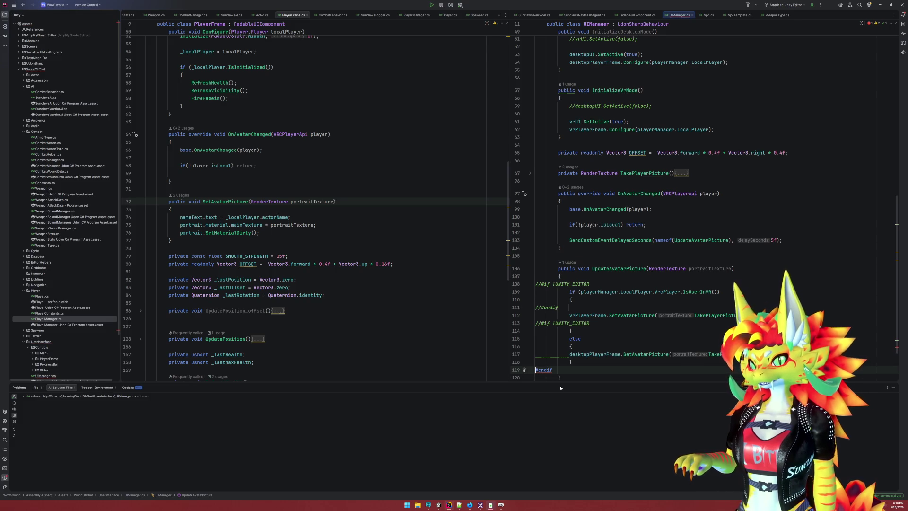
{"action": "type", "text": "//"}
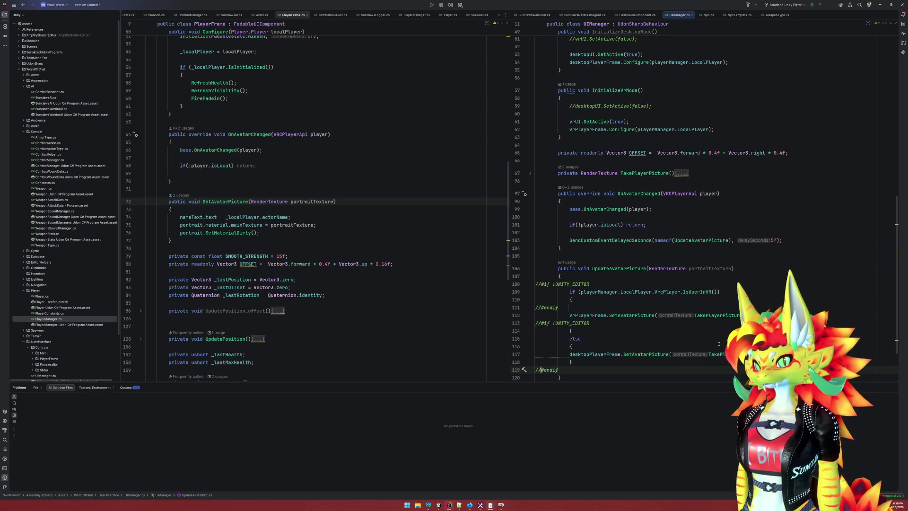
Select vrPlayerFrame on line 112, then return to the Unity Editor
{"action": "double_click", "coordinate": [587, 315]}
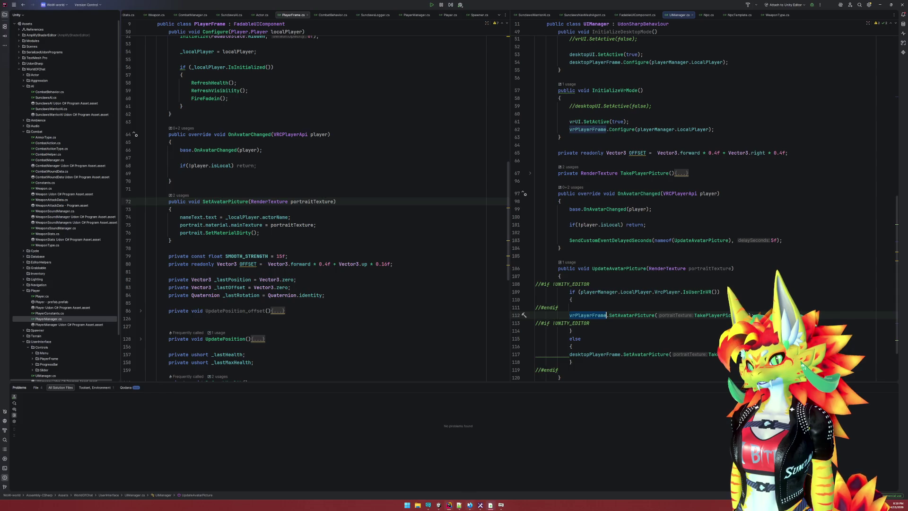
{"action": "mouse_move", "coordinate": [470, 504]}
{"action": "left_click", "coordinate": [438, 505]}
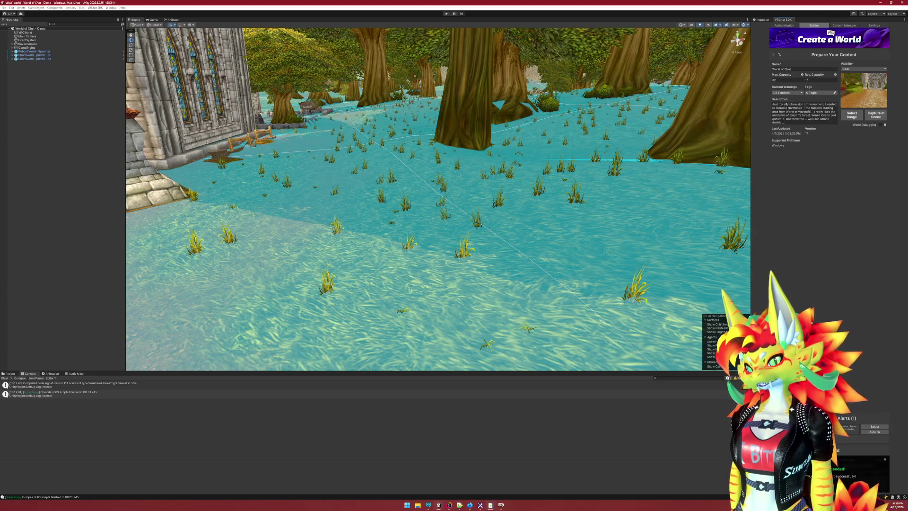
Glance at the VRChat window while Unity recompiles, then go back to Rider
{"action": "mouse_move", "coordinate": [500, 504]}
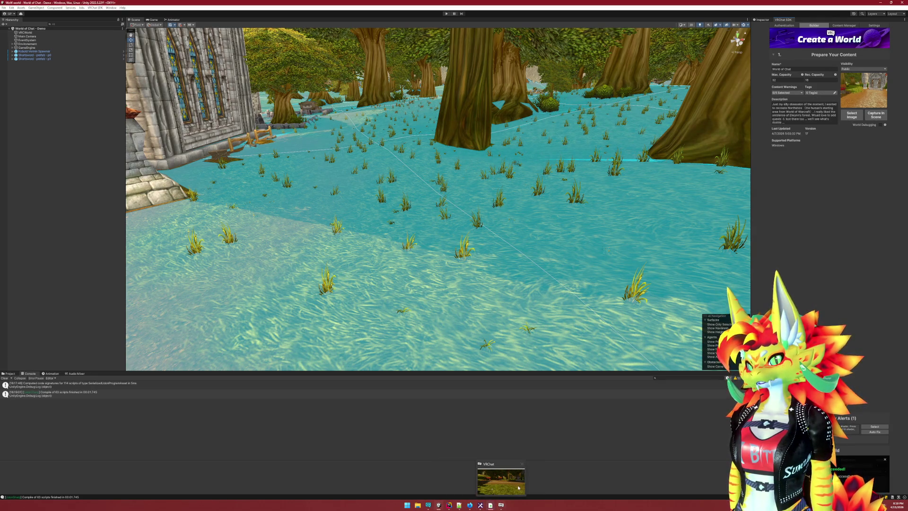
{"action": "left_click", "coordinate": [518, 487]}
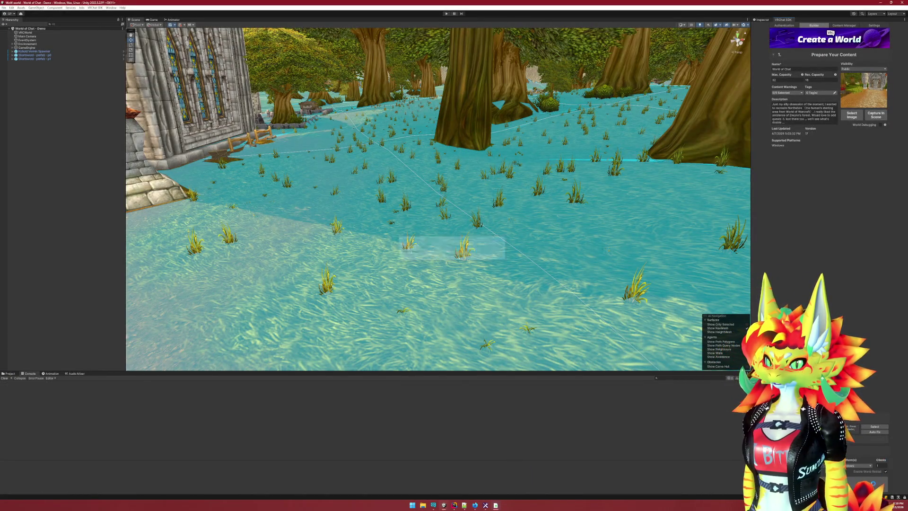
{"action": "left_click", "coordinate": [457, 505]}
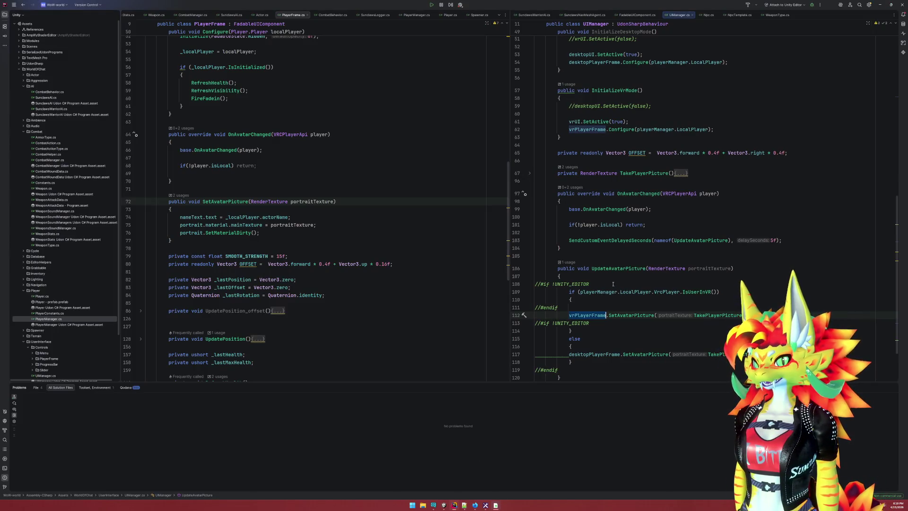
Delete the 'RenderTexture portraitTexture' parameter from the UpdateAvatarPicture signature
{"action": "left_click", "coordinate": [705, 268]}
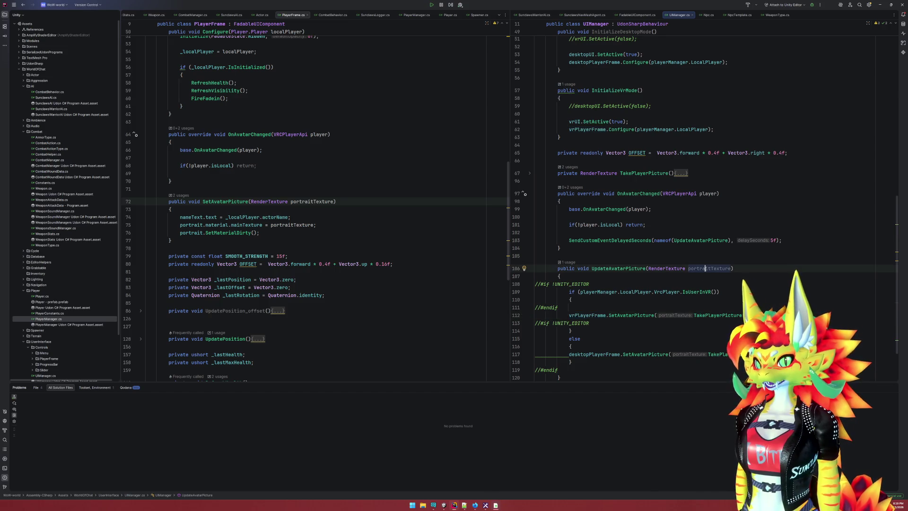
{"action": "left_click", "coordinate": [624, 268]}
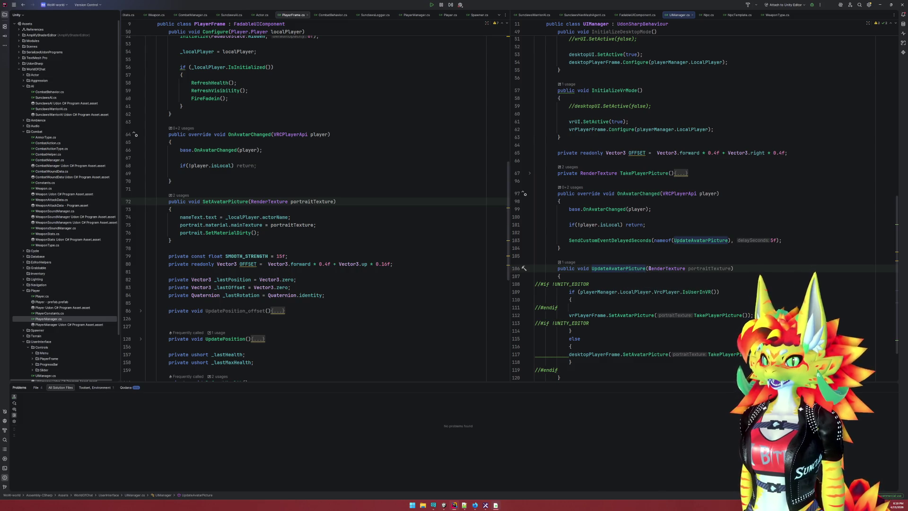
{"action": "left_click_drag", "start_coordinate": [649, 268], "coordinate": [732, 268]}
{"action": "key", "text": "Delete"}
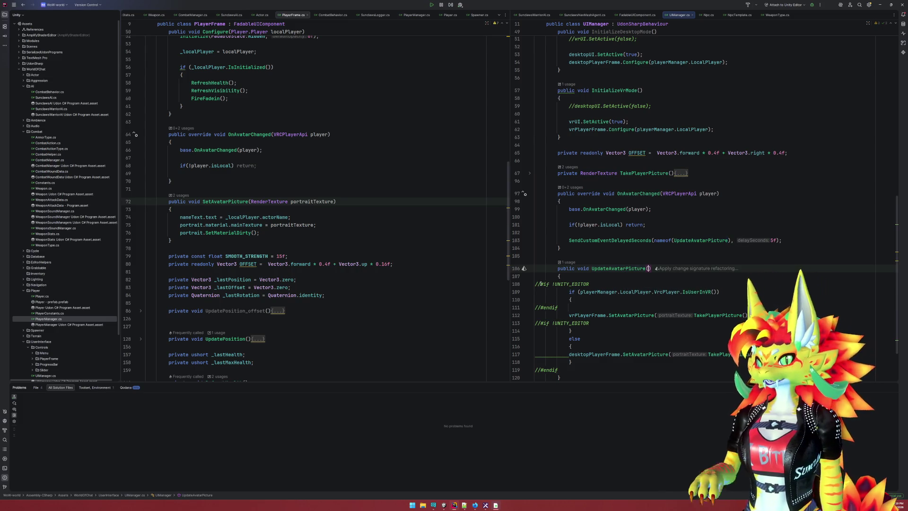
Uncomment the preprocessor guards on lines 108, 111, 113 and 119
{"action": "left_click", "coordinate": [536, 283]}
{"action": "key", "text": "Delete"}
{"action": "key", "text": "Delete"}
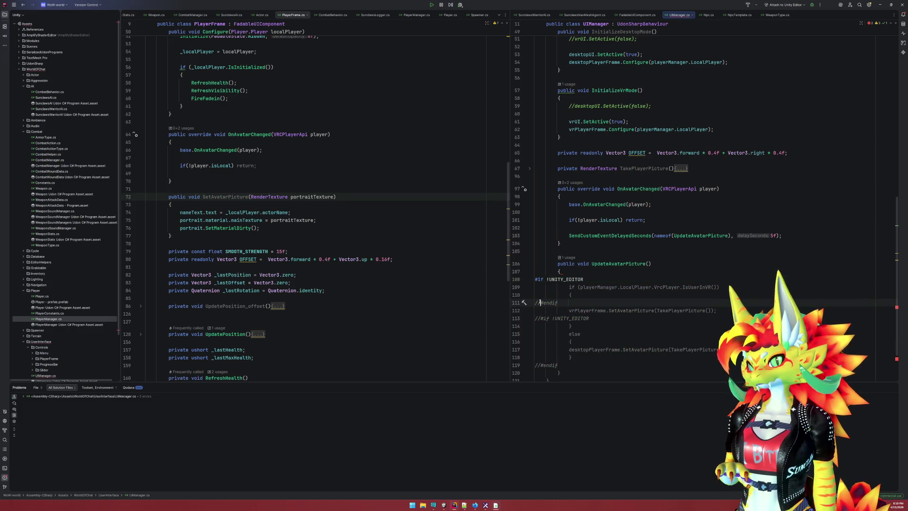
{"action": "left_click", "coordinate": [536, 303]}
{"action": "key", "text": "Delete"}
{"action": "key", "text": "Delete"}
{"action": "left_click", "coordinate": [536, 322]}
{"action": "key", "text": "Delete"}
{"action": "key", "text": "Delete"}
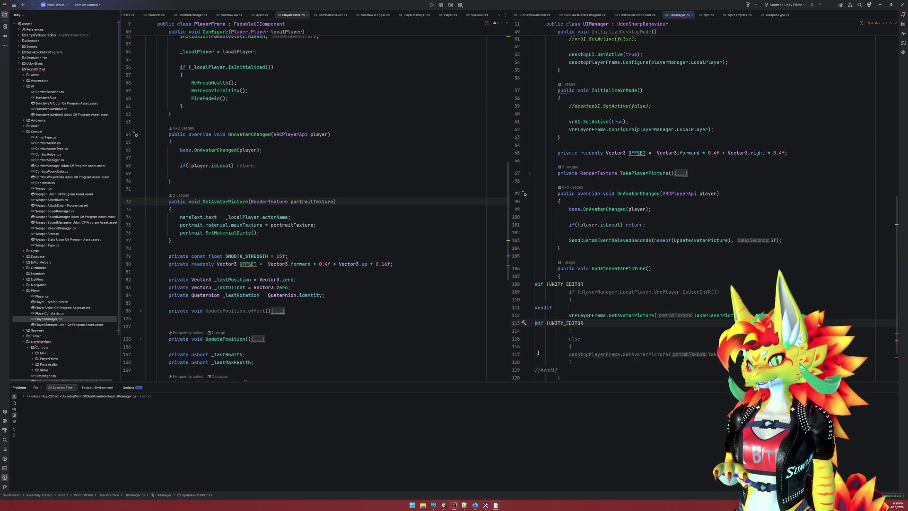
{"action": "left_click", "coordinate": [536, 370]}
{"action": "key", "text": "Delete"}
{"action": "key", "text": "Delete"}
Check the delayed UpdateAvatarPicture call on line 103, then switch to the Unity Editor
{"action": "left_click", "coordinate": [636, 362]}
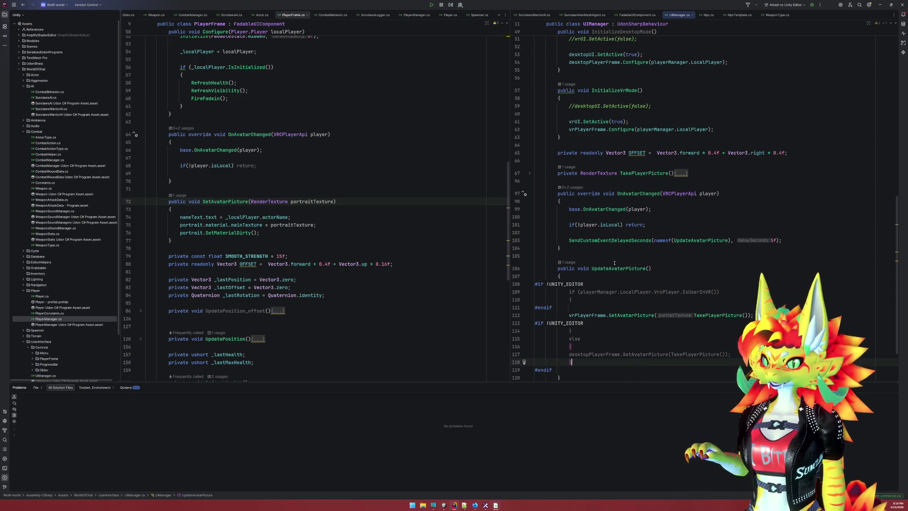
{"action": "left_click", "coordinate": [652, 268]}
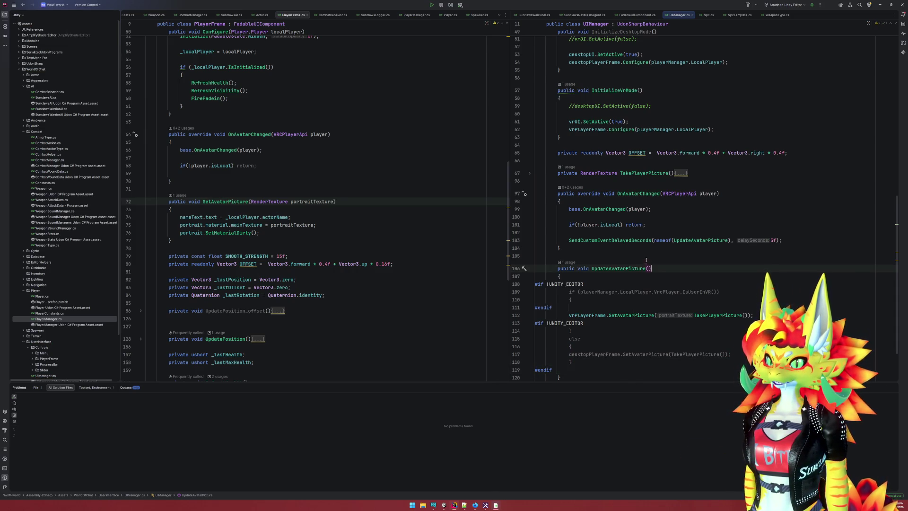
{"action": "left_click", "coordinate": [625, 240]}
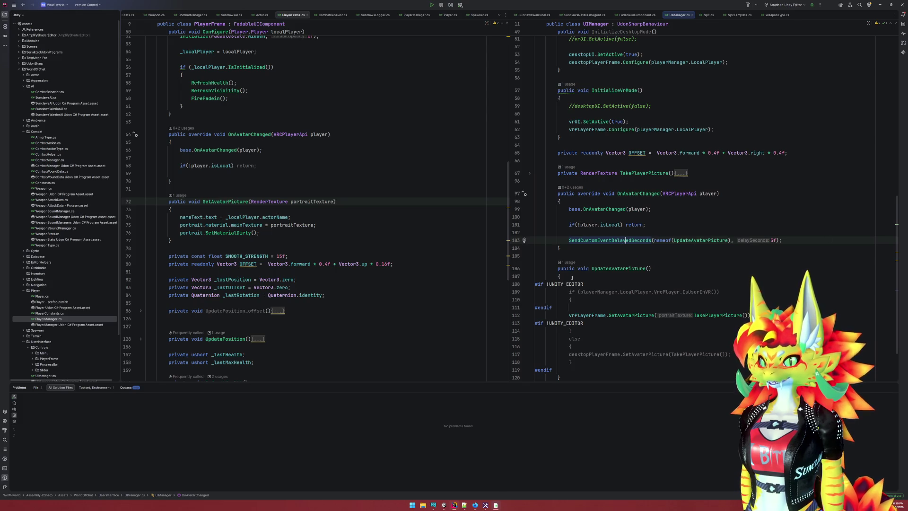
{"action": "left_click", "coordinate": [652, 268]}
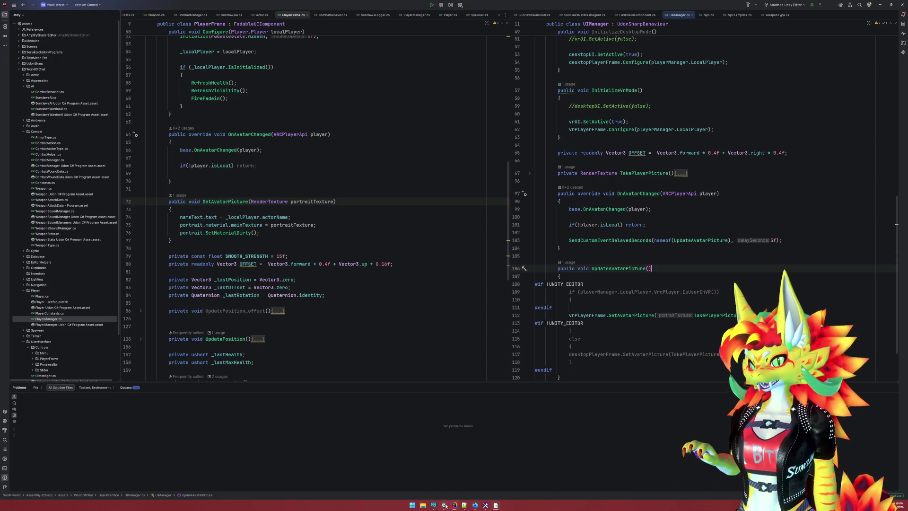
{"action": "key", "text": "alt+Tab"}
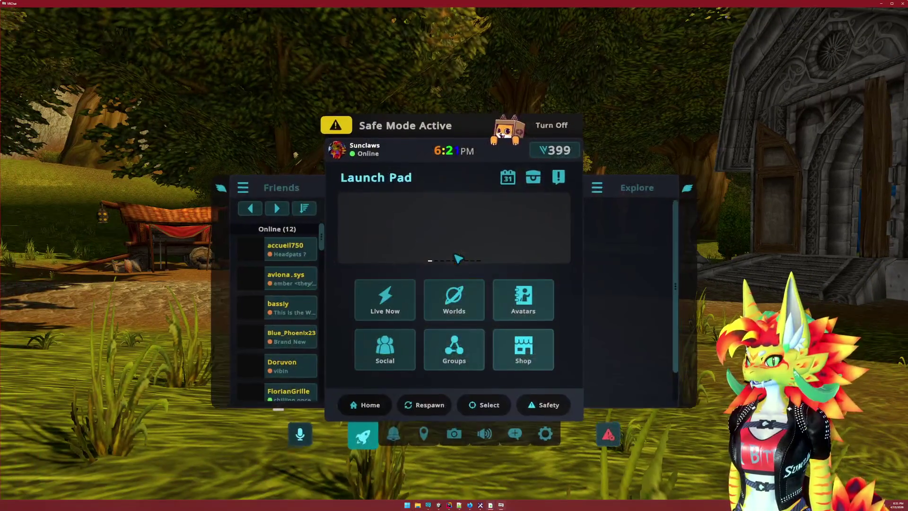
Exit VRChat from the quick menu's Settings power button, confirming Yes, then bring Rider forward
{"action": "key", "text": "Escape"}
{"action": "left_click", "coordinate": [544, 435]}
{"action": "left_click", "coordinate": [536, 178]}
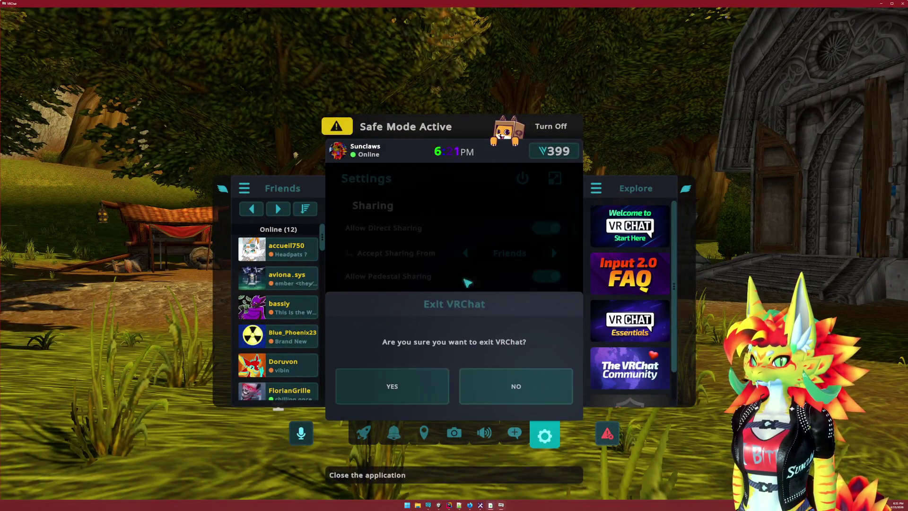
{"action": "left_click", "coordinate": [419, 387]}
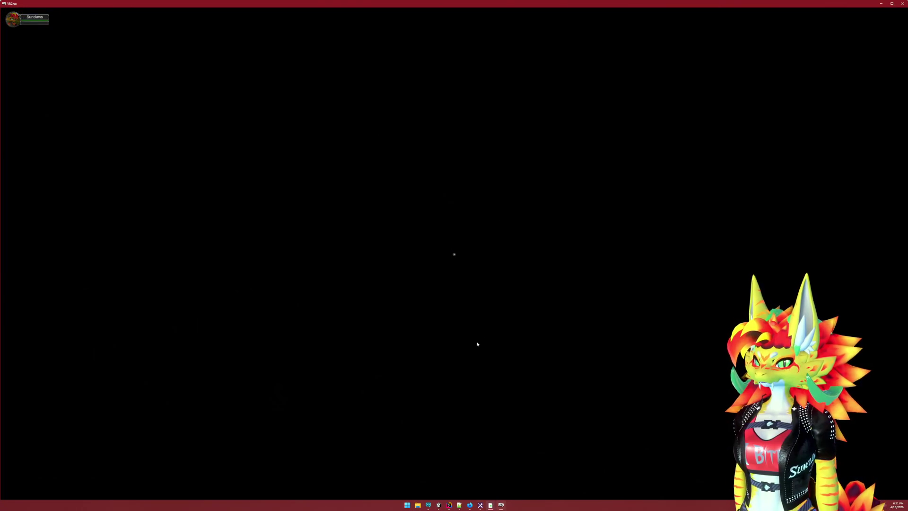
{"action": "key", "text": "super"}
{"action": "left_click", "coordinate": [453, 506]}
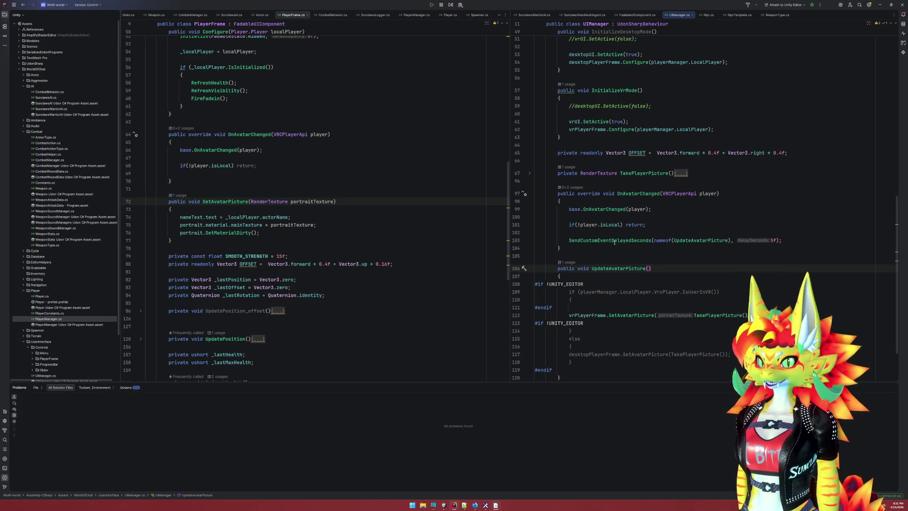
Insert 'UpdateAvatarPicture();' above the delayed SendCustomEventDelayedSeconds call in OnAvatarChanged
{"action": "left_click", "coordinate": [680, 232]}
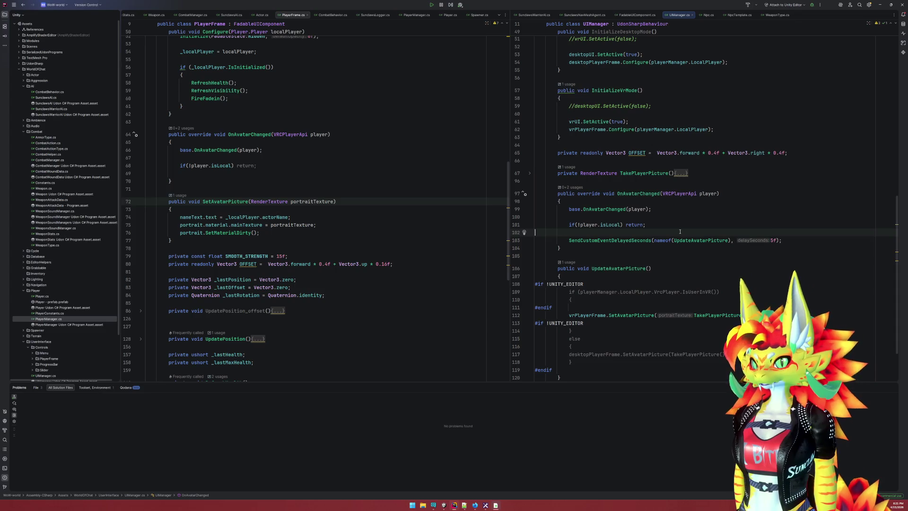
{"action": "key", "text": "Return"}
{"action": "type", "text": "UpdateAvatarPicture();"}
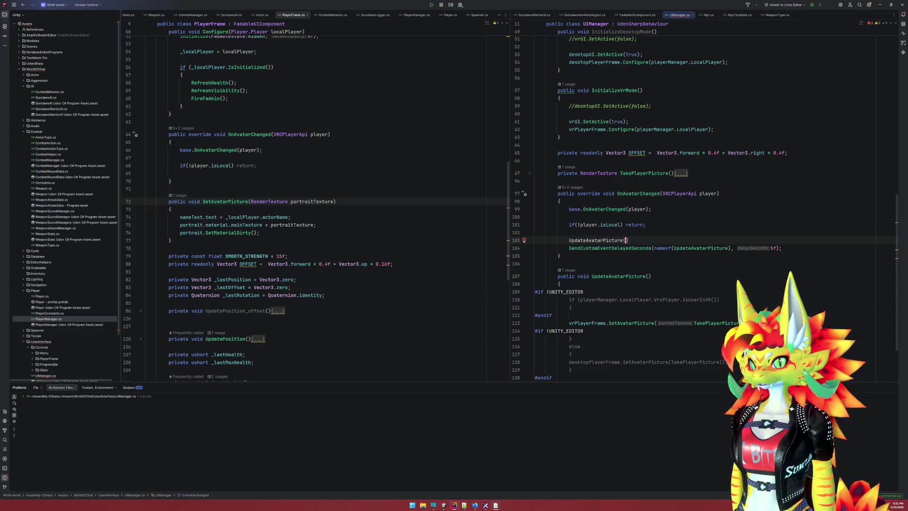
{"action": "key", "text": "Down"}
{"action": "type", "text": "//"}
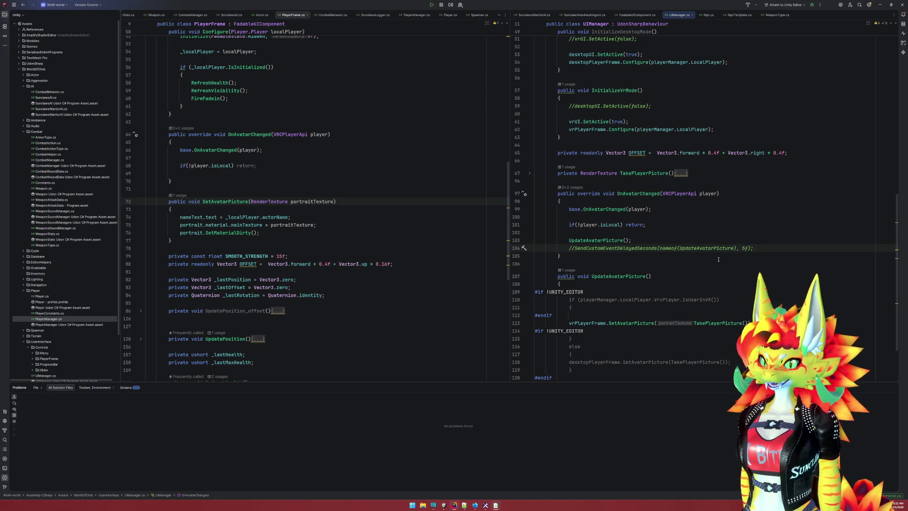
{"action": "key", "text": "BackSpace"}
{"action": "key", "text": "BackSpace"}
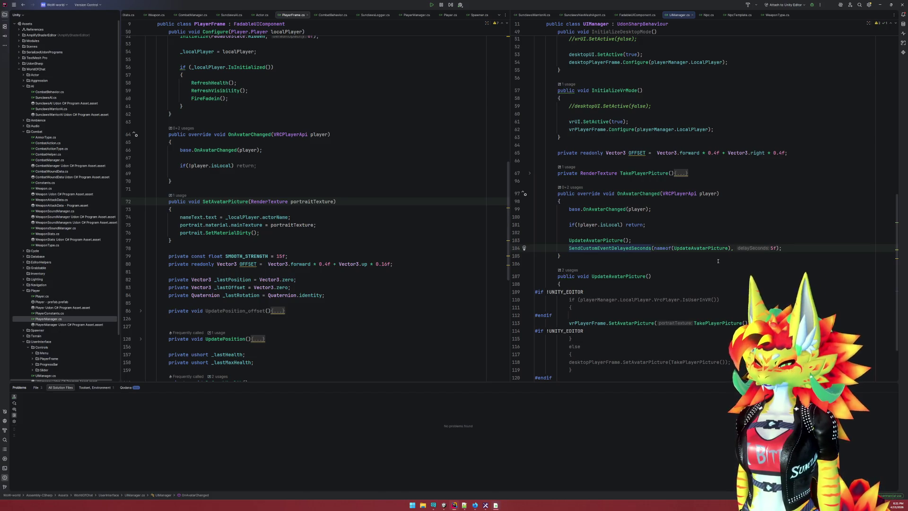
Look over the method's end and the SMOOTH_STRENGTH constant in PlayerFrame, then switch to Notepad++
{"action": "left_click", "coordinate": [675, 256]}
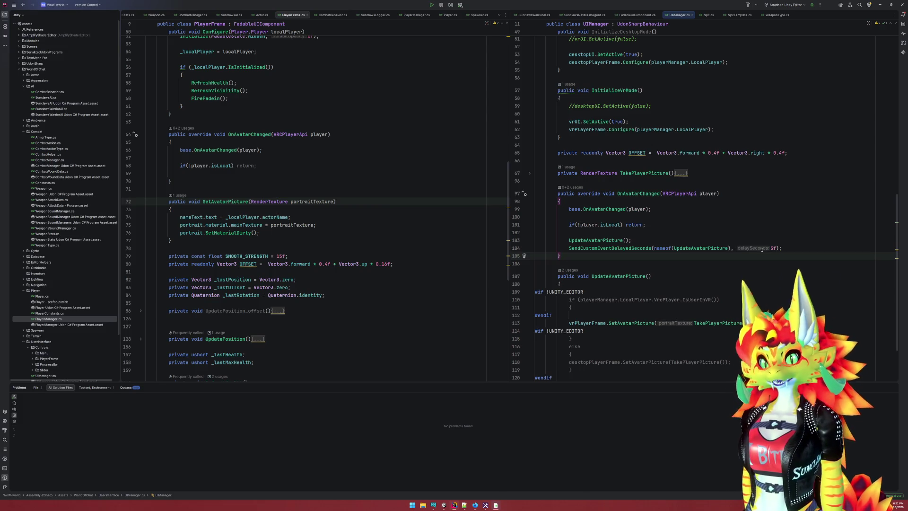
{"action": "left_click", "coordinate": [413, 253]}
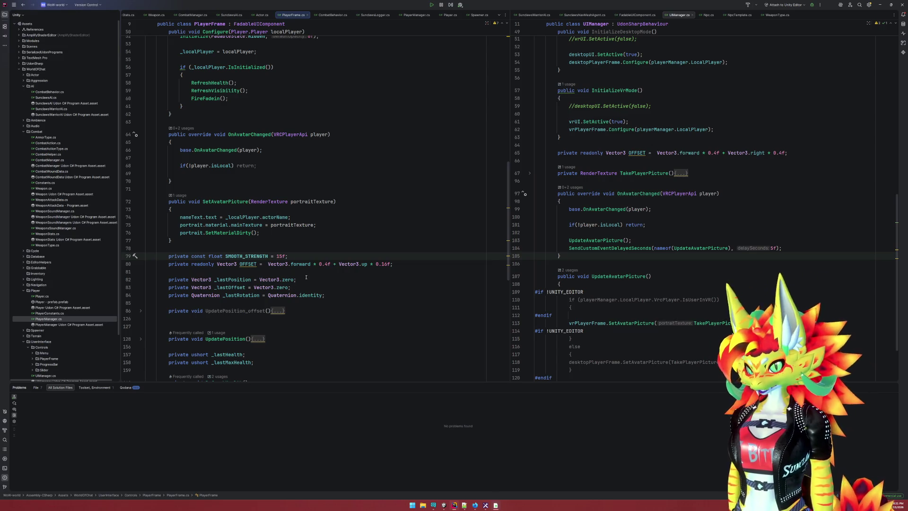
{"action": "left_click", "coordinate": [464, 505]}
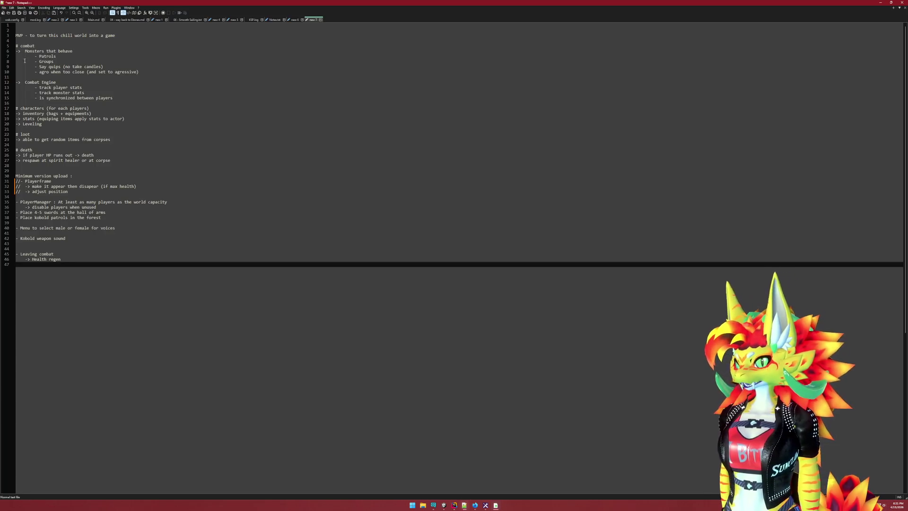
Comment out the PlayerManager line and its sub-item (lines 35–36) with '//', then return to Unity
{"action": "left_click", "coordinate": [15, 204]}
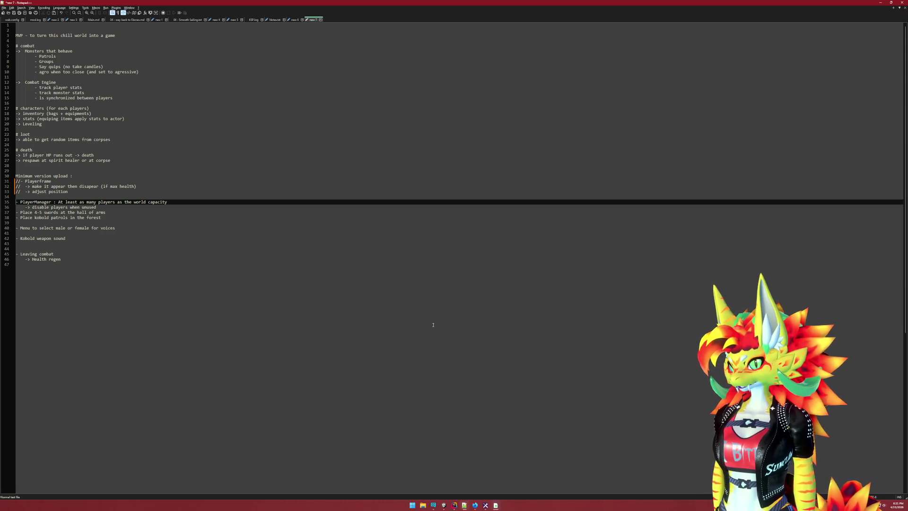
{"action": "key", "text": "Down"}
{"action": "type", "text": "//"}
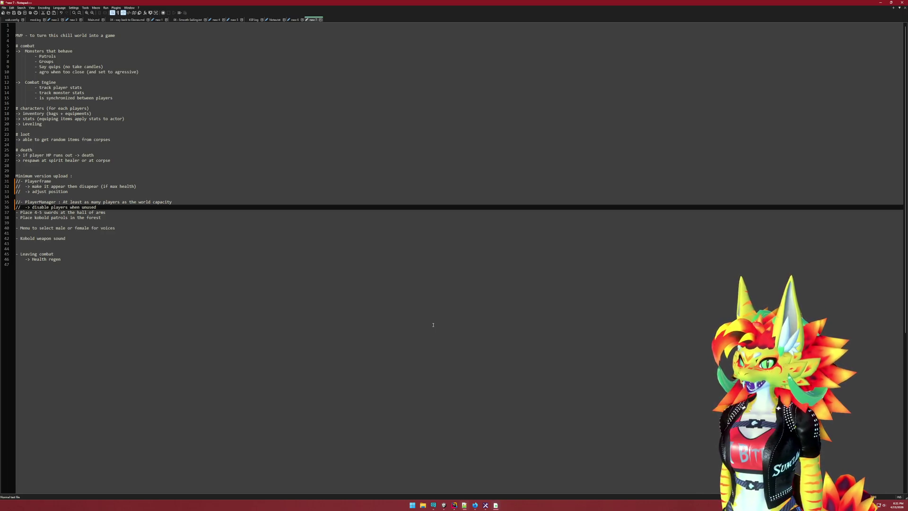
{"action": "key", "text": "Down"}
{"action": "key", "text": "Down"}
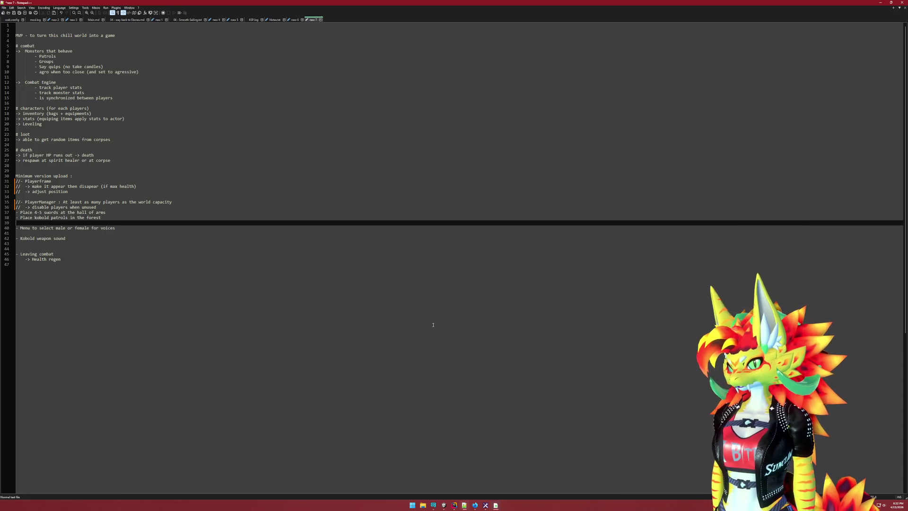
{"action": "key", "text": "Up"}
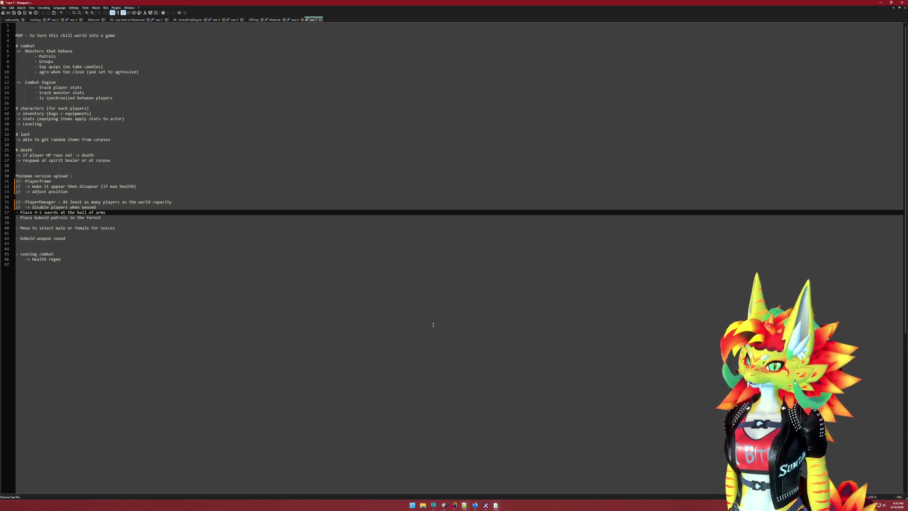
{"action": "left_click", "coordinate": [453, 506]}
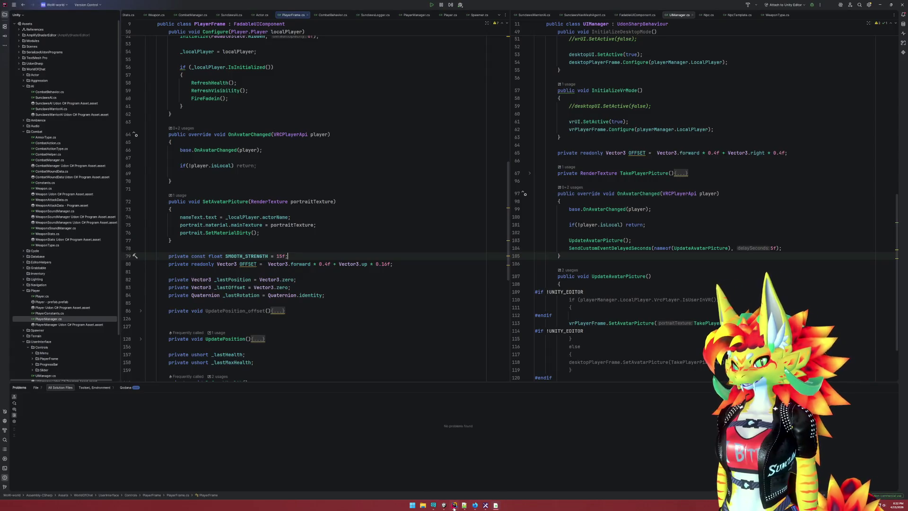
{"action": "left_click", "coordinate": [444, 506]}
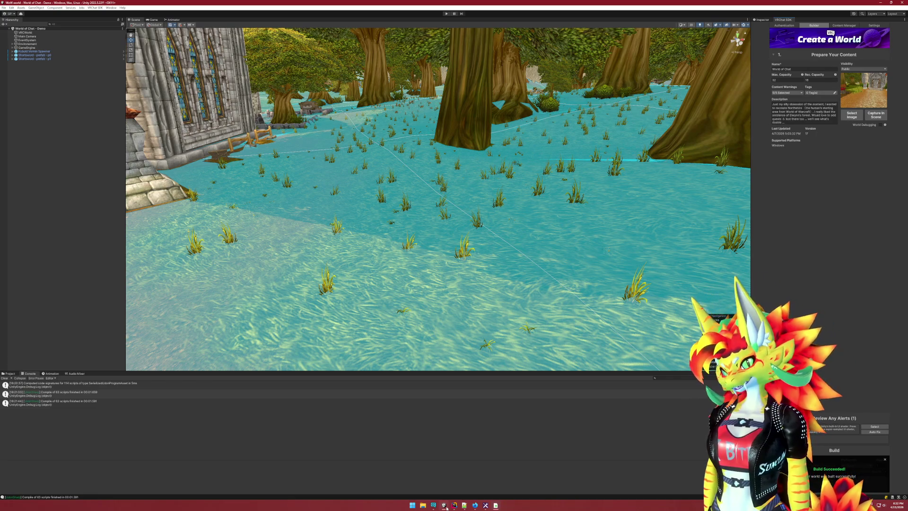
Back in Unity, expand GameEngine > UserInterface > Menu in the Hierarchy
{"action": "left_click", "coordinate": [453, 506]}
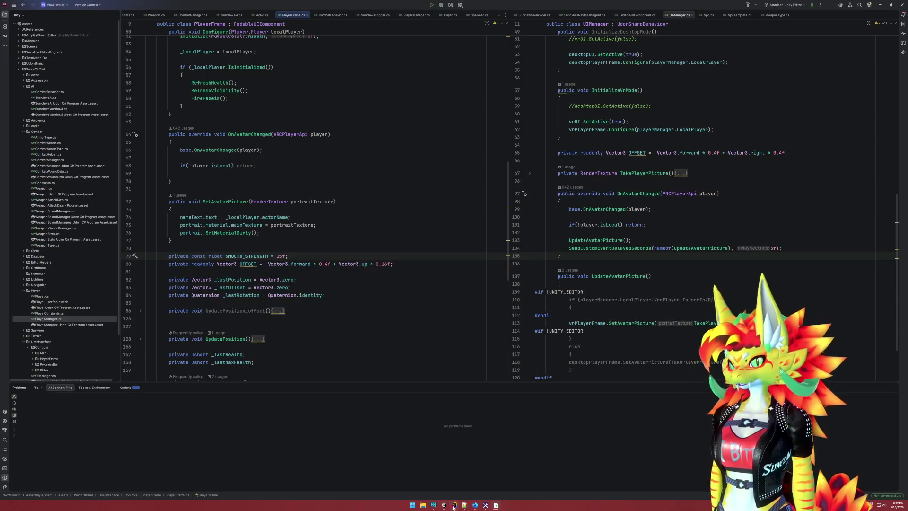
{"action": "left_click", "coordinate": [447, 507]}
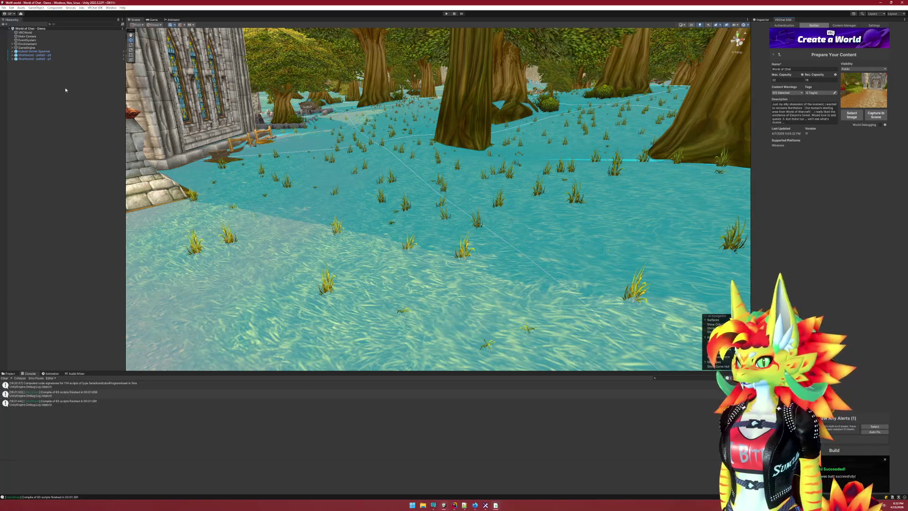
{"action": "left_click", "coordinate": [31, 48]}
{"action": "key", "text": "Right"}
{"action": "key", "text": "Down"}
{"action": "key", "text": "Down"}
{"action": "key", "text": "Down"}
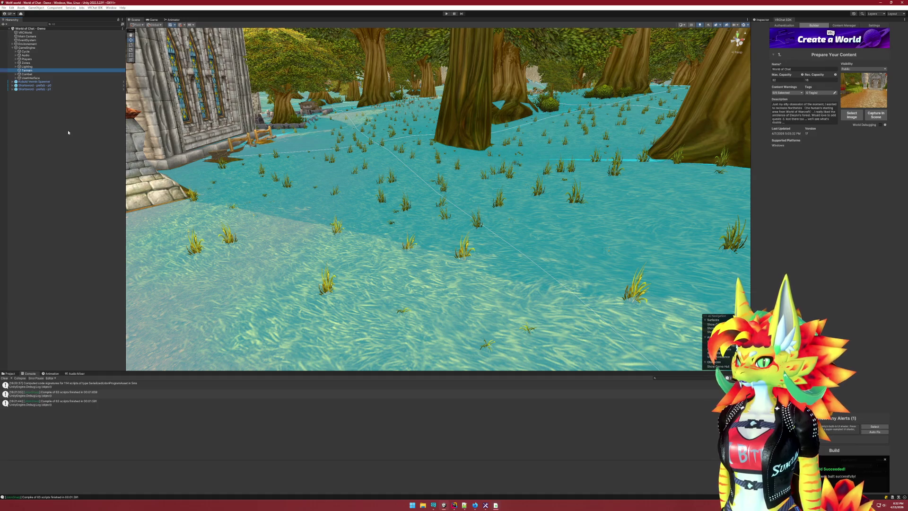
{"action": "key", "text": "Down"}
{"action": "key", "text": "Down"}
{"action": "key", "text": "Right"}
{"action": "key", "text": "Down"}
{"action": "key", "text": "Down"}
{"action": "key", "text": "Down"}
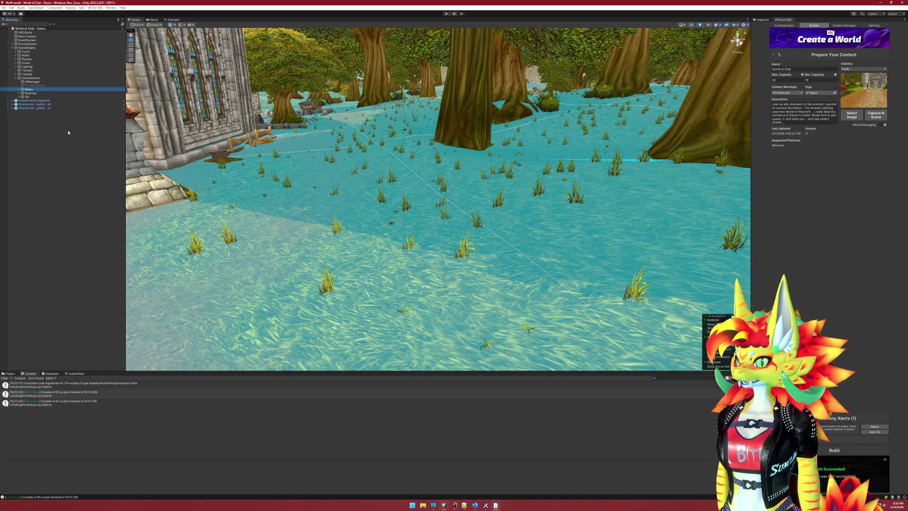
{"action": "key", "text": "Right"}
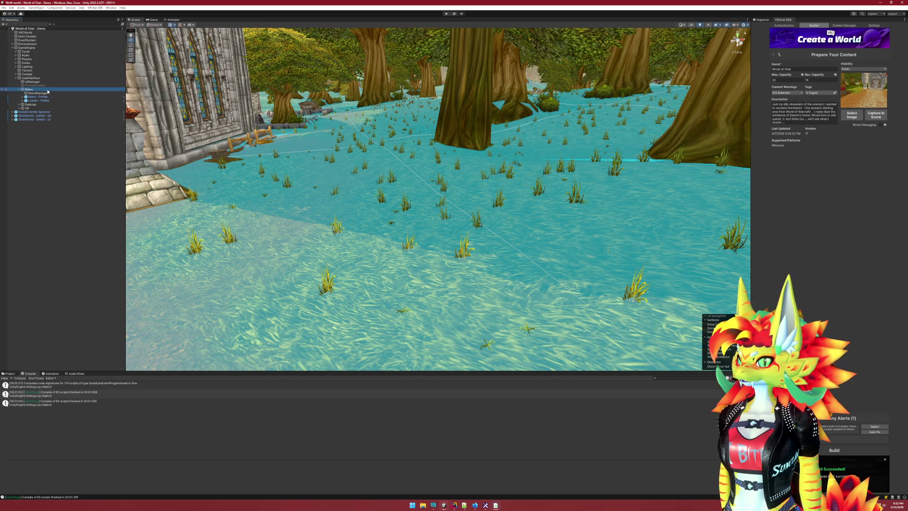
Frame Menu - Prefab and orbit the Scene view to face its Audio Settings panel
{"action": "left_click", "coordinate": [50, 96]}
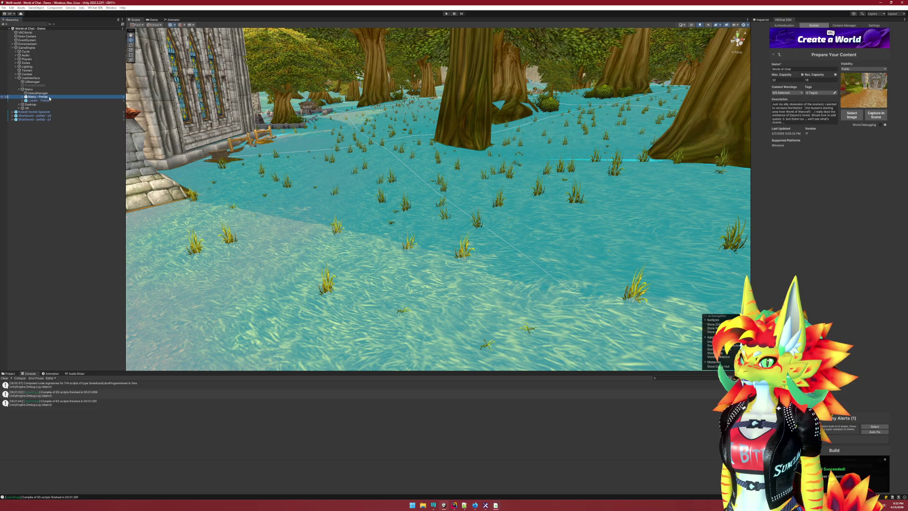
{"action": "double_click", "coordinate": [50, 96]}
{"action": "mouse_move", "coordinate": [556, 269]}
{"action": "left_mouse_down"}
{"action": "mouse_move", "coordinate": [521, 236]}
{"action": "mouse_move", "coordinate": [523, 263]}
{"action": "left_mouse_up"}
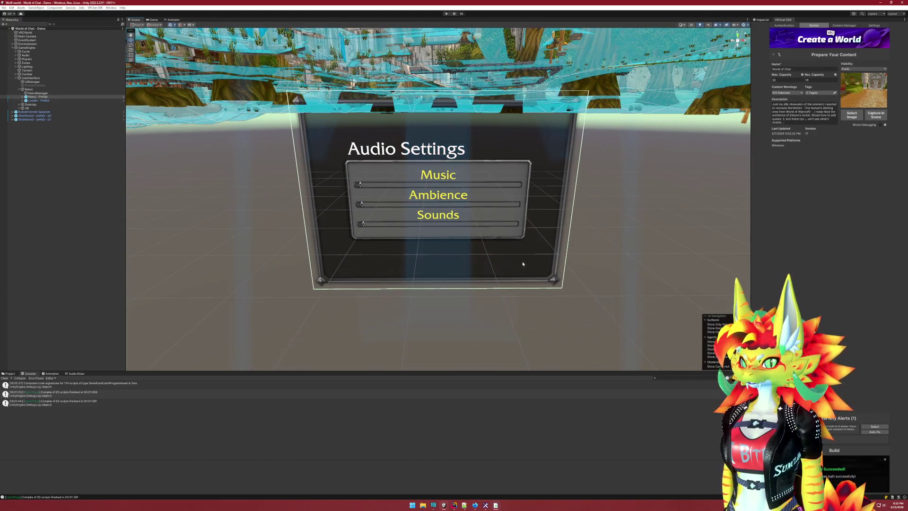
Orbit around the Audio Settings panel and toggle the scene gizmos off and back on
{"action": "left_click", "coordinate": [762, 22]}
{"action": "mouse_move", "coordinate": [608, 251]}
{"action": "left_mouse_down"}
{"action": "mouse_move", "coordinate": [583, 270]}
{"action": "mouse_move", "coordinate": [588, 281]}
{"action": "mouse_move", "coordinate": [543, 290]}
{"action": "mouse_move", "coordinate": [539, 304]}
{"action": "mouse_move", "coordinate": [547, 301]}
{"action": "left_mouse_up"}
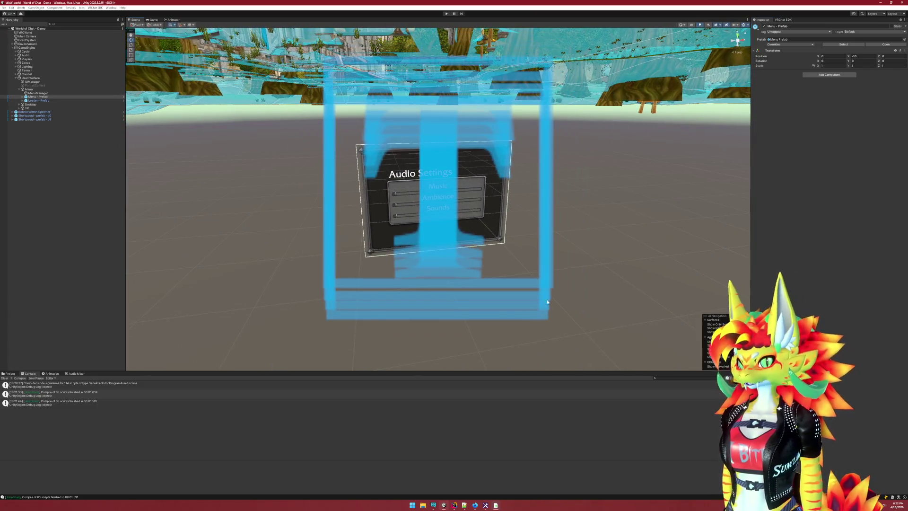
{"action": "left_click", "coordinate": [746, 26]}
{"action": "left_click", "coordinate": [746, 27]}
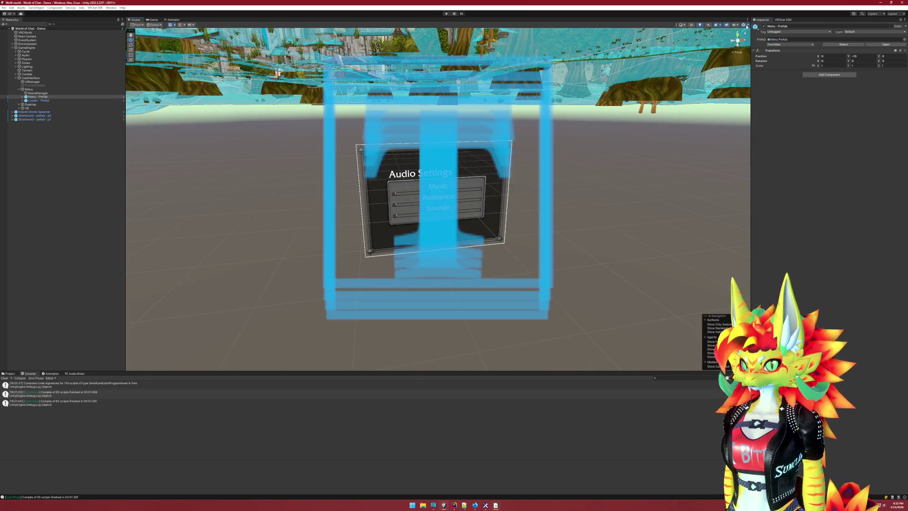
Browse the Gizmos component list, close it, and frame the Audio Settings panel
{"action": "left_click", "coordinate": [747, 26]}
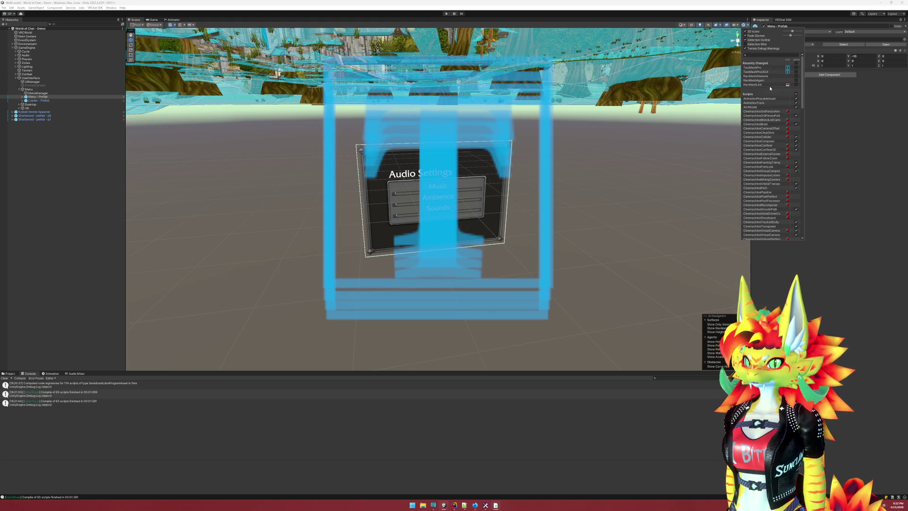
{"action": "left_click", "coordinate": [764, 55]}
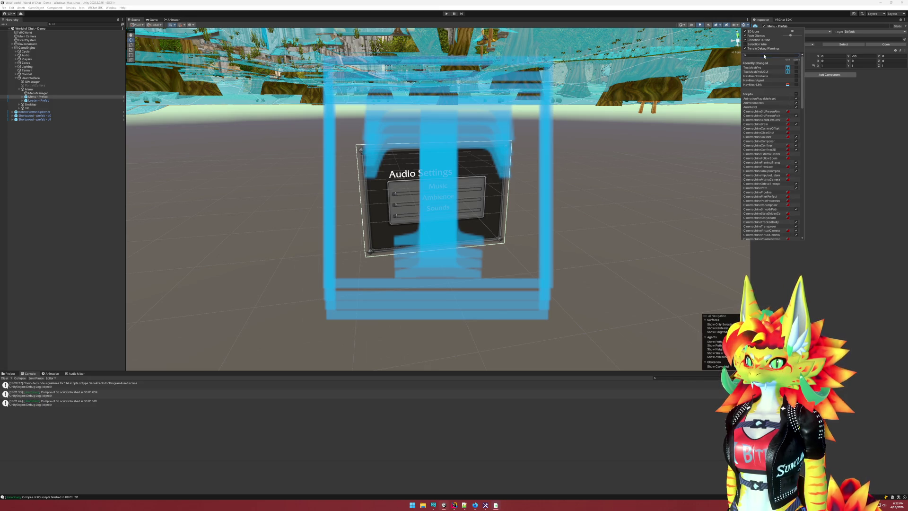
{"action": "type", "text": "sma"}
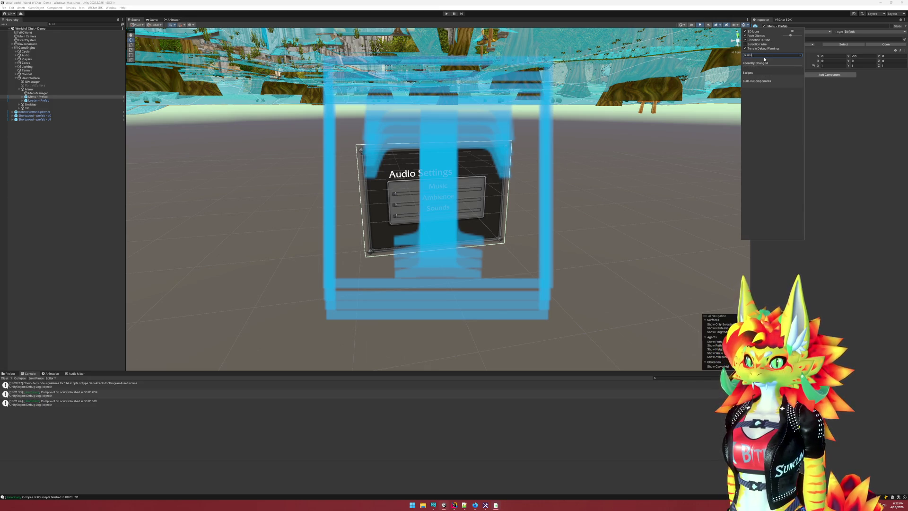
{"action": "key", "text": "BackSpace"}
{"action": "key", "text": "BackSpace"}
{"action": "key", "text": "BackSpace"}
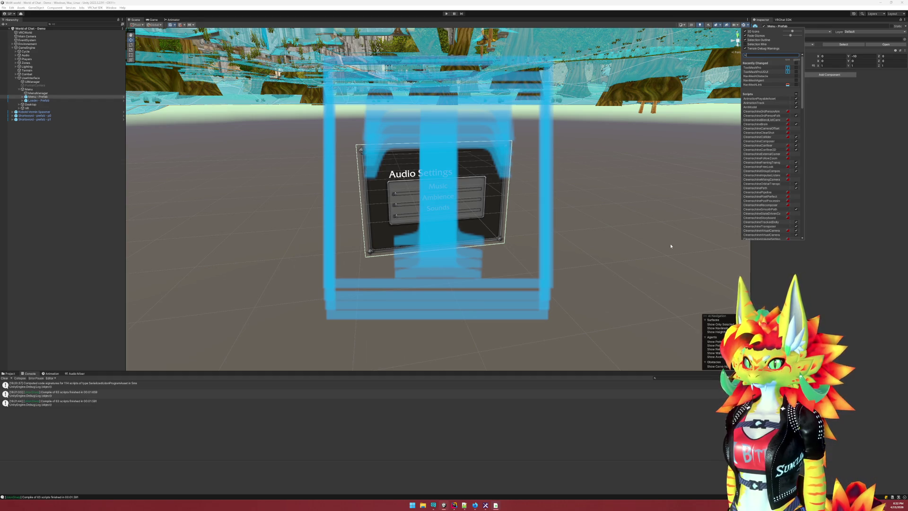
{"action": "scroll", "coordinate": [757, 212], "scroll_direction": "down", "scroll_amount": 5}
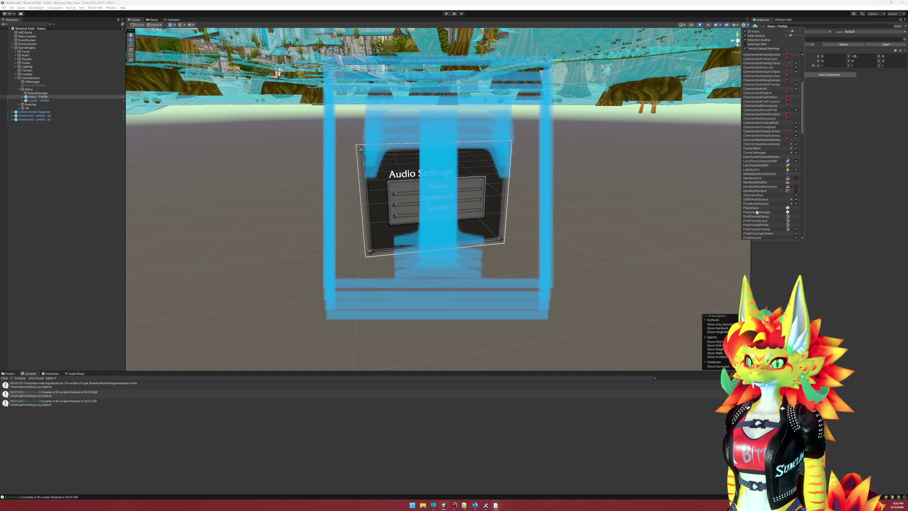
{"action": "scroll", "coordinate": [757, 213], "scroll_direction": "down", "scroll_amount": 10}
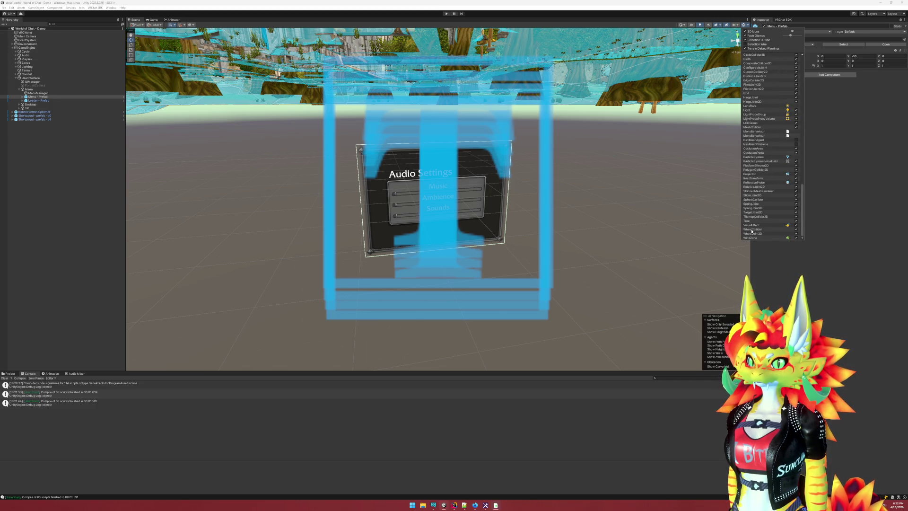
{"action": "scroll", "coordinate": [752, 231], "scroll_direction": "up", "scroll_amount": 5}
{"action": "left_click", "coordinate": [695, 249]}
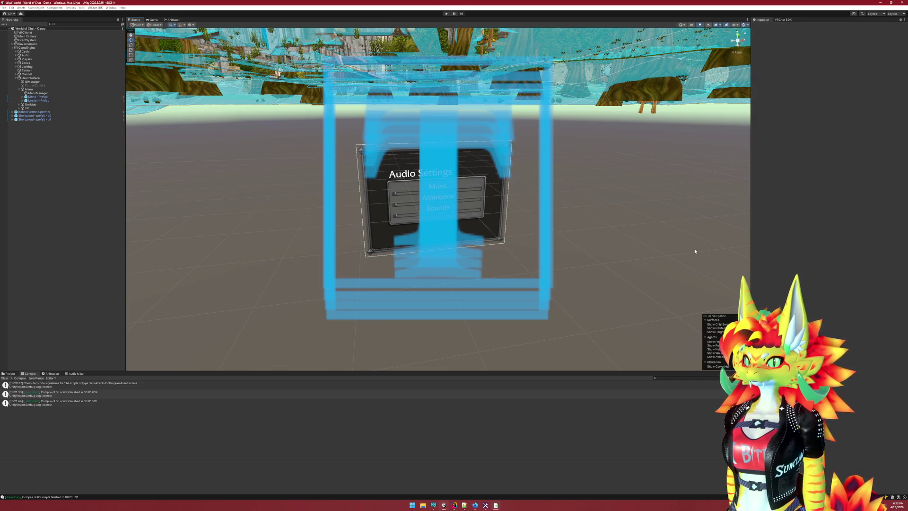
{"action": "key", "text": "f"}
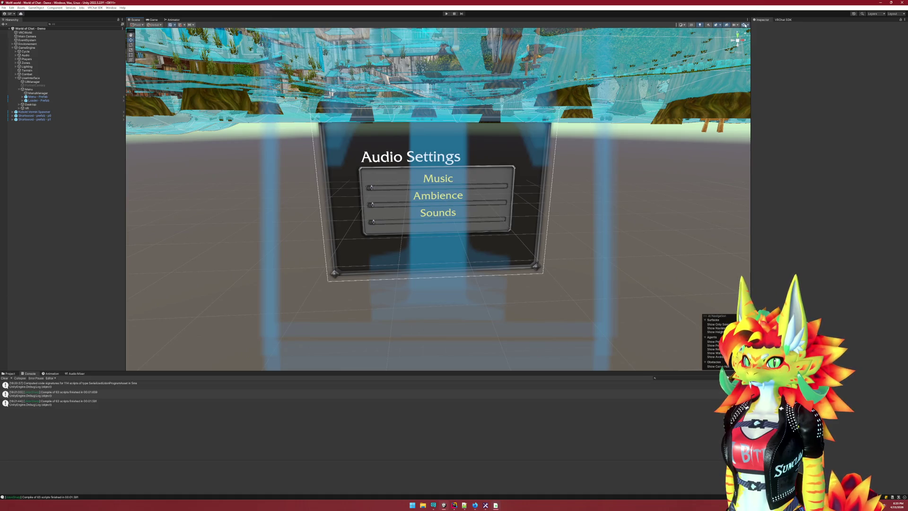
Select the Audio Settings group object in the Hierarchy and collapse its children
{"action": "left_click_drag", "start_coordinate": [611, 193], "coordinate": [613, 200]}
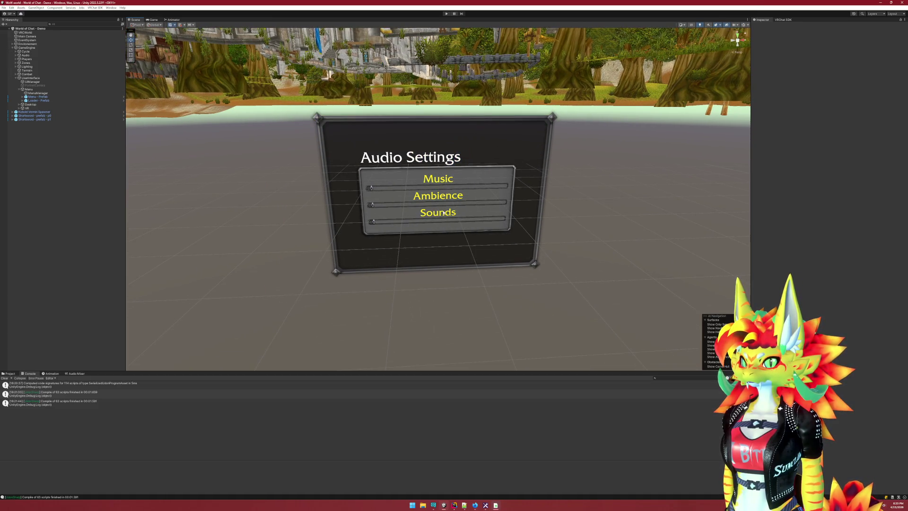
{"action": "mouse_move", "coordinate": [247, 138]}
{"action": "left_mouse_down"}
{"action": "mouse_move", "coordinate": [213, 176]}
{"action": "mouse_move", "coordinate": [239, 152]}
{"action": "mouse_move", "coordinate": [247, 161]}
{"action": "left_mouse_up"}
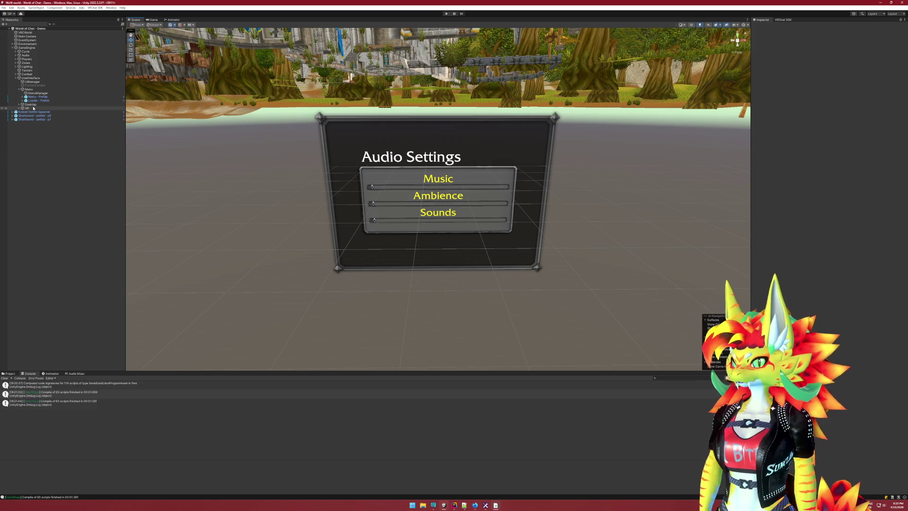
{"action": "left_click", "coordinate": [465, 183]}
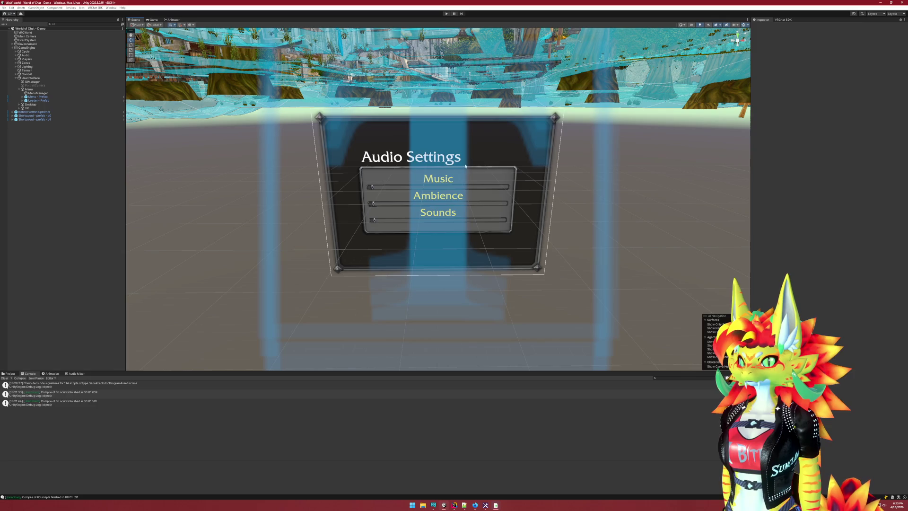
{"action": "left_click", "coordinate": [476, 175]}
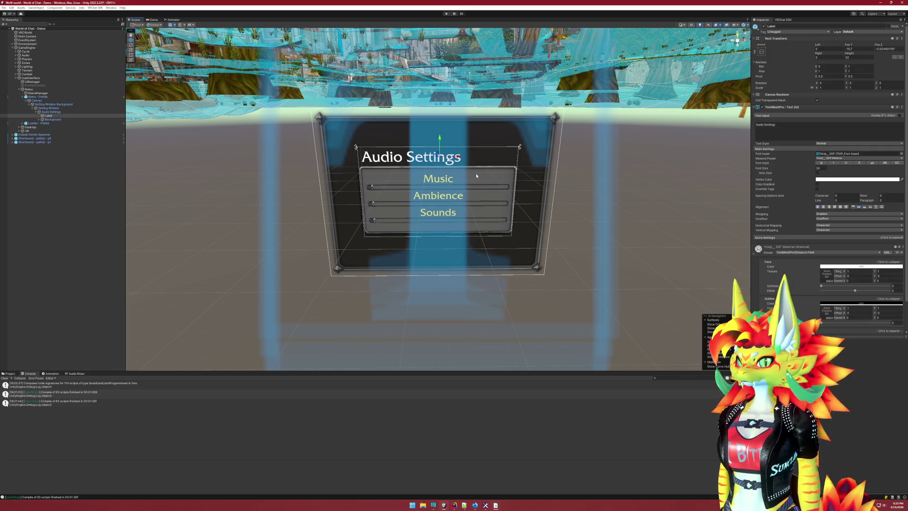
{"action": "key", "text": "f"}
{"action": "left_click", "coordinate": [59, 112]}
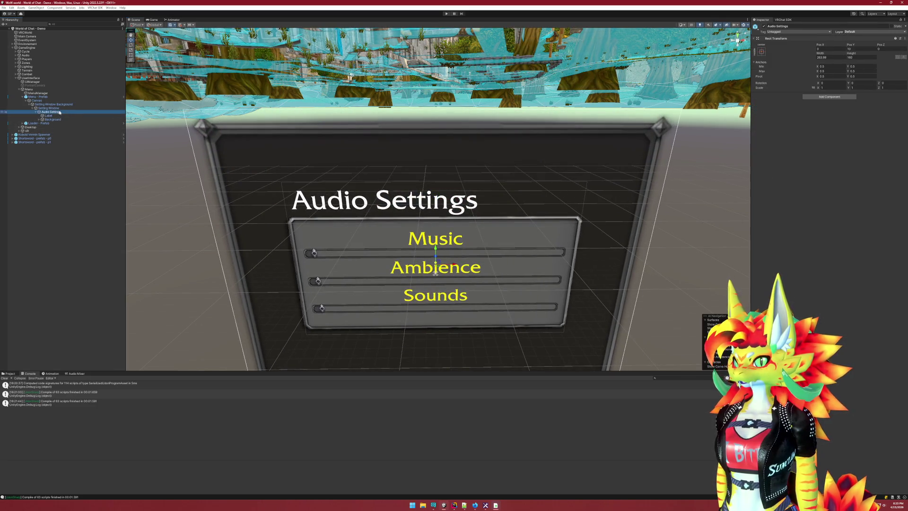
{"action": "left_click", "coordinate": [36, 112]}
Duplicate the Audio Settings group and rename the copy Voice Settings
{"action": "key", "text": "ctrl+d"}
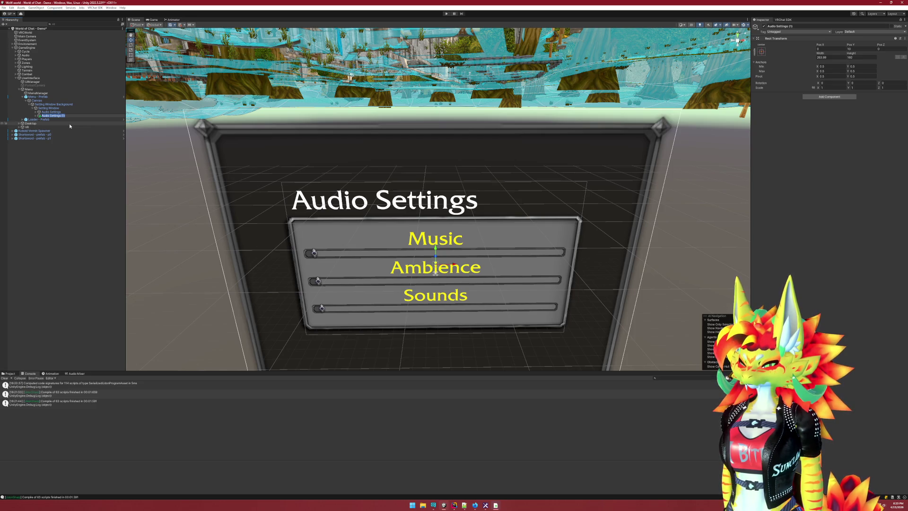
{"action": "type", "text": "G"}
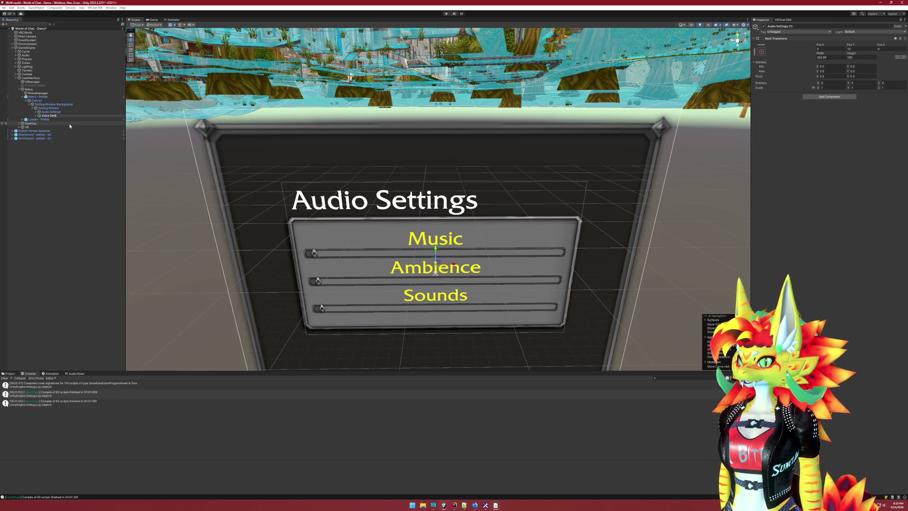
{"action": "key", "text": "Return"}
Move the Voice Settings panel down below the Audio Settings panel
{"action": "key", "text": "Right"}
{"action": "key", "text": "Down"}
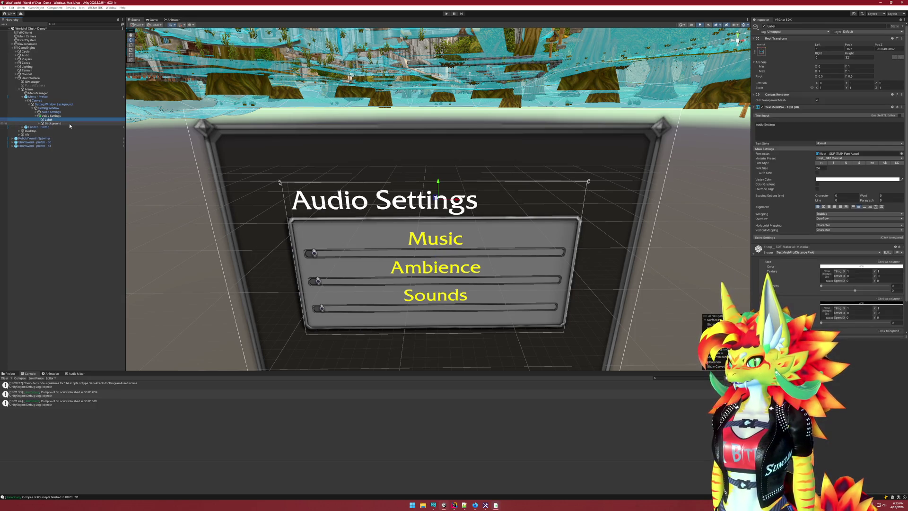
{"action": "key", "text": "f"}
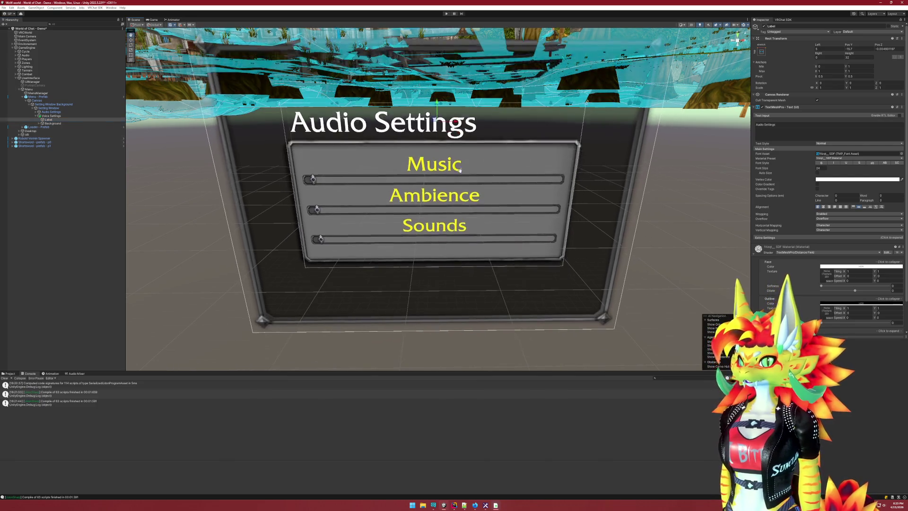
{"action": "key", "text": "Up"}
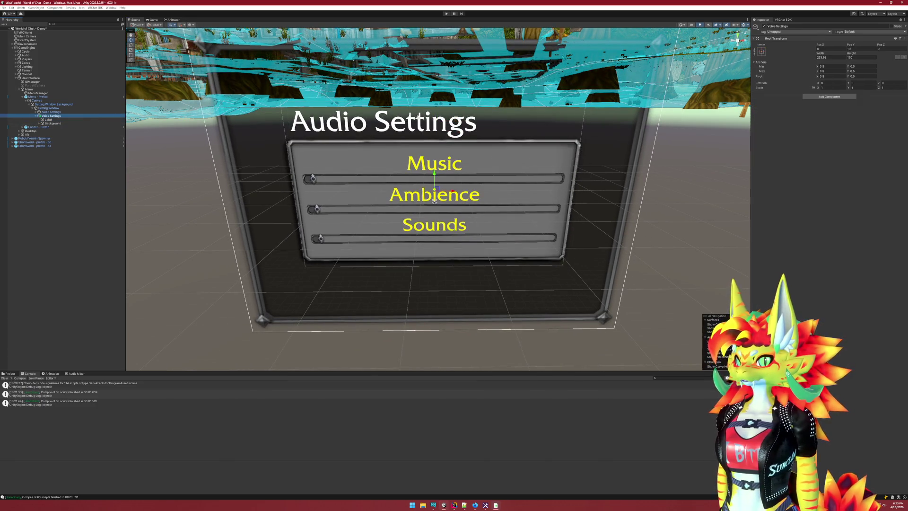
{"action": "left_click_drag", "start_coordinate": [434, 177], "coordinate": [442, 315]}
{"action": "key", "text": "f"}
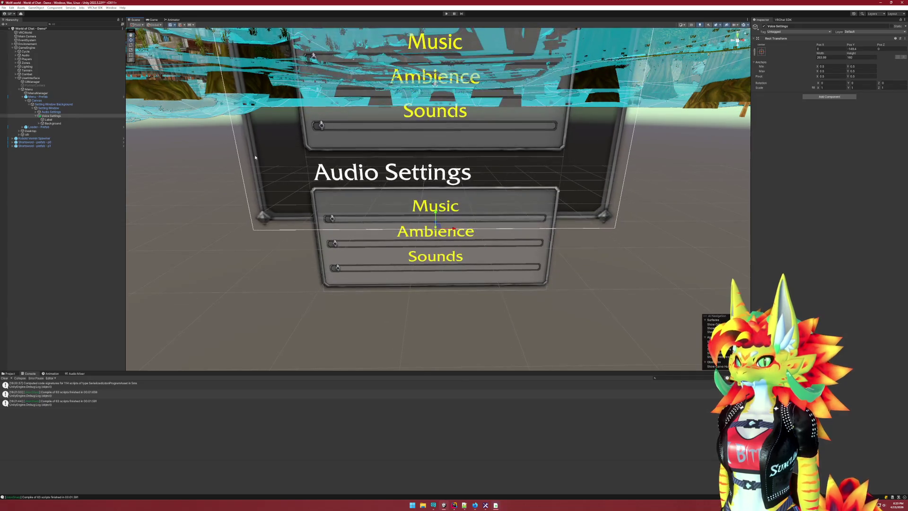
Change the copy's heading Label text to 'Voice Settings'
{"action": "left_click", "coordinate": [49, 120]}
{"action": "left_click", "coordinate": [766, 125]}
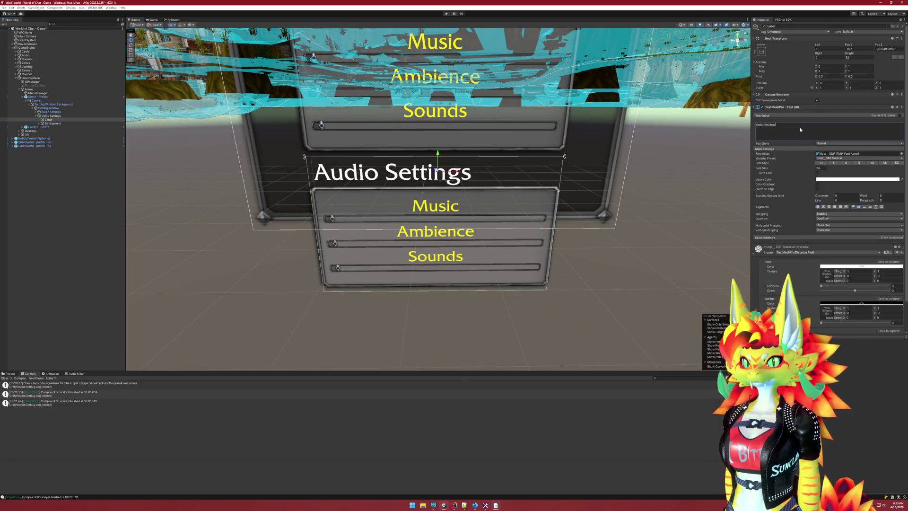
{"action": "key", "text": "Delete"}
{"action": "key", "text": "Delete"}
{"action": "key", "text": "Delete"}
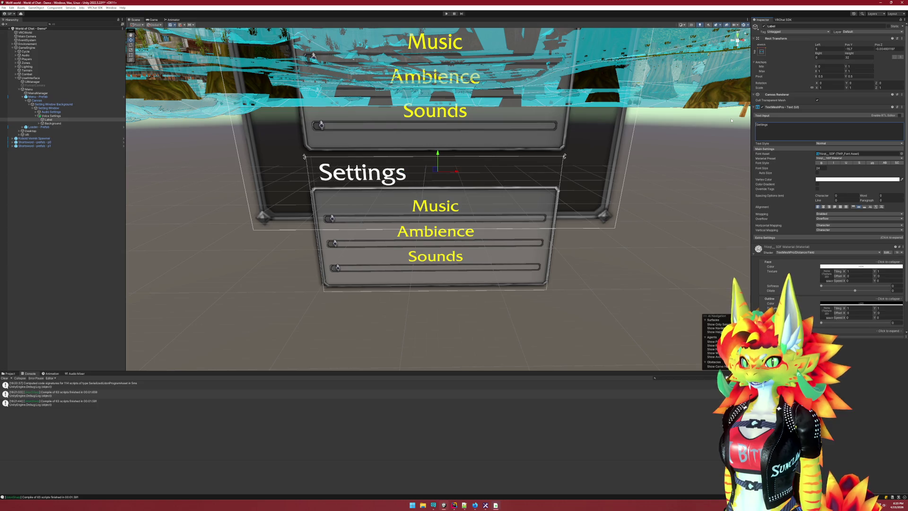
{"action": "type", "text": "Voice"}
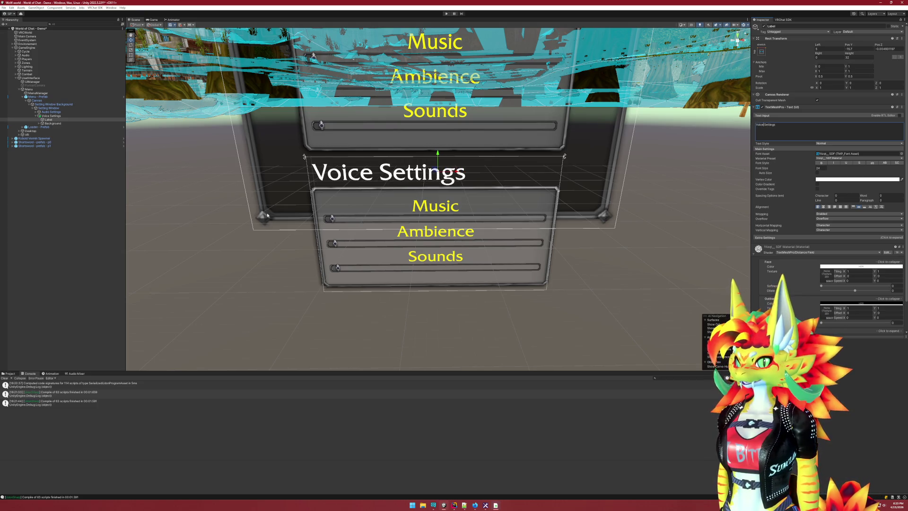
Delete the Music, Ambience and Sounds sliders from the Voice Settings window
{"action": "left_click", "coordinate": [53, 124]}
{"action": "key", "text": "Right"}
{"action": "key", "text": "Down"}
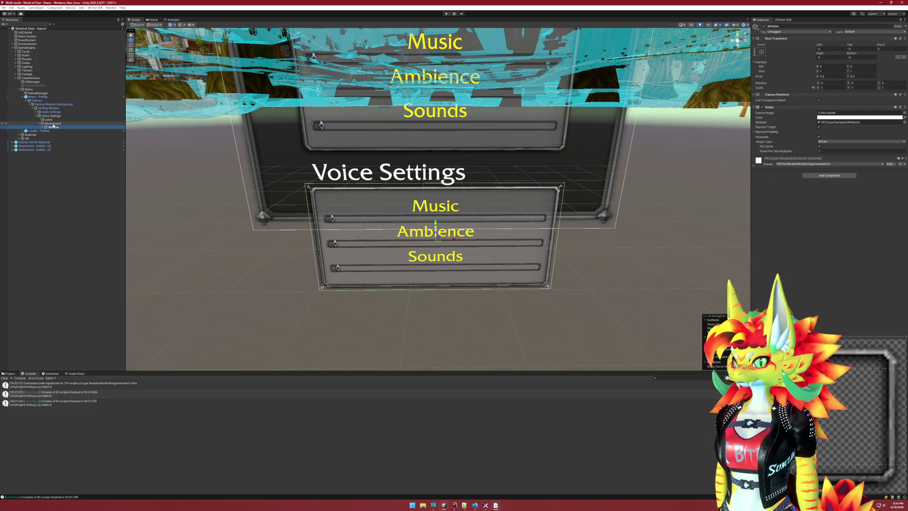
{"action": "key", "text": "Right"}
{"action": "key", "text": "Down"}
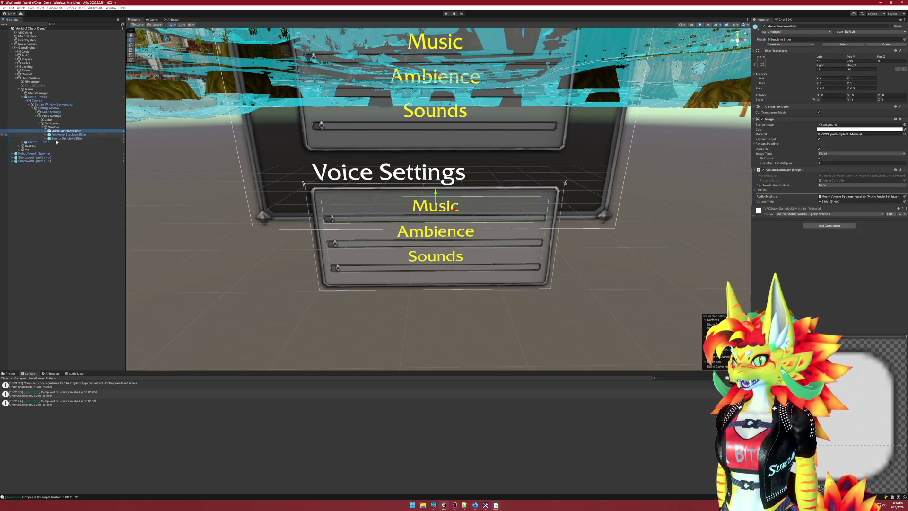
{"action": "left_click", "coordinate": [66, 138], "text": "shift"}
{"action": "key", "text": "Delete"}
Add a UI Toggle as a child of the empty Window object in Voice Settings
{"action": "left_click", "coordinate": [59, 127]}
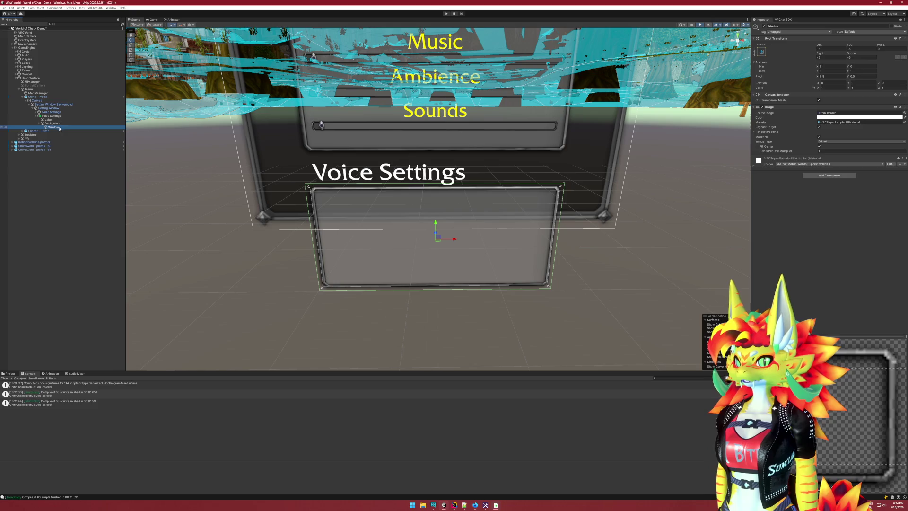
{"action": "right_click", "coordinate": [60, 128]}
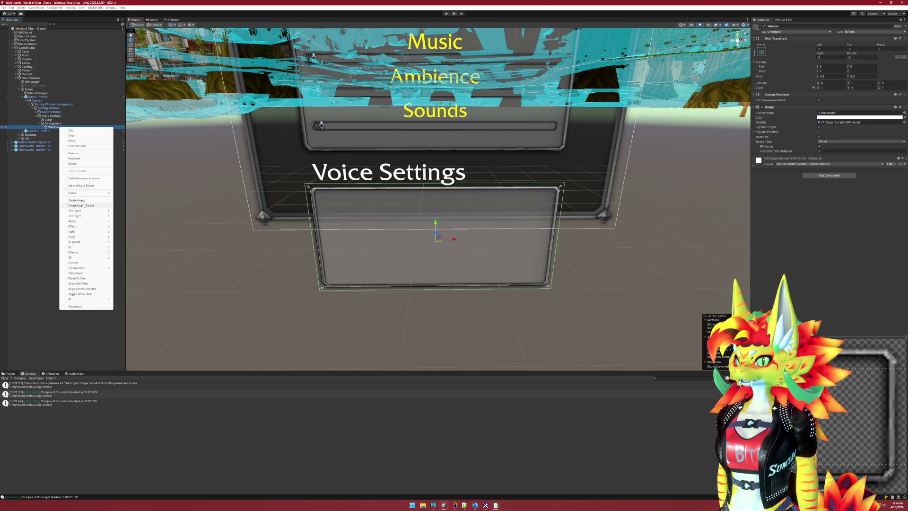
{"action": "mouse_move", "coordinate": [82, 248]}
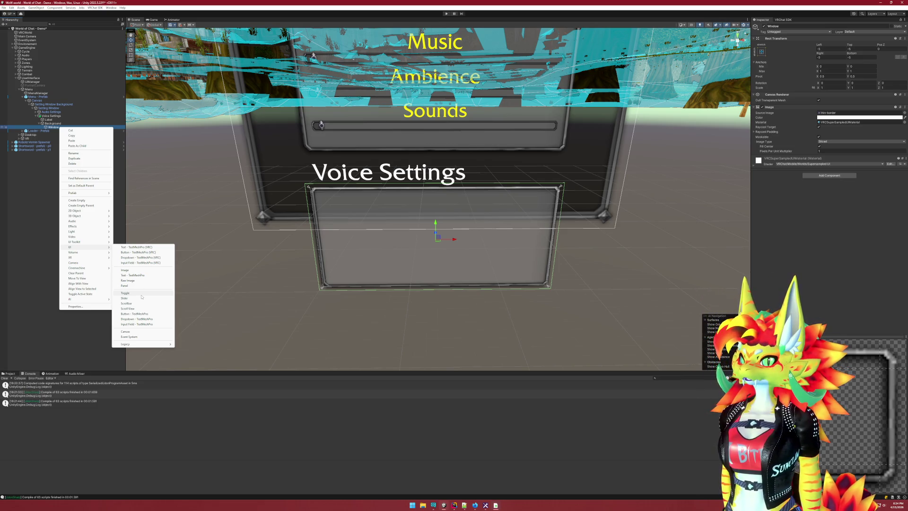
{"action": "left_click", "coordinate": [142, 295]}
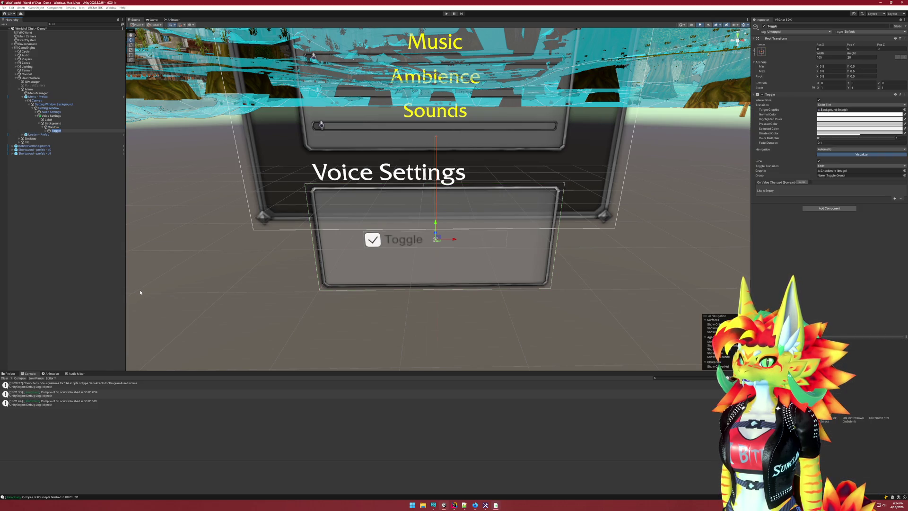
{"action": "left_click", "coordinate": [56, 131], "text": "ctrl"}
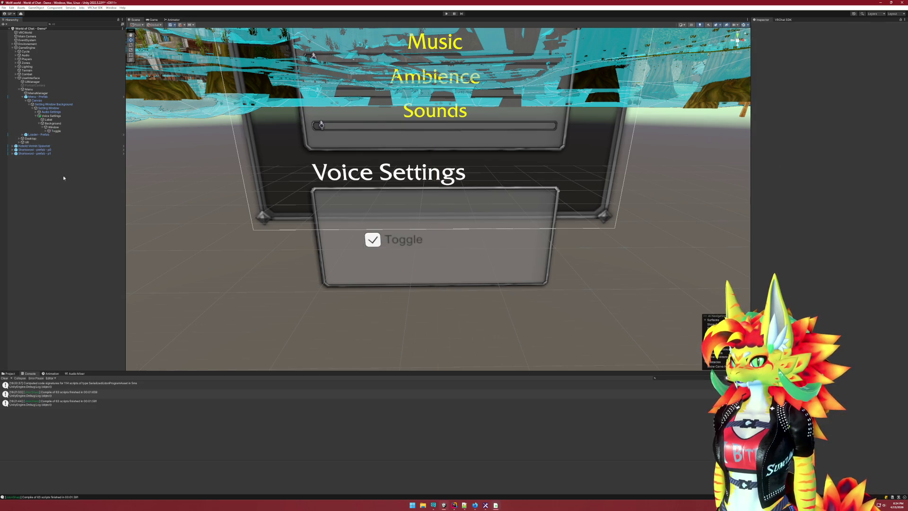
{"action": "left_click", "coordinate": [55, 131]}
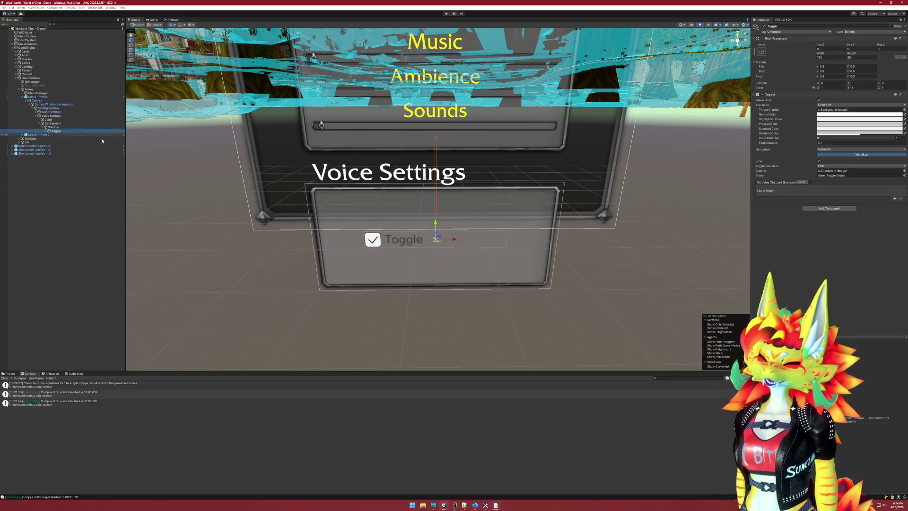
{"action": "left_click", "coordinate": [413, 505]}
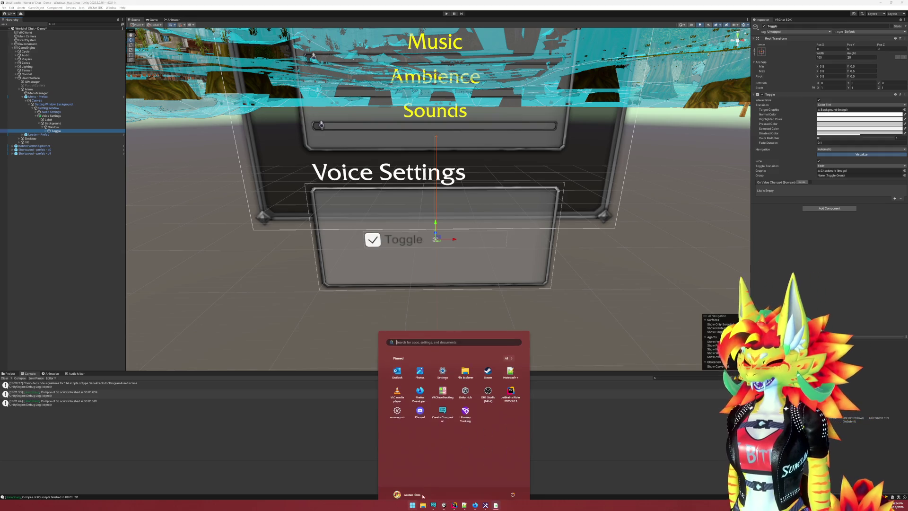
Launch wow.export, load the local game data, and search the textures for checkbox
{"action": "left_click", "coordinate": [397, 405]}
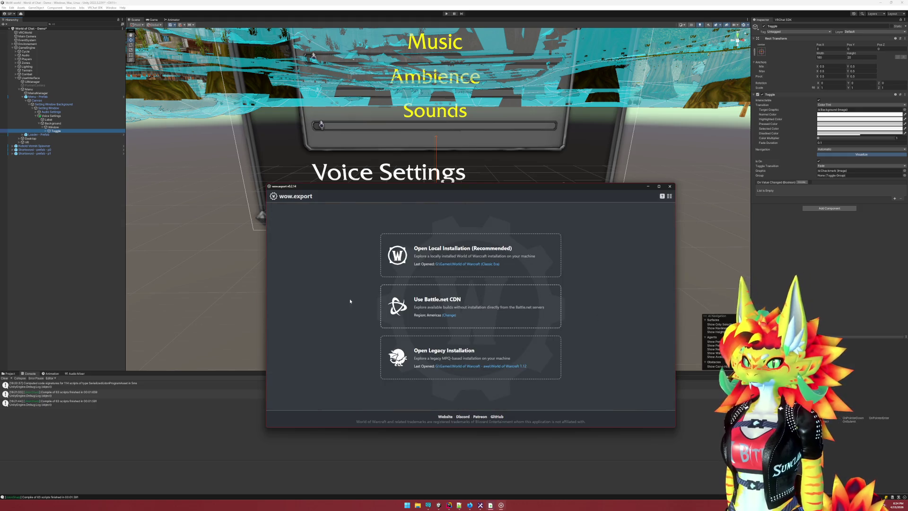
{"action": "left_click", "coordinate": [417, 268]}
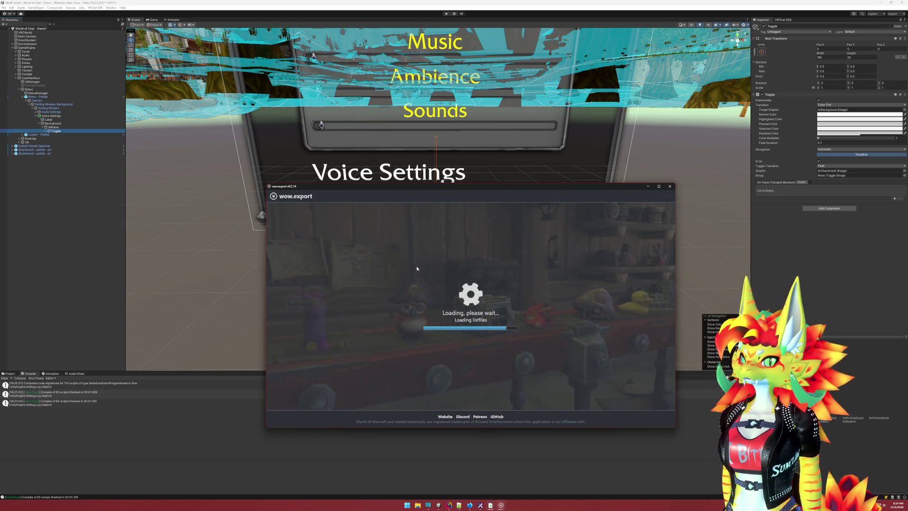
{"action": "left_click", "coordinate": [331, 195]}
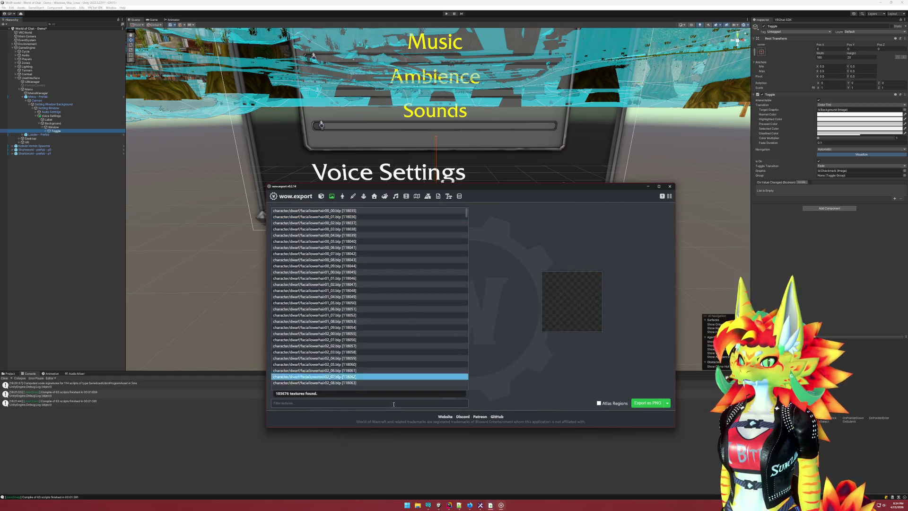
{"action": "type", "text": "d"}
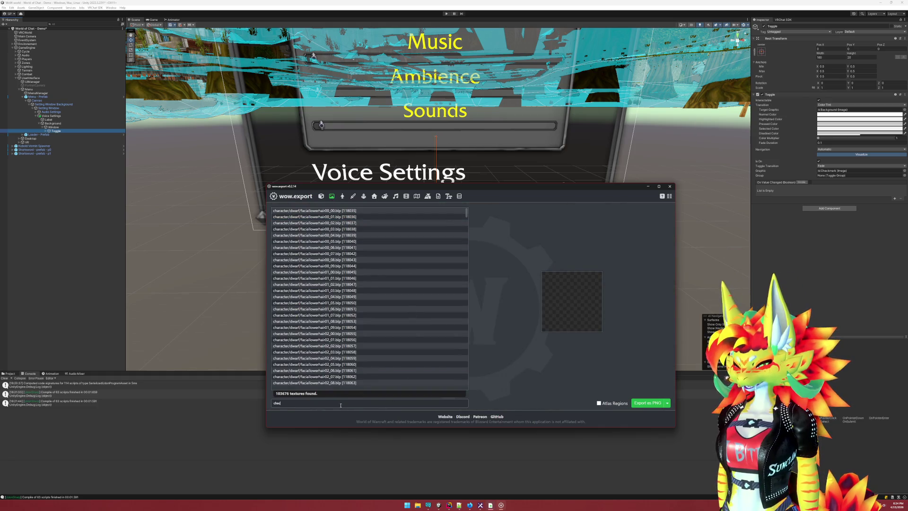
{"action": "type", "text": "kbox"}
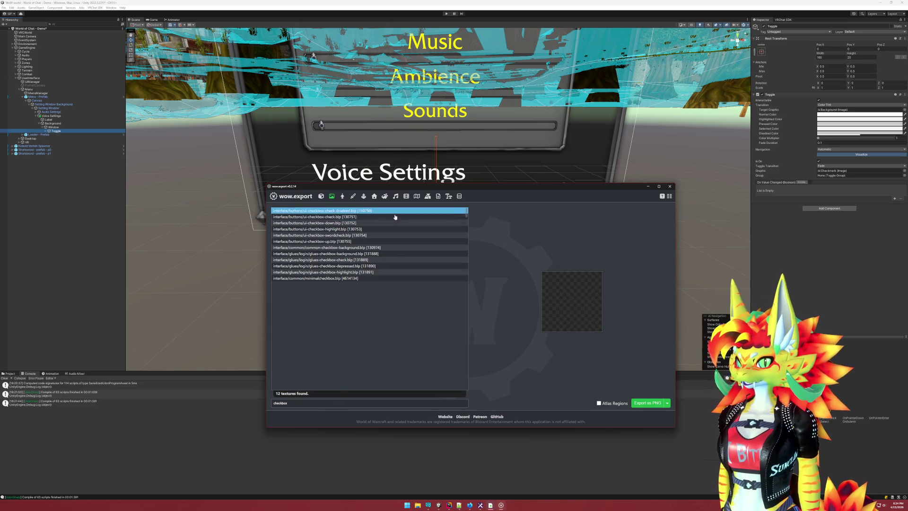
{"action": "left_click", "coordinate": [358, 216]}
Preview the checkbox textures one by one, from ui-checkbox-down to minimalcheckbox and swordcheck
{"action": "key", "text": "Down"}
{"action": "key", "text": "Down"}
{"action": "key", "text": "Down"}
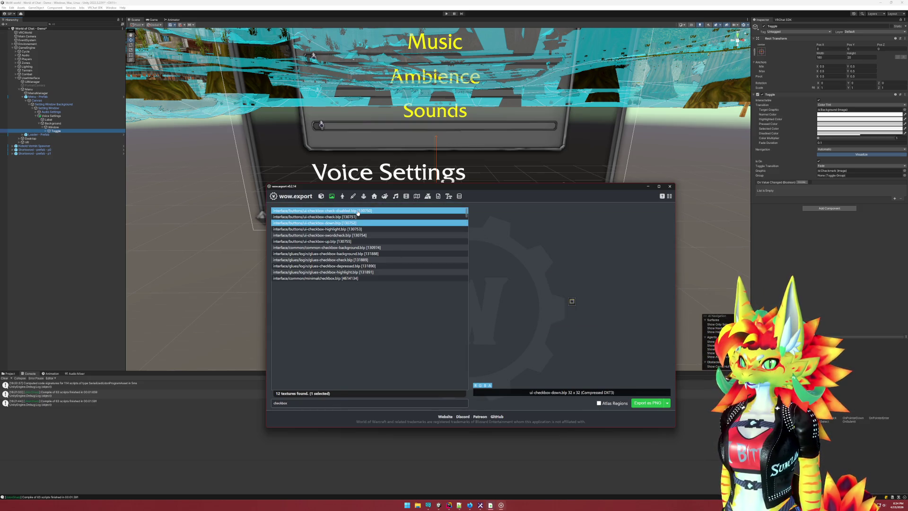
{"action": "key", "text": "Up"}
{"action": "key", "text": "Up"}
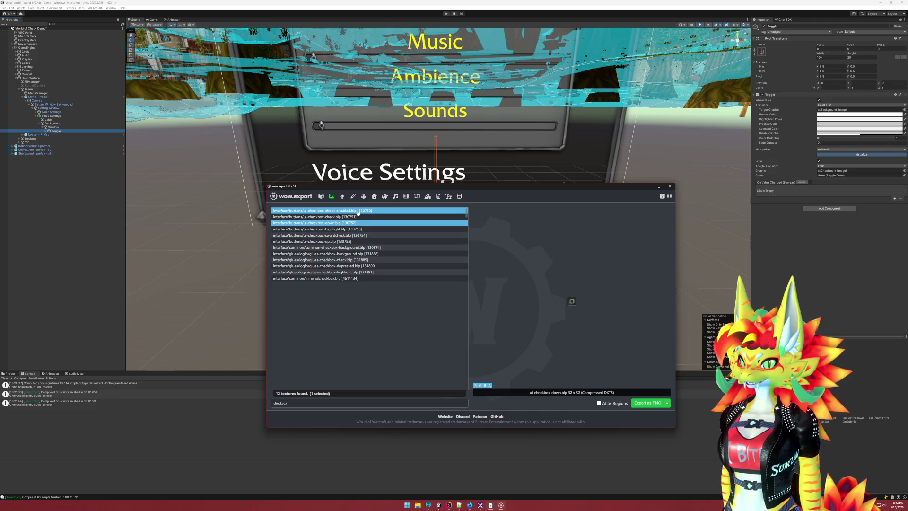
{"action": "key", "text": "Down"}
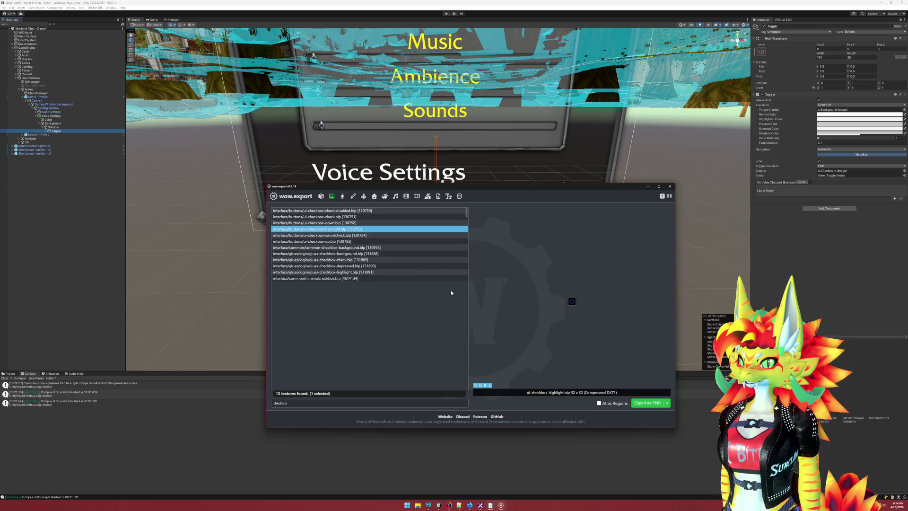
{"action": "key", "text": "Down"}
{"action": "key", "text": "Down"}
{"action": "key", "text": "Up"}
{"action": "key", "text": "Up"}
{"action": "key", "text": "Up"}
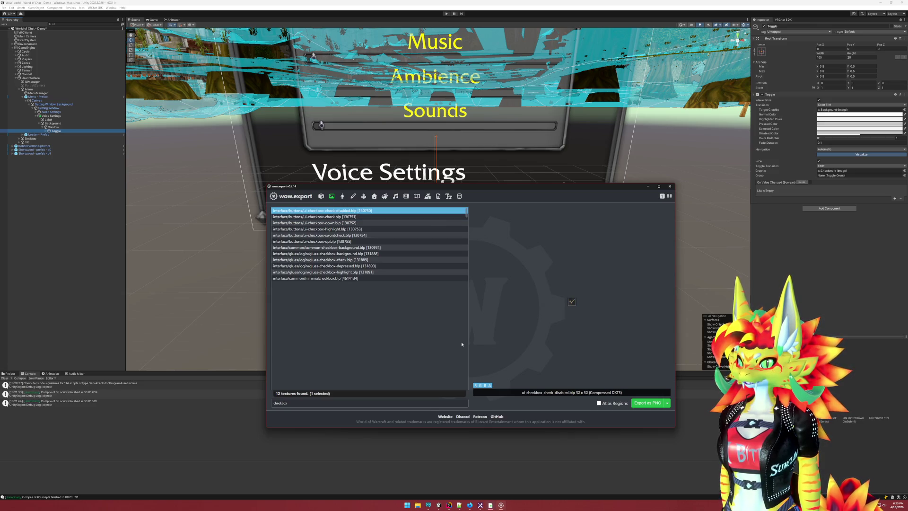
{"action": "key", "text": "Down"}
{"action": "key", "text": "Down"}
{"action": "key", "text": "Down"}
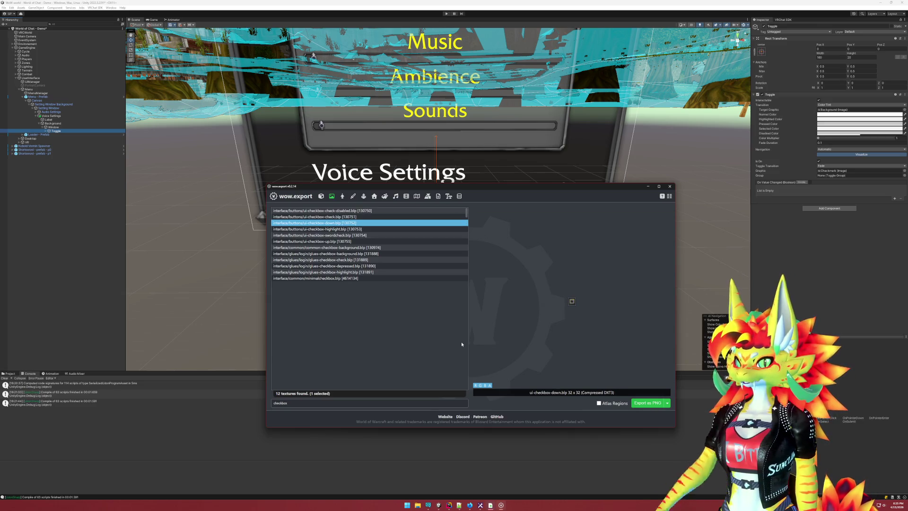
{"action": "key", "text": "Up"}
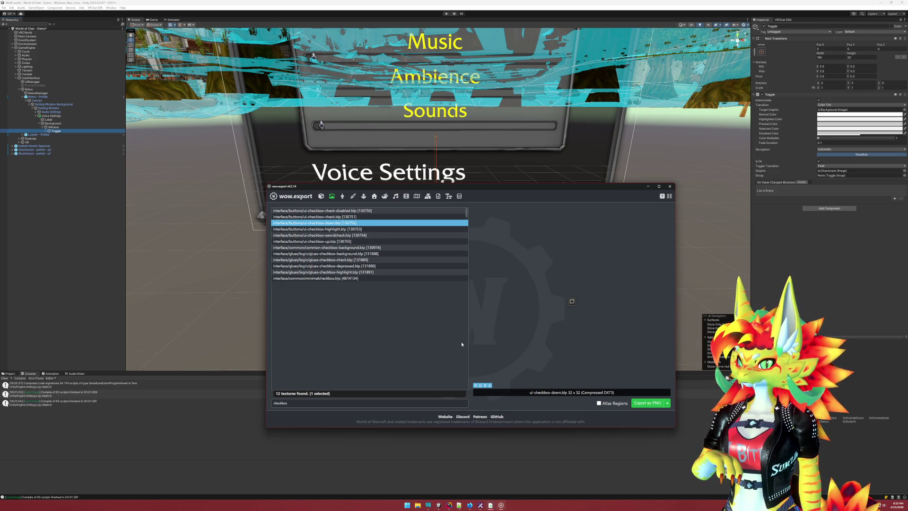
{"action": "key", "text": "Down"}
{"action": "key", "text": "Down"}
{"action": "key", "text": "Down"}
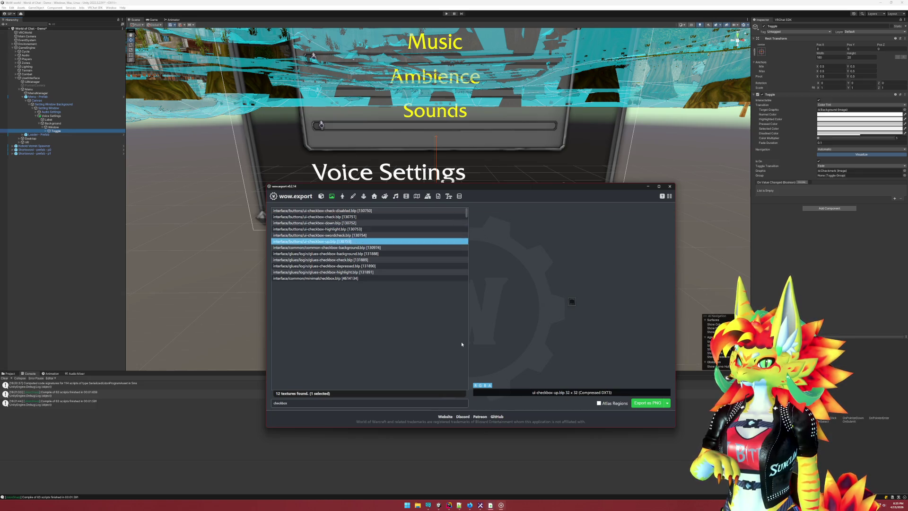
{"action": "key", "text": "Down"}
{"action": "key", "text": "Down"}
{"action": "key", "text": "Down"}
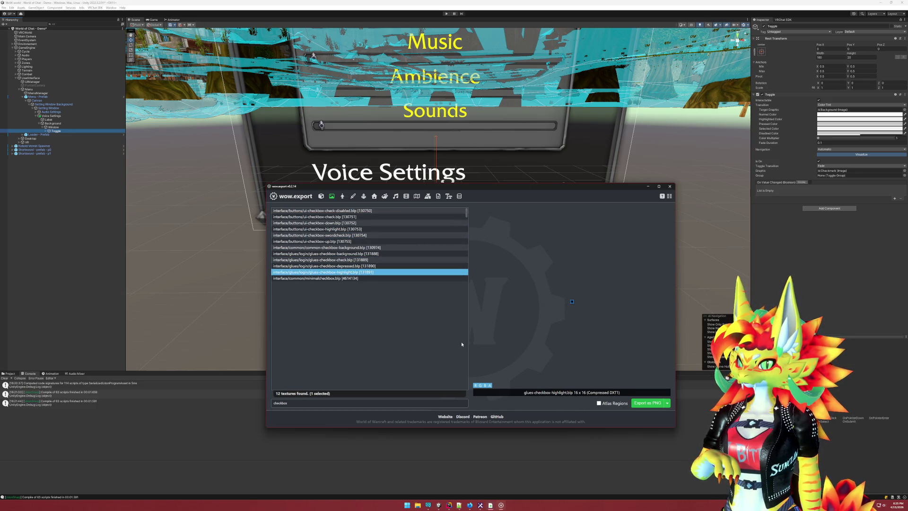
{"action": "key", "text": "Down"}
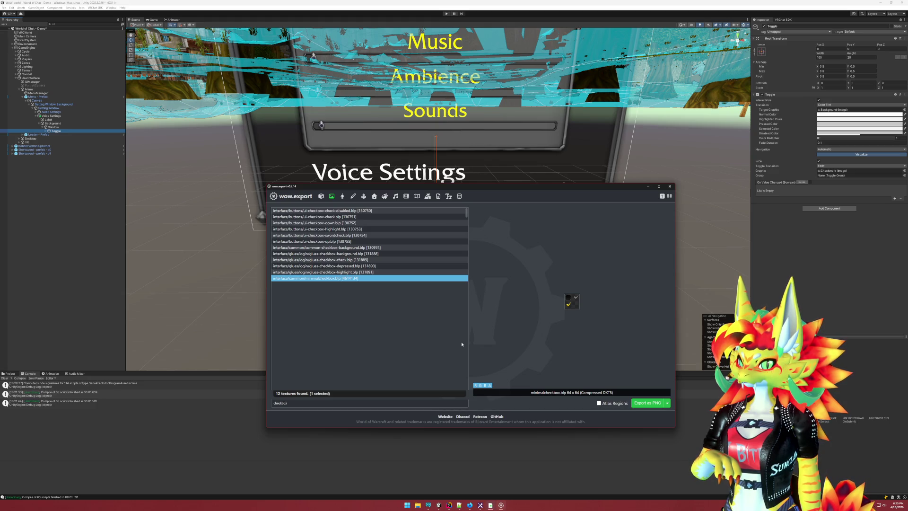
{"action": "key", "text": "Up"}
{"action": "key", "text": "Up"}
{"action": "key", "text": "Up"}
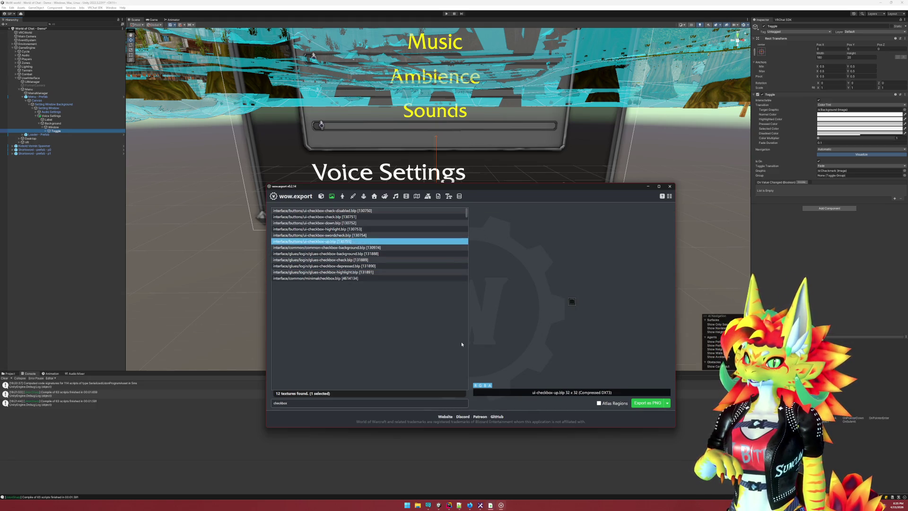
{"action": "key", "text": "Up"}
{"action": "key", "text": "Up"}
{"action": "key", "text": "Down"}
{"action": "key", "text": "Down"}
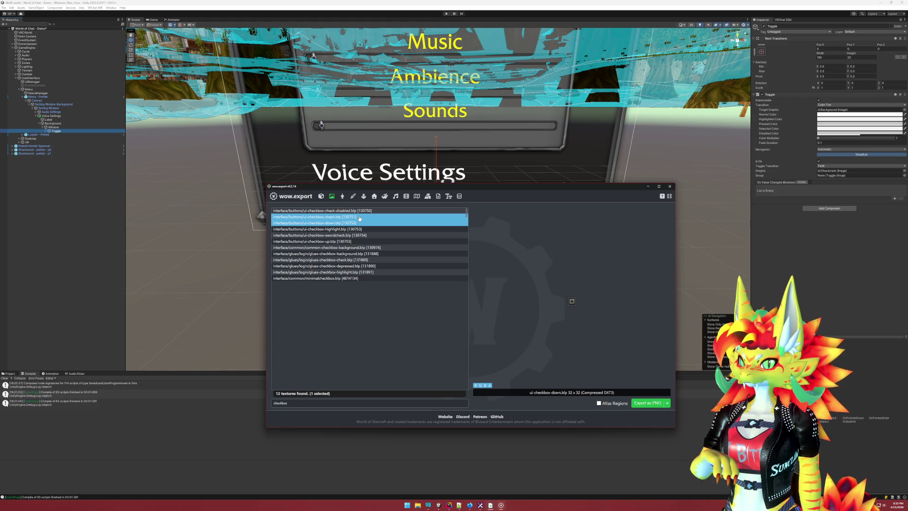
{"action": "key", "text": "Down"}
{"action": "key", "text": "Down"}
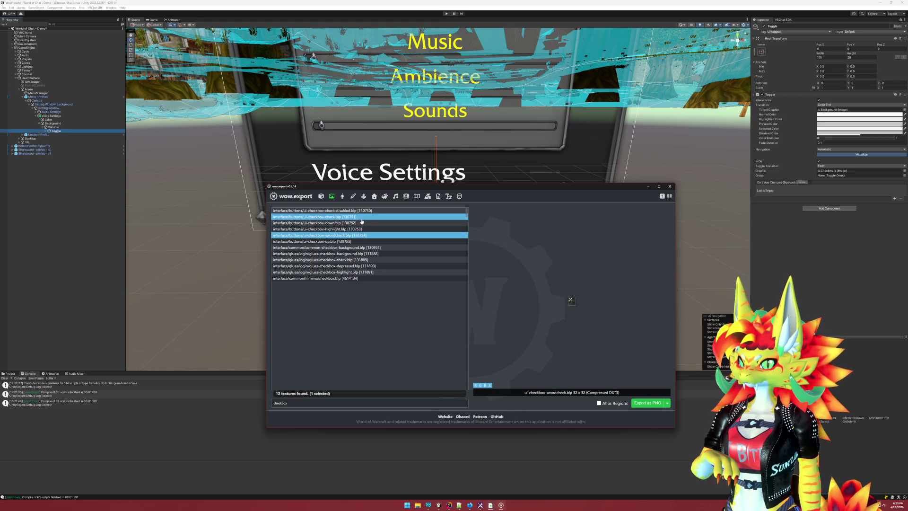
Compare ui-checkbox-up, ui-checkbox-down and ui-checkbox-highlight, ending on ui-checkbox-up
{"action": "left_click", "coordinate": [362, 243]}
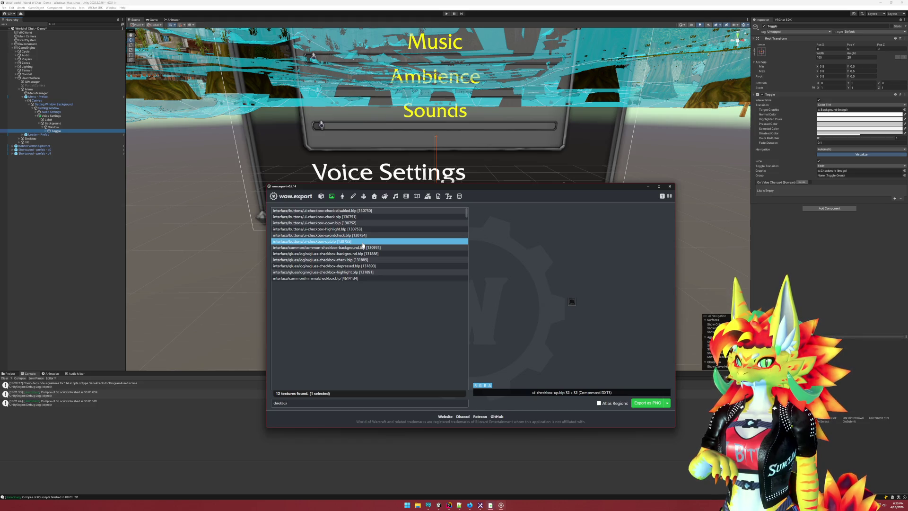
{"action": "key", "text": "Up"}
{"action": "key", "text": "Up"}
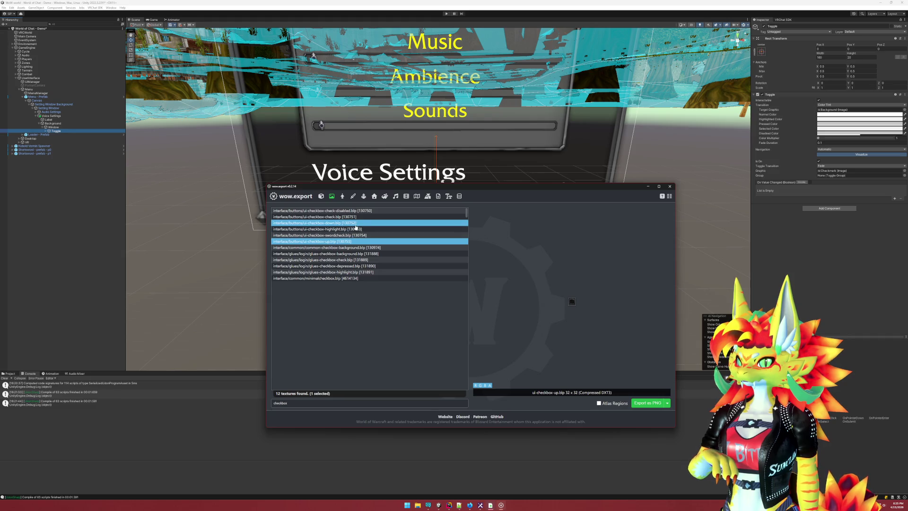
{"action": "key", "text": "shift+Up"}
{"action": "left_click", "coordinate": [364, 242], "text": "ctrl"}
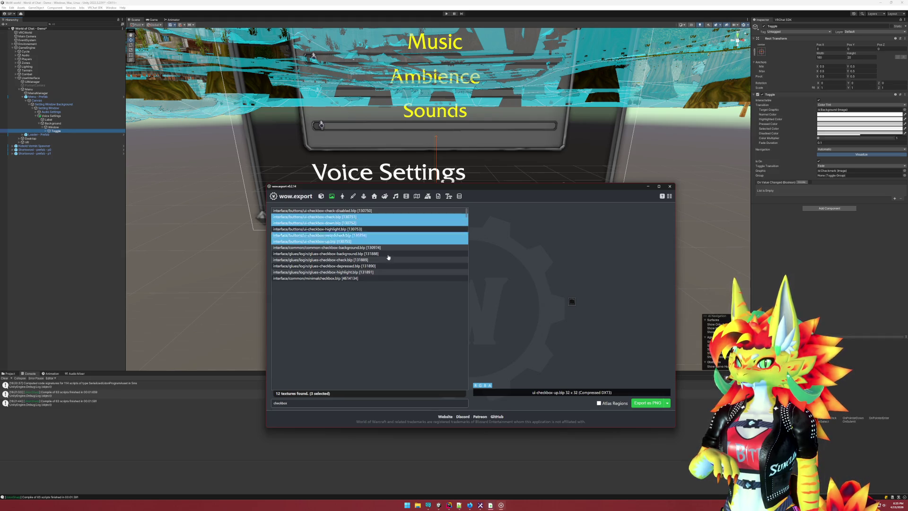
{"action": "left_click", "coordinate": [368, 230]}
{"action": "left_click", "coordinate": [358, 242]}
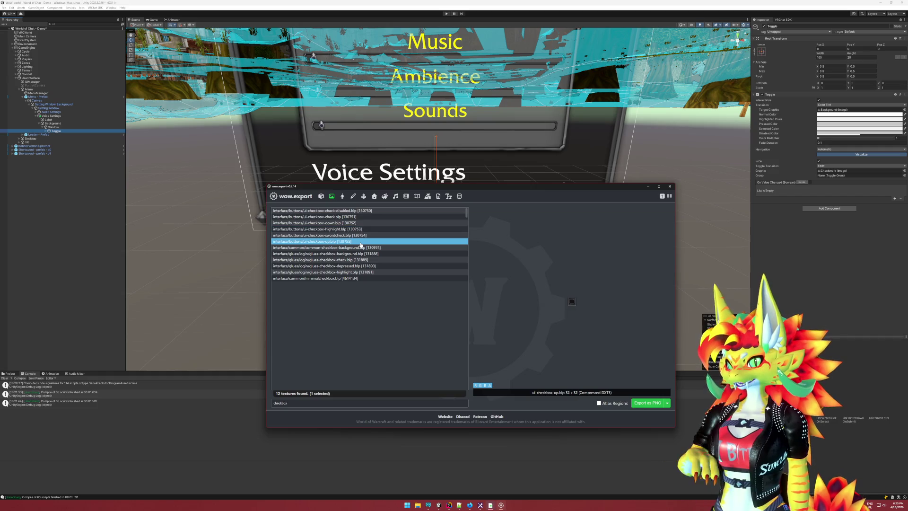
{"action": "left_click", "coordinate": [292, 404]}
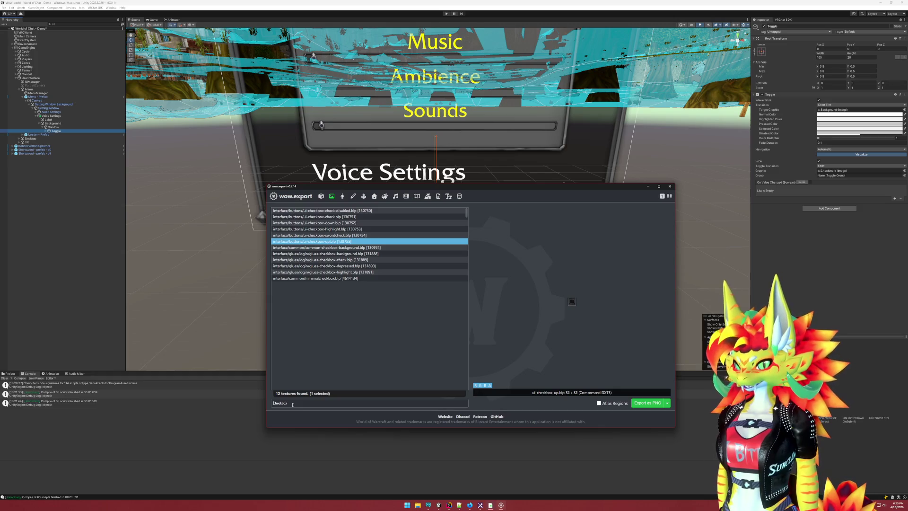
Filter to 'ui-checkbox', export all six textures as PNG, and open the export folder
{"action": "type", "text": "ui-"}
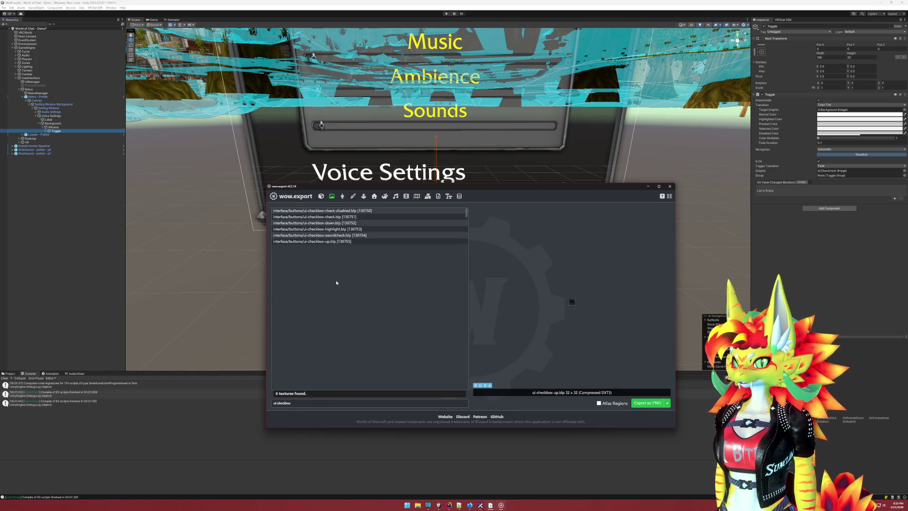
{"action": "left_click", "coordinate": [336, 241]}
{"action": "left_click", "coordinate": [340, 211], "text": "shift"}
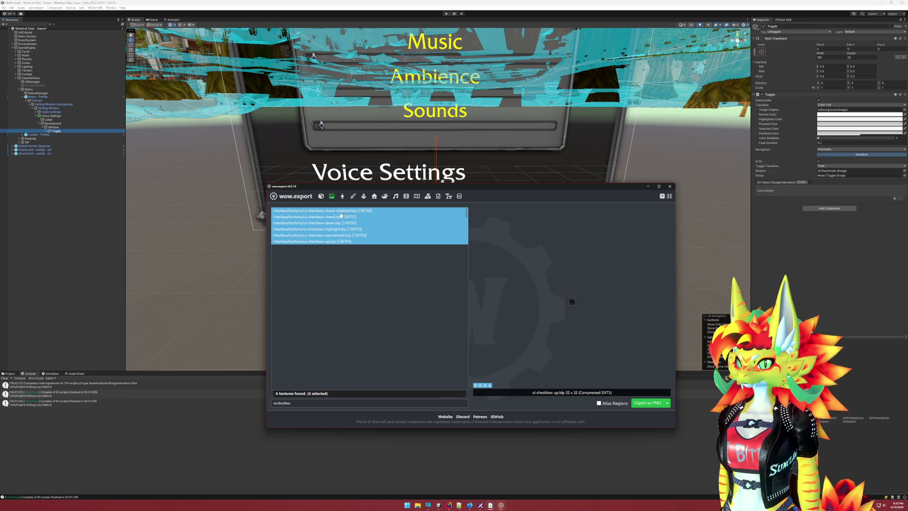
{"action": "left_click", "coordinate": [648, 403]}
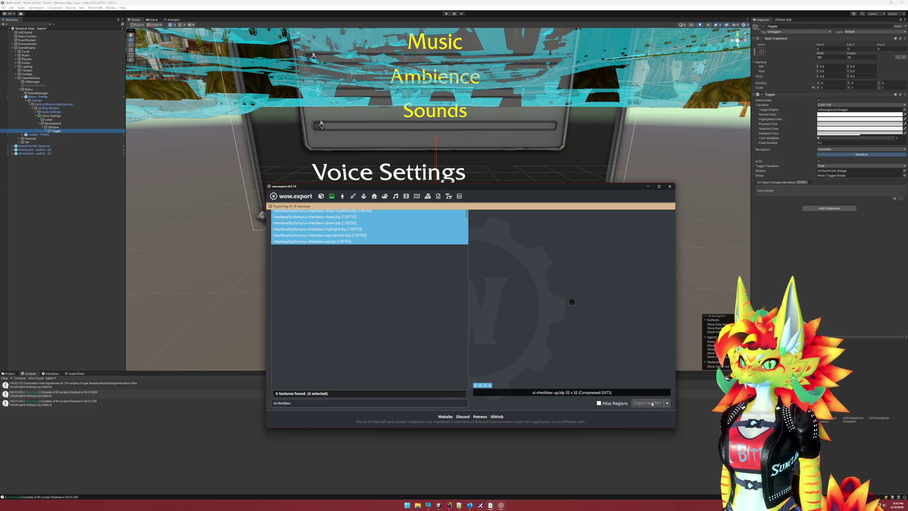
{"action": "left_click", "coordinate": [343, 208]}
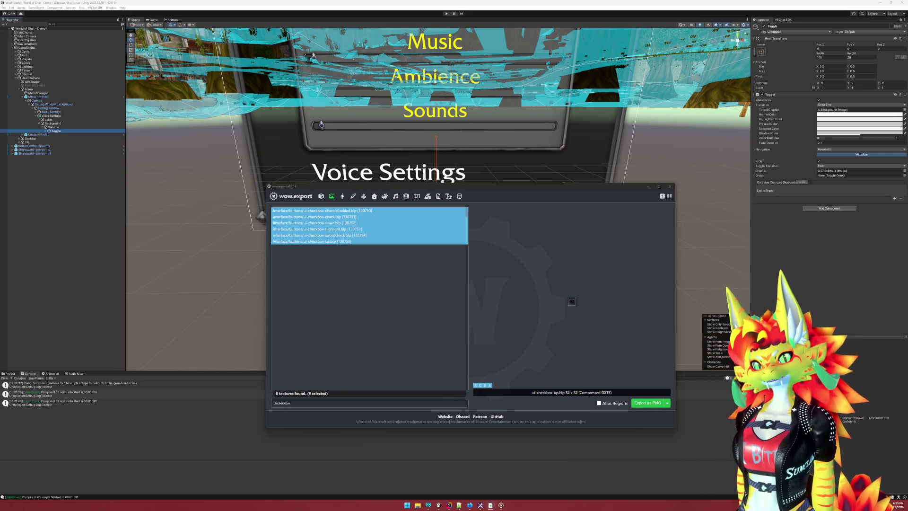
{"action": "left_click", "coordinate": [85, 333]}
{"action": "left_click", "coordinate": [10, 374]}
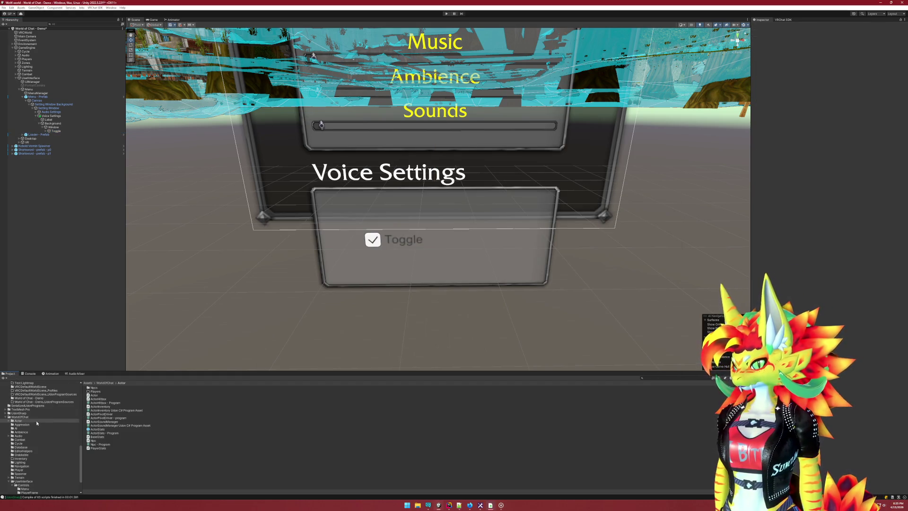
Create a new folder named Checkbox inside the UserInterface project folder
{"action": "scroll", "coordinate": [38, 421], "scroll_direction": "up", "scroll_amount": 5}
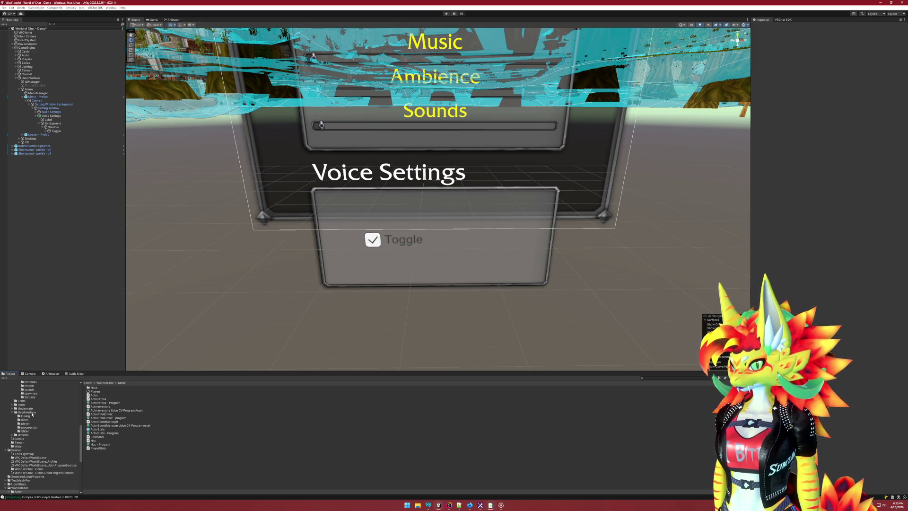
{"action": "left_click", "coordinate": [27, 412]}
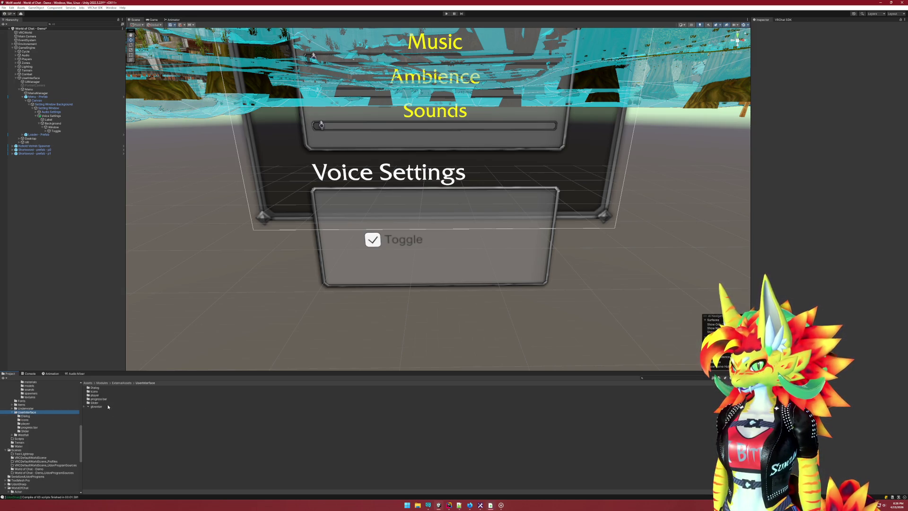
{"action": "right_click", "coordinate": [97, 406]}
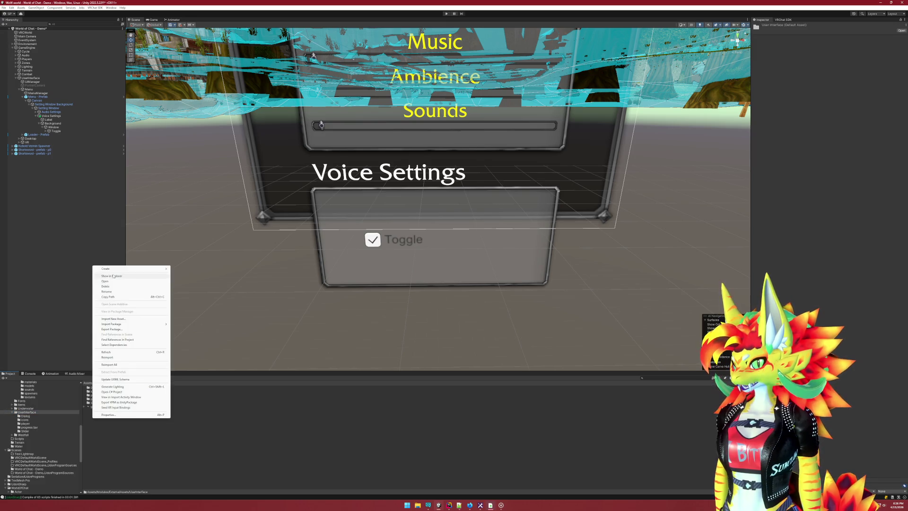
{"action": "mouse_move", "coordinate": [142, 269]}
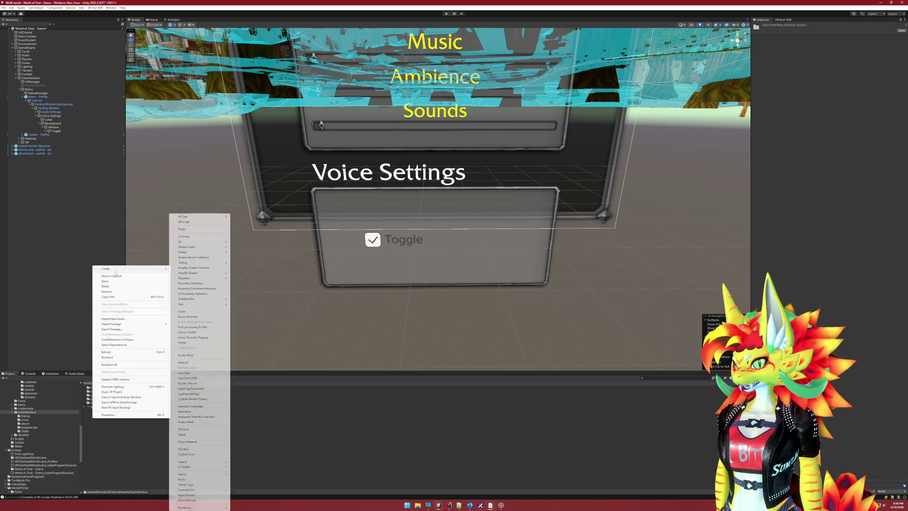
{"action": "left_click", "coordinate": [204, 229]}
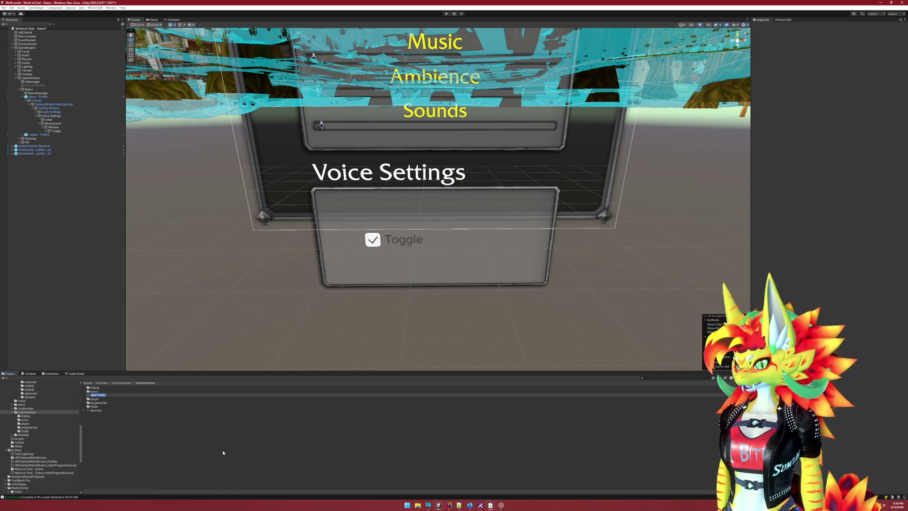
{"action": "type", "text": "G"}
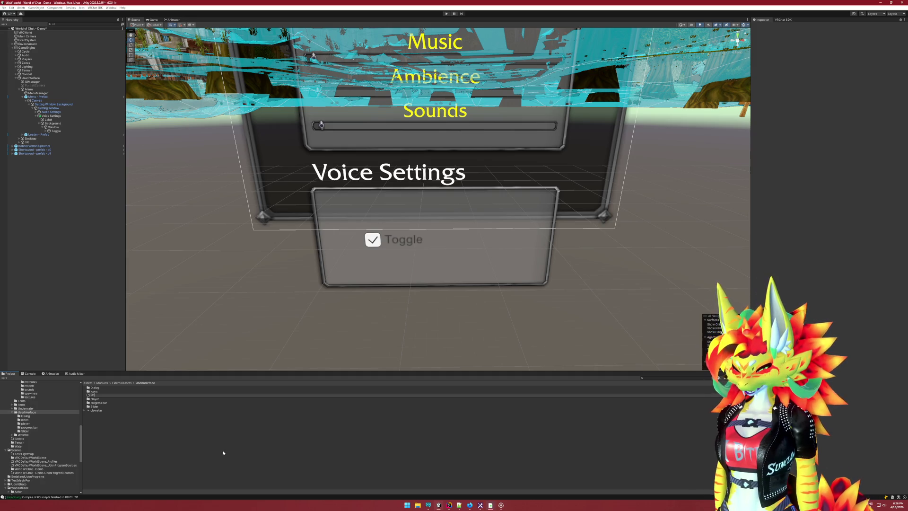
{"action": "key", "text": "Return"}
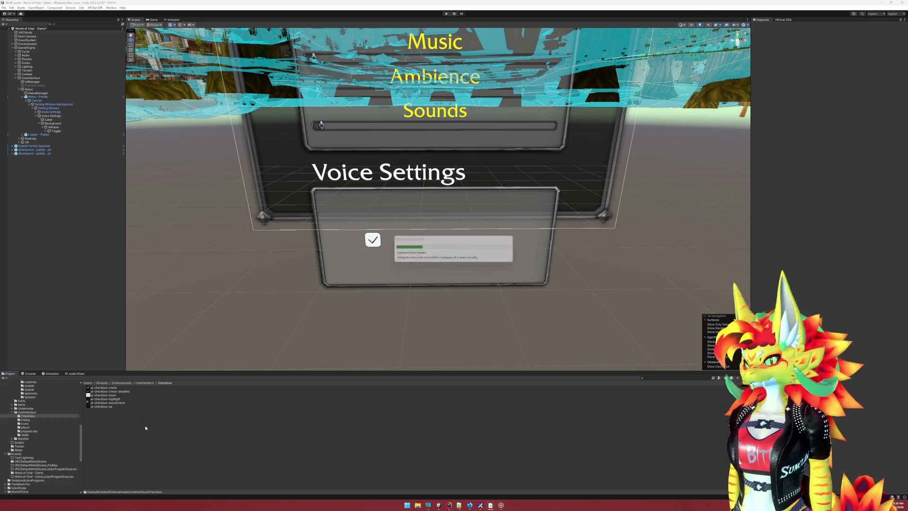
Set the six checkbox textures to Sprite (2D and UI), max size 64, with no compression
{"action": "left_click_drag", "start_coordinate": [161, 420], "coordinate": [142, 386]}
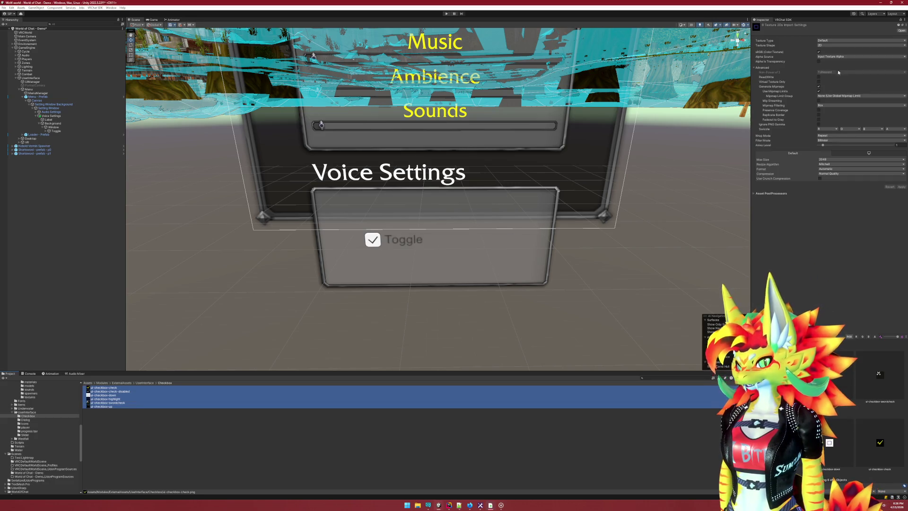
{"action": "left_click", "coordinate": [819, 41]}
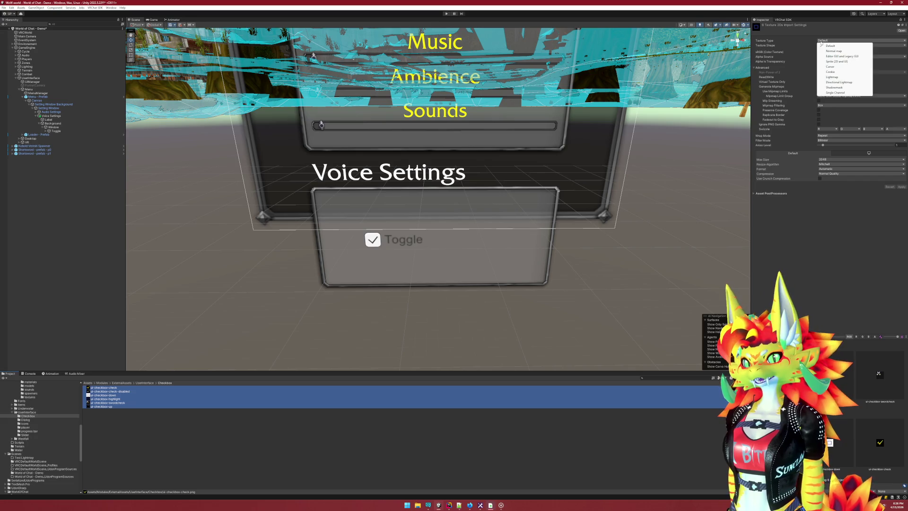
{"action": "left_click", "coordinate": [835, 62]}
{"action": "left_click", "coordinate": [837, 140]}
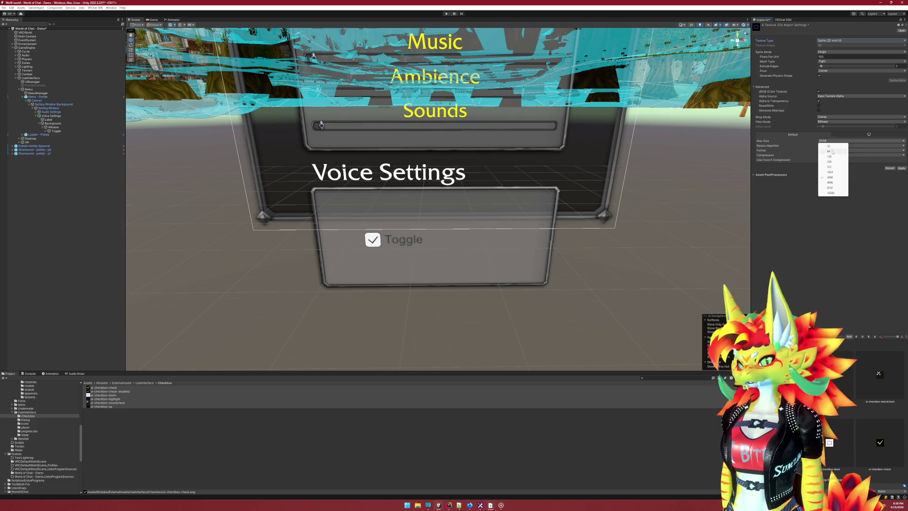
{"action": "left_click", "coordinate": [833, 151]}
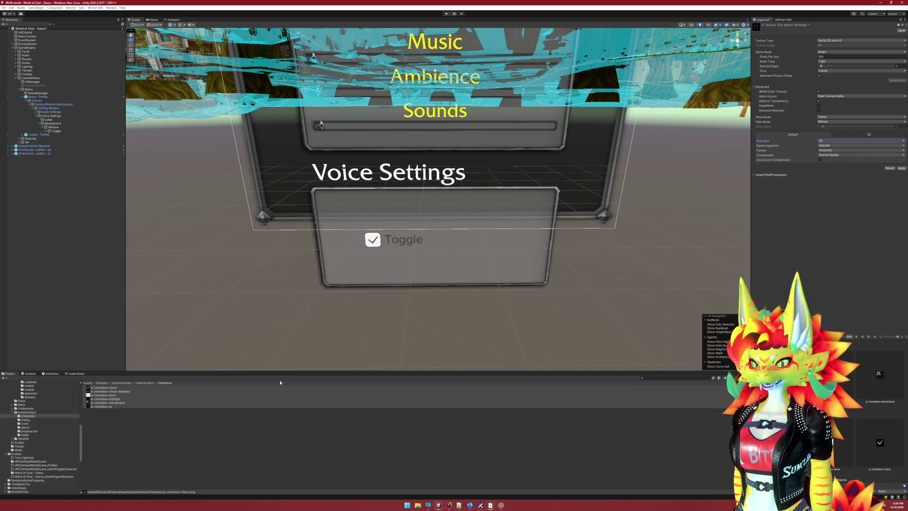
{"action": "left_click", "coordinate": [836, 155]}
{"action": "left_click", "coordinate": [834, 159]}
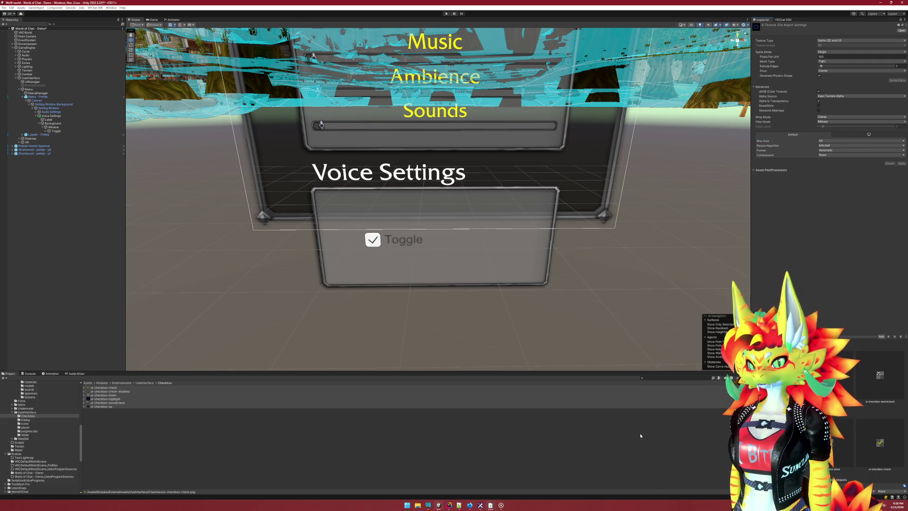
{"action": "left_click", "coordinate": [104, 400]}
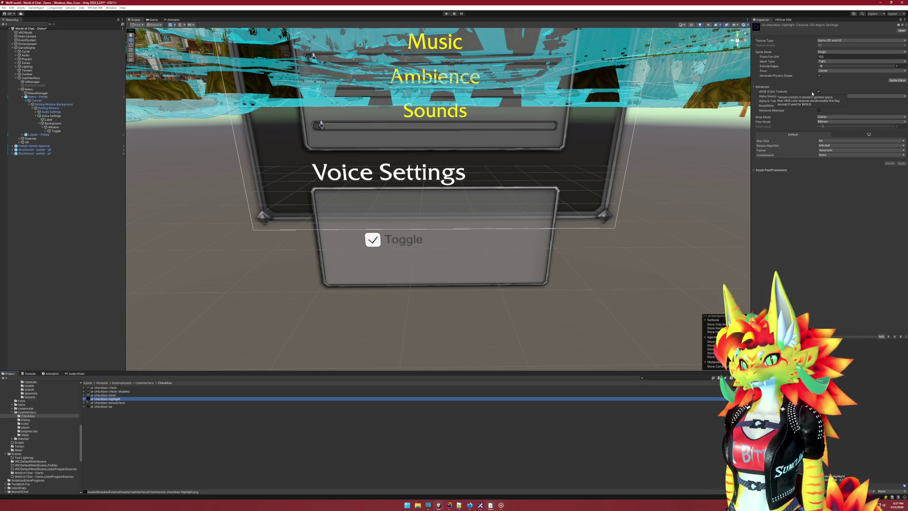
{"action": "left_click", "coordinate": [377, 242]}
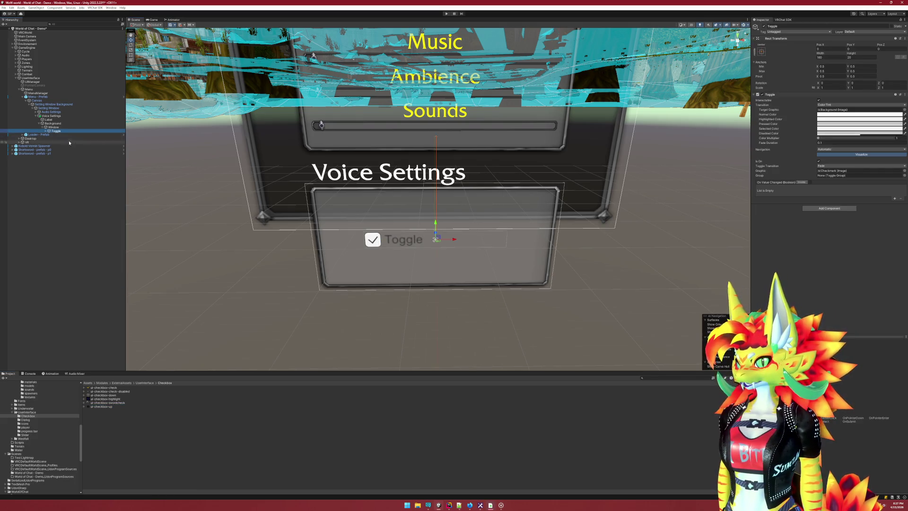
Rename the Toggle to Checkbox and give its Checkmark the ui-checkbox-check sprite
{"action": "left_click", "coordinate": [781, 27]}
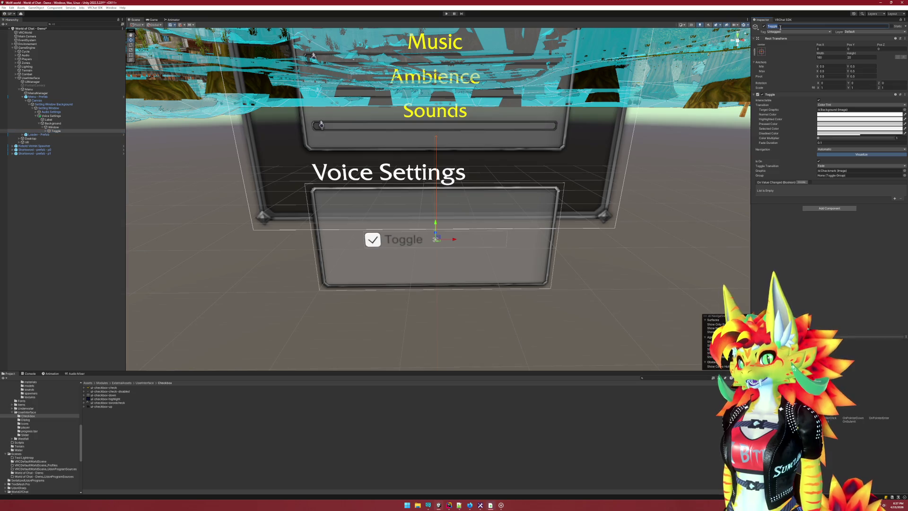
{"action": "type", "text": "Checkbox"}
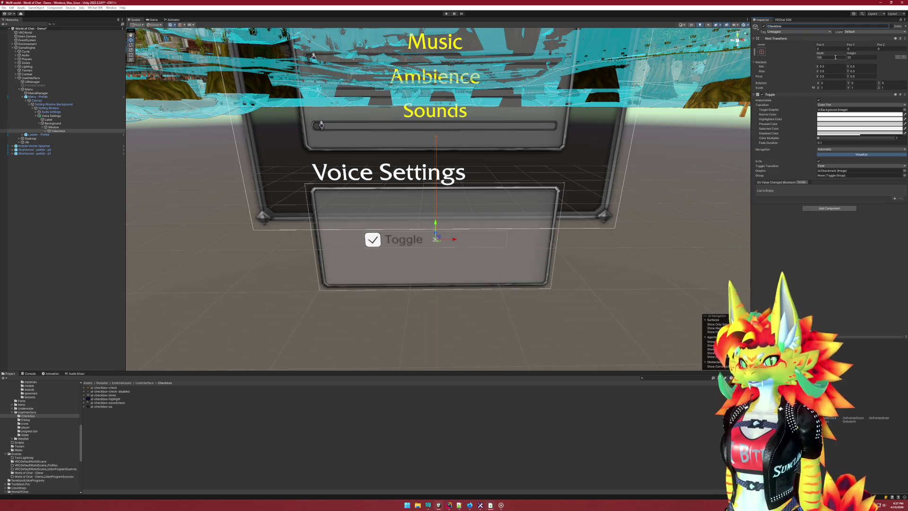
{"action": "left_click", "coordinate": [46, 130]}
{"action": "left_click", "coordinate": [62, 134]}
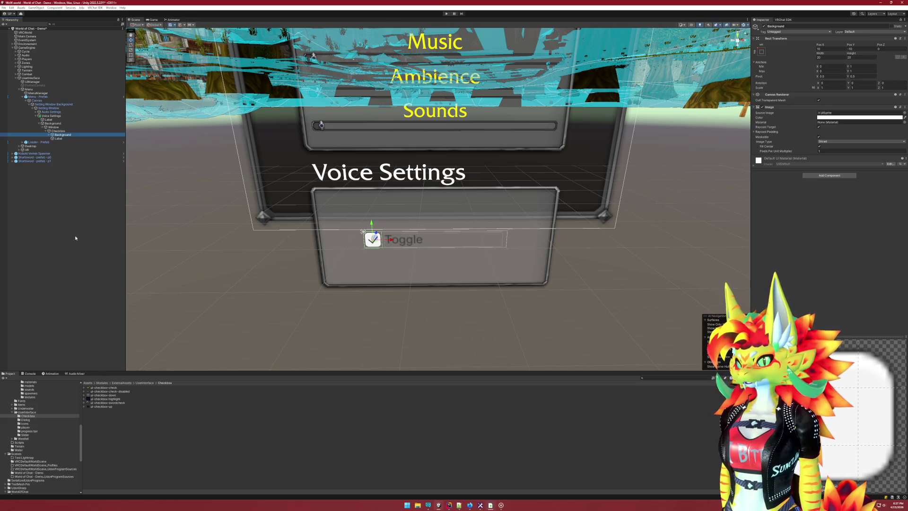
{"action": "key", "text": "ctrl+shift+v"}
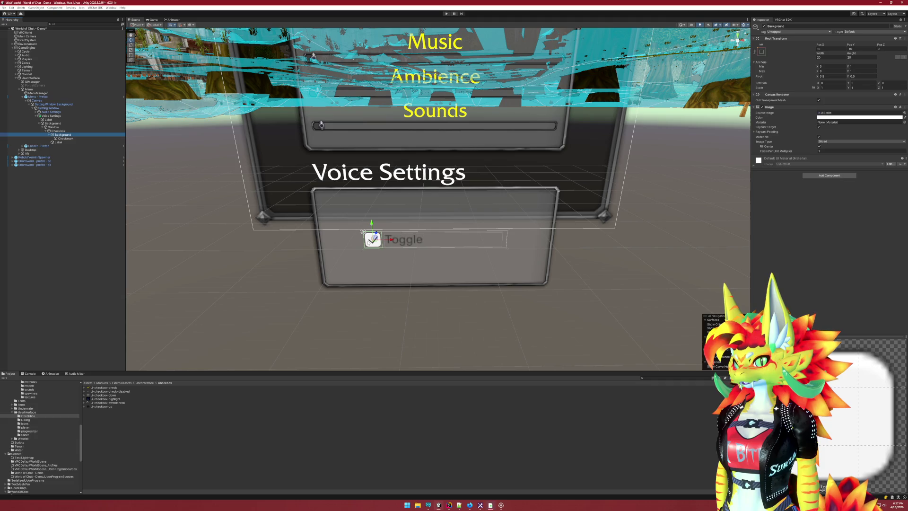
{"action": "left_click", "coordinate": [65, 138]}
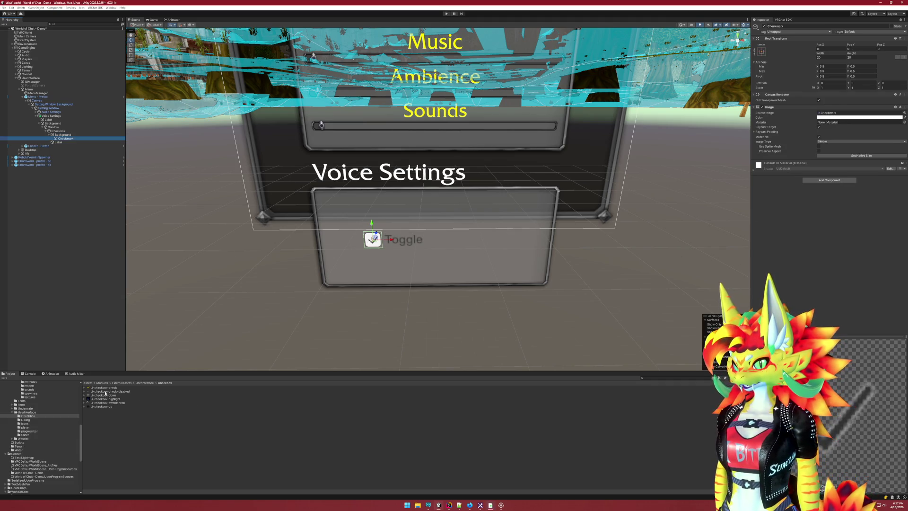
{"action": "mouse_move", "coordinate": [104, 387]}
{"action": "left_mouse_down"}
{"action": "mouse_move", "coordinate": [583, 375]}
{"action": "mouse_move", "coordinate": [832, 113]}
{"action": "left_mouse_up"}
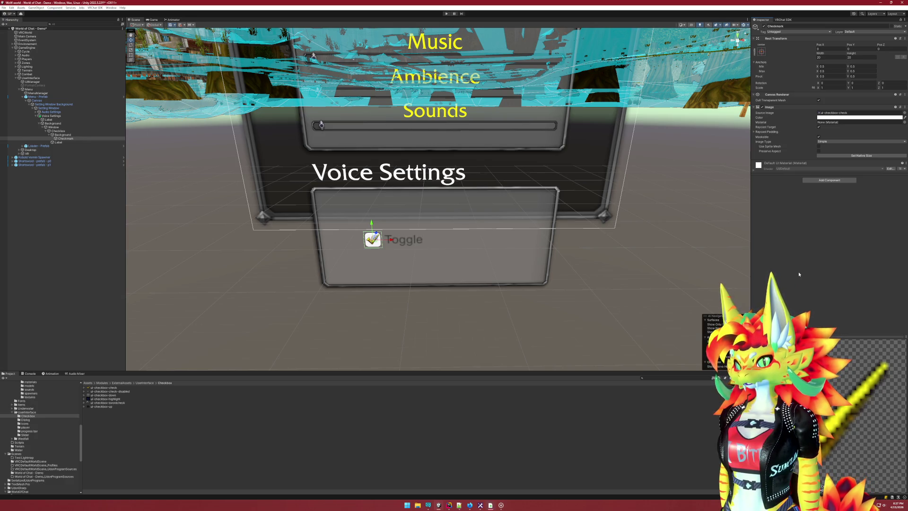
Set the checkbox Background's Source Image to the ui-checkbox-up sprite
{"action": "left_click", "coordinate": [68, 134]}
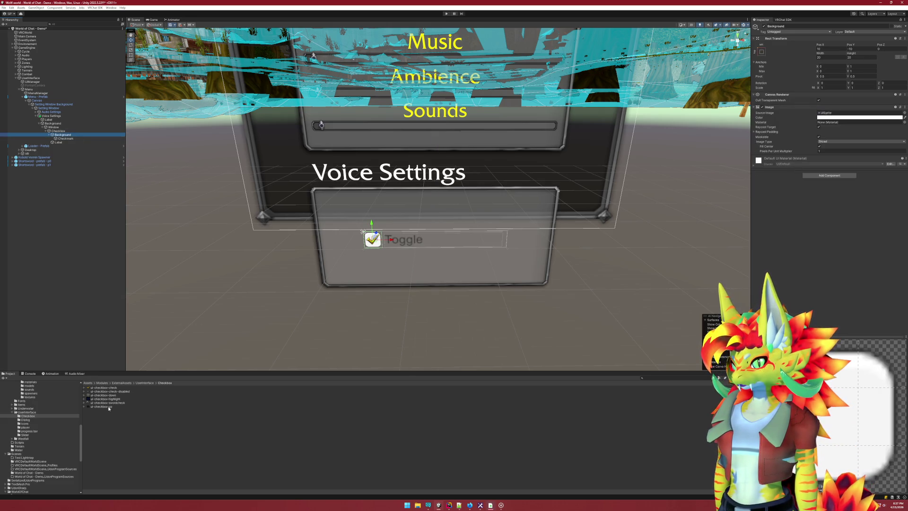
{"action": "left_click_drag", "start_coordinate": [108, 408], "coordinate": [847, 115]}
{"action": "scroll", "coordinate": [393, 289], "scroll_direction": "up", "scroll_amount": 2}
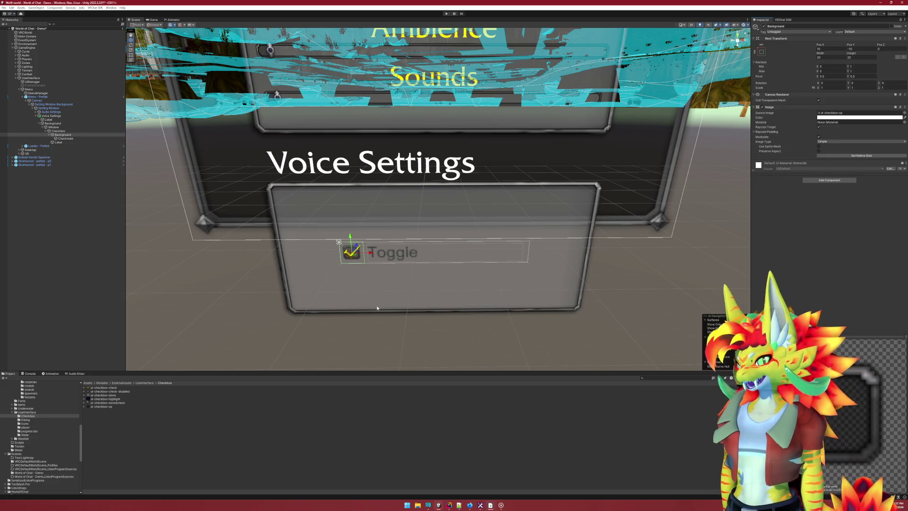
{"action": "left_click_drag", "start_coordinate": [398, 297], "coordinate": [379, 303]}
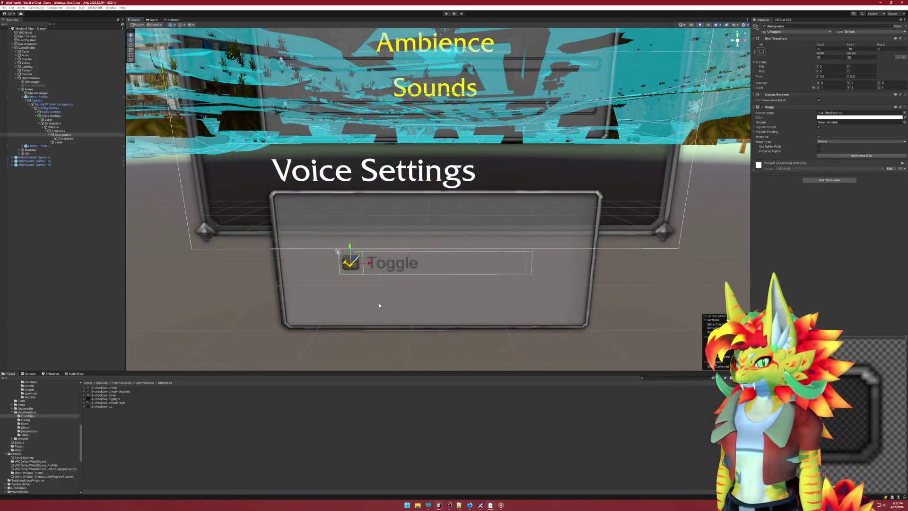
{"action": "scroll", "coordinate": [386, 303], "scroll_direction": "down", "scroll_amount": 1}
{"action": "left_click", "coordinate": [58, 142]}
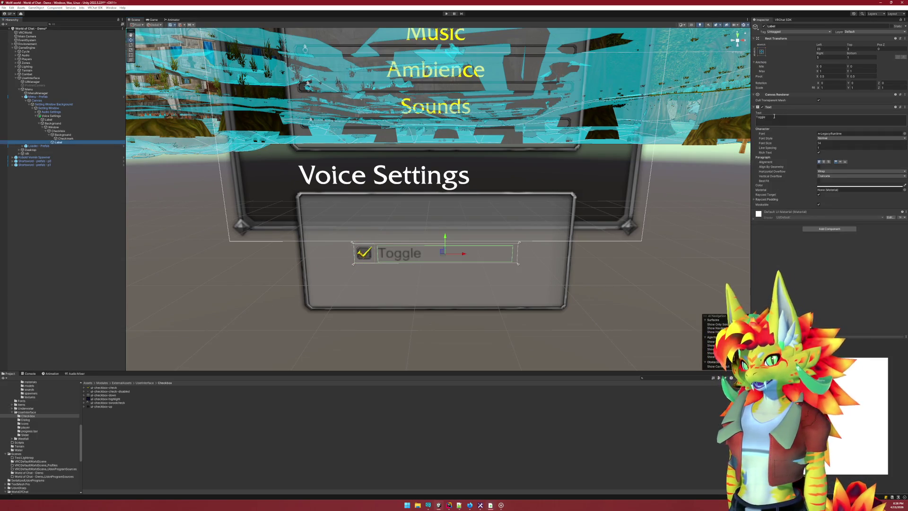
Swap the checkbox Label's font for a different font from the project
{"action": "left_click", "coordinate": [837, 133]}
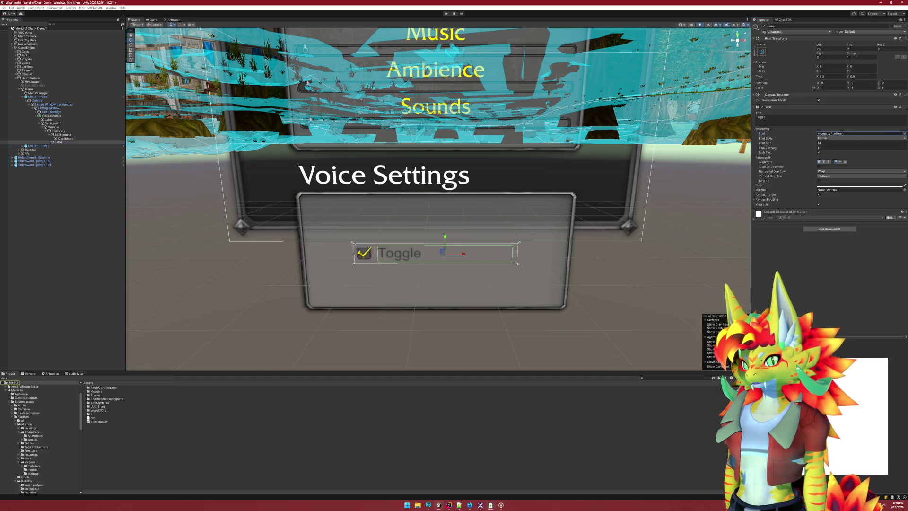
{"action": "left_click", "coordinate": [905, 135]}
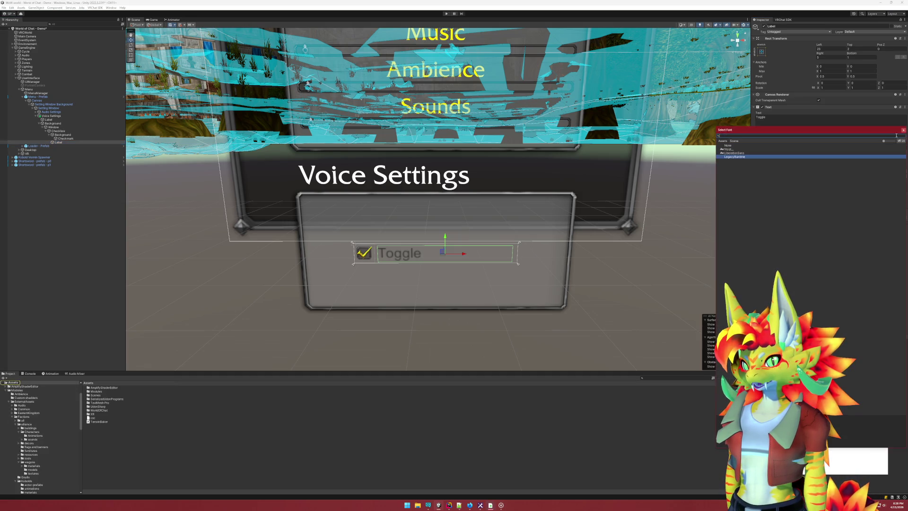
{"action": "double_click", "coordinate": [743, 149]}
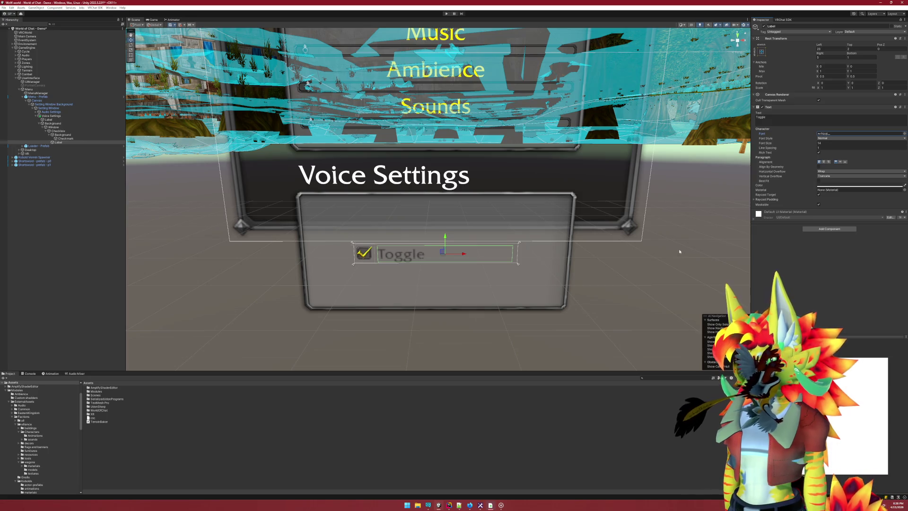
Centre the view on the checkbox, reverting an accidental move of its label
{"action": "mouse_move", "coordinate": [680, 252]}
{"action": "left_mouse_down"}
{"action": "mouse_move", "coordinate": [684, 235]}
{"action": "mouse_move", "coordinate": [602, 294]}
{"action": "mouse_move", "coordinate": [608, 285]}
{"action": "left_mouse_up"}
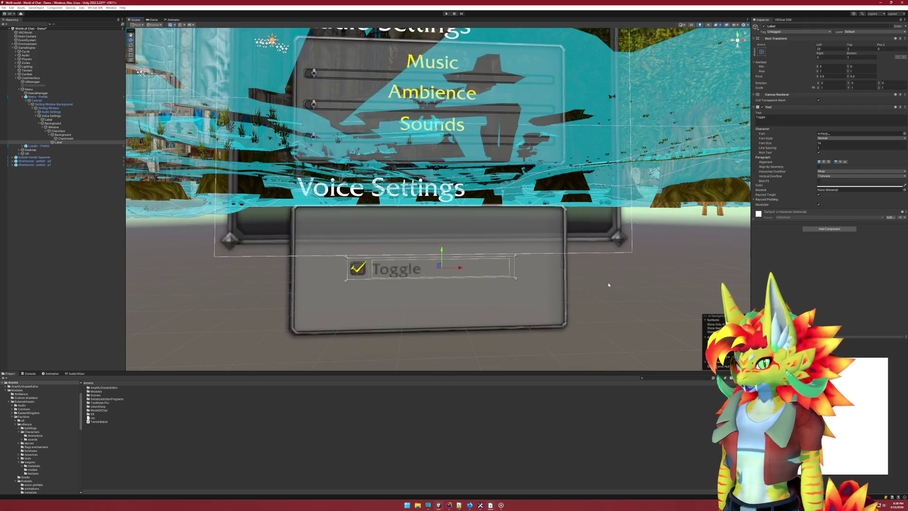
{"action": "scroll", "coordinate": [608, 284], "scroll_direction": "up", "scroll_amount": 10}
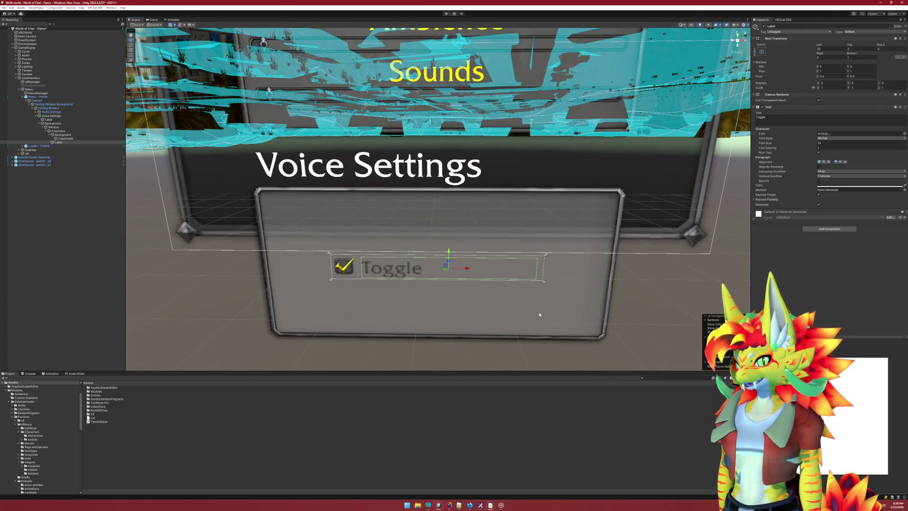
{"action": "mouse_move", "coordinate": [540, 315]}
{"action": "left_mouse_down"}
{"action": "mouse_move", "coordinate": [502, 320]}
{"action": "mouse_move", "coordinate": [520, 258]}
{"action": "mouse_move", "coordinate": [511, 291]}
{"action": "left_mouse_up"}
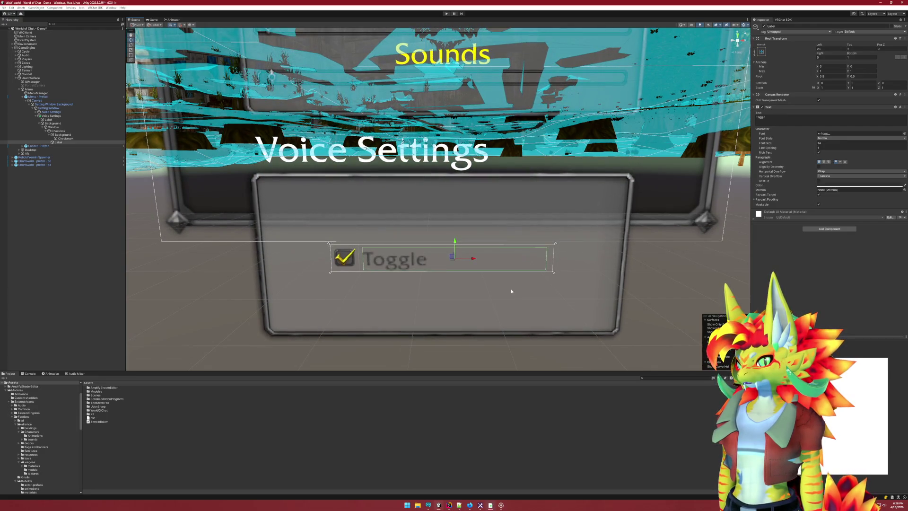
{"action": "left_click_drag", "start_coordinate": [458, 244], "coordinate": [458, 178]}
{"action": "key", "text": "ctrl+z"}
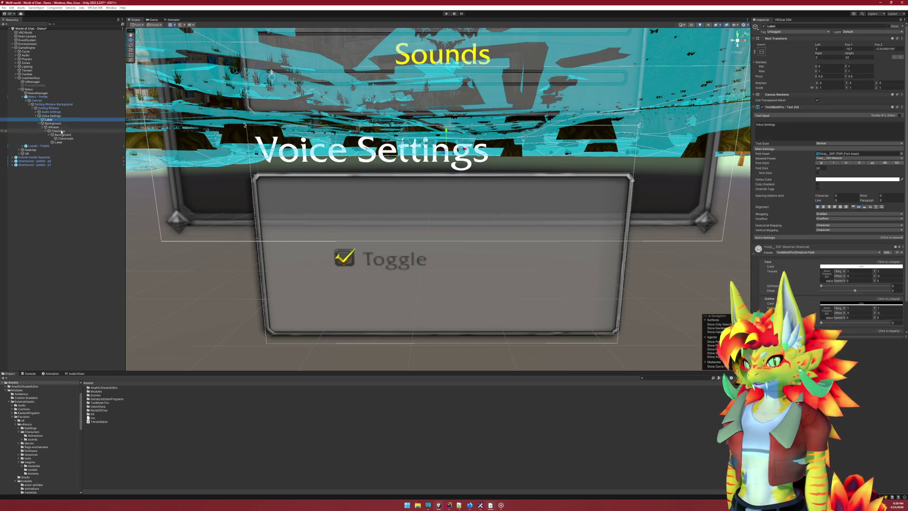
{"action": "left_click", "coordinate": [59, 143]}
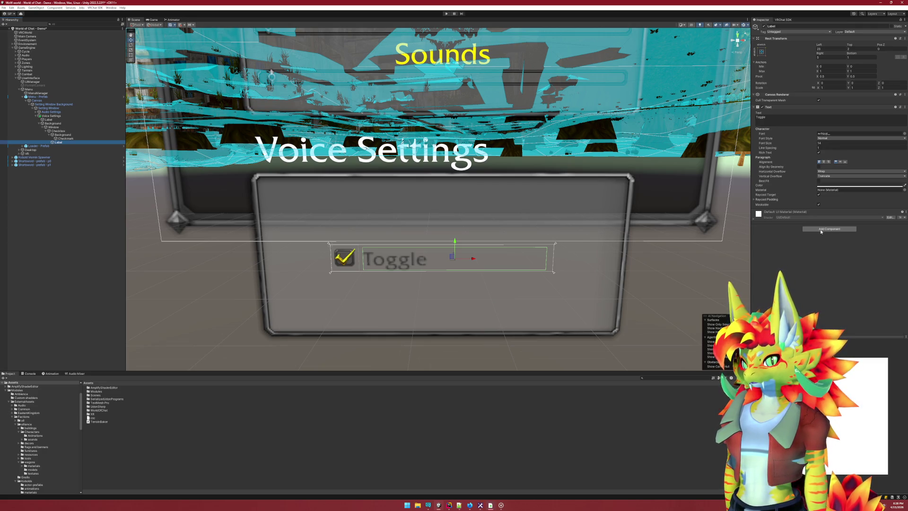
Try adding TextMeshPro text to the checkbox Label, then remove its old Text component
{"action": "left_click", "coordinate": [821, 229]}
{"action": "type", "text": "t"}
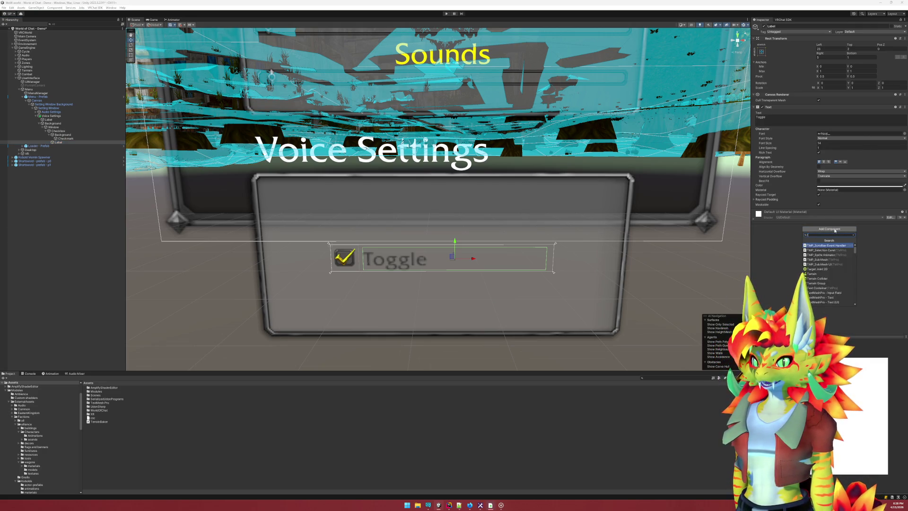
{"action": "type", "text": "ext"}
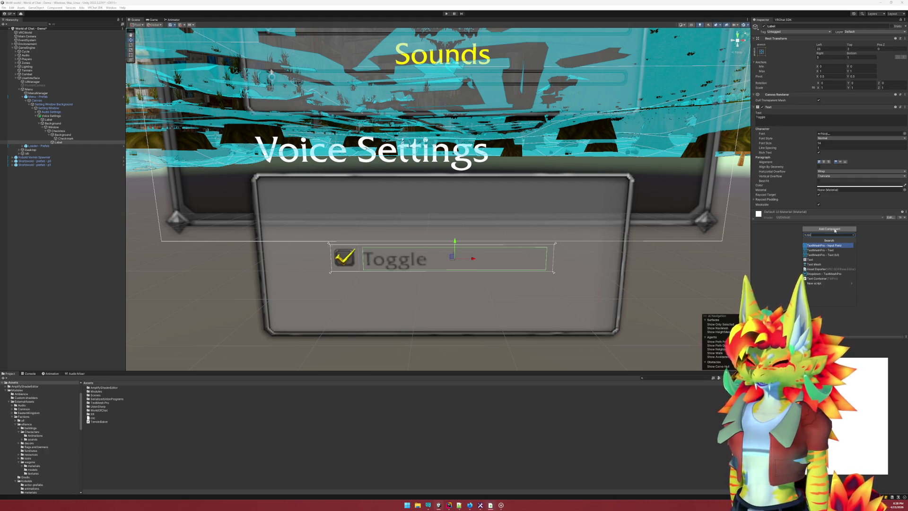
{"action": "left_click", "coordinate": [65, 119]}
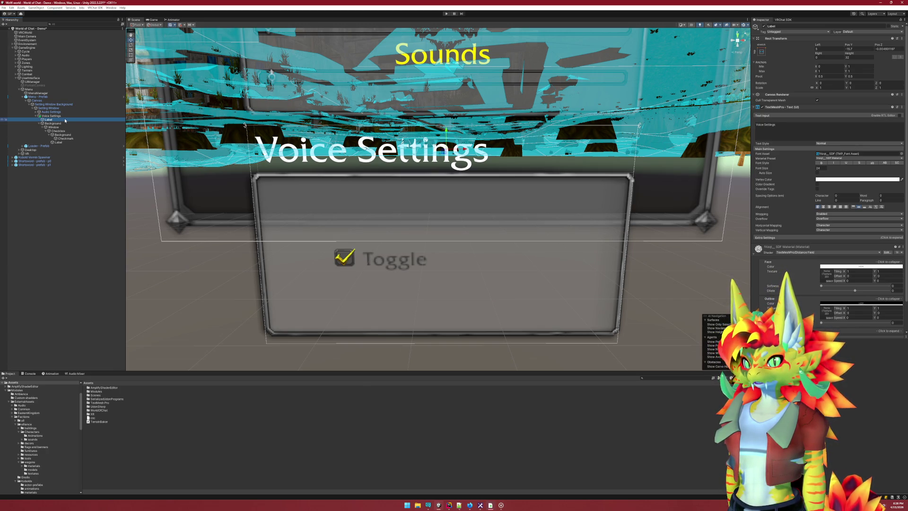
{"action": "left_click", "coordinate": [64, 142]}
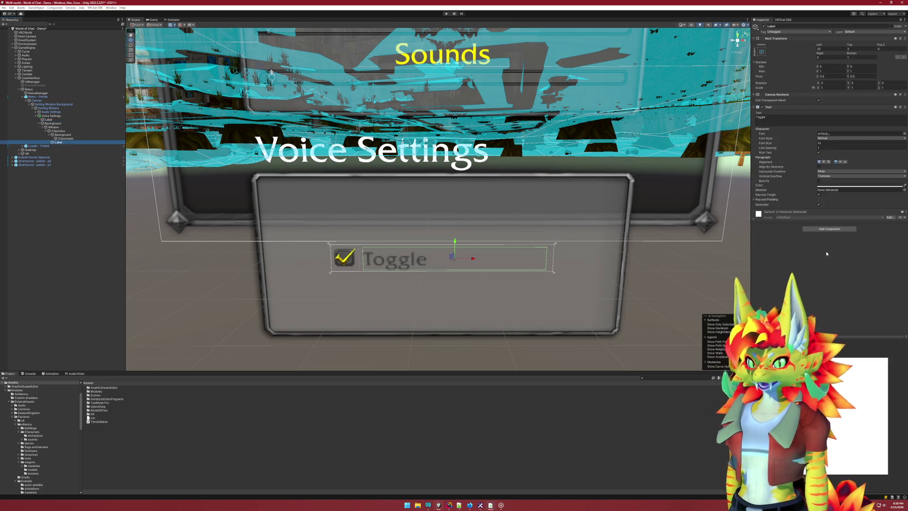
{"action": "left_click", "coordinate": [829, 228]}
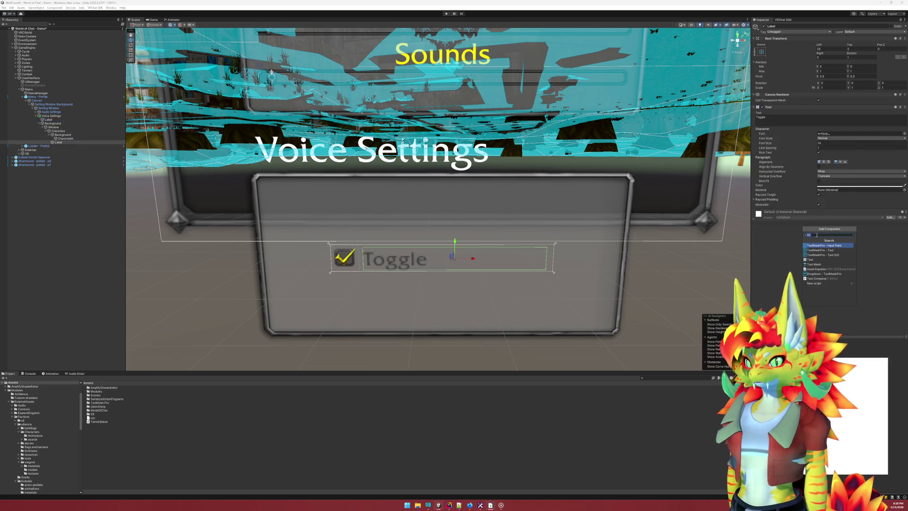
{"action": "left_click", "coordinate": [833, 252]}
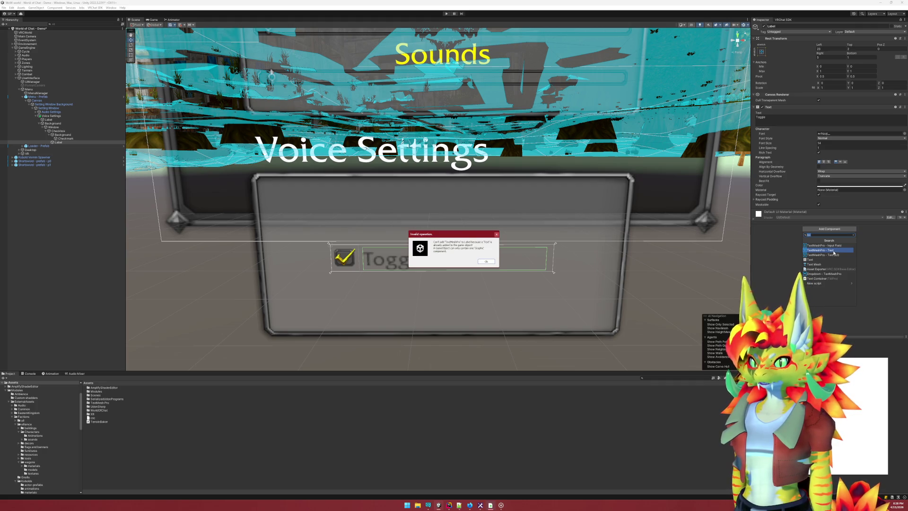
{"action": "left_click", "coordinate": [486, 261]}
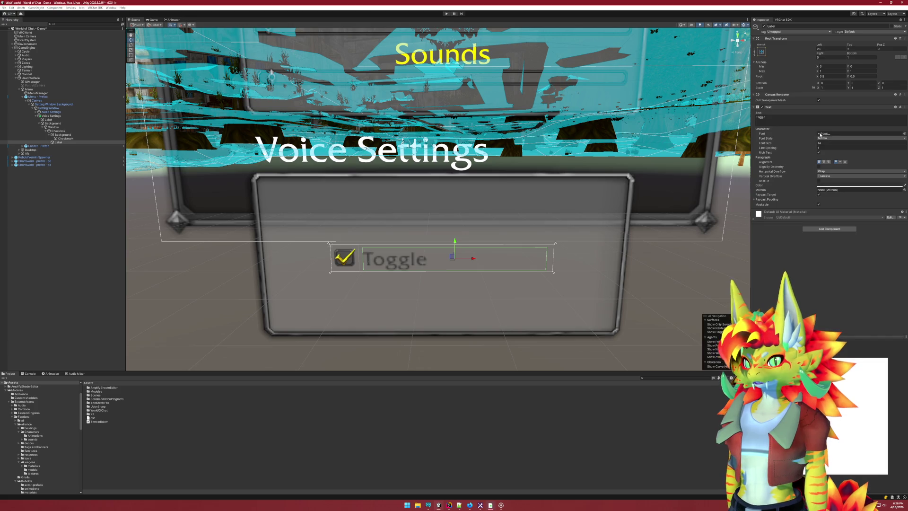
{"action": "left_click", "coordinate": [904, 107]}
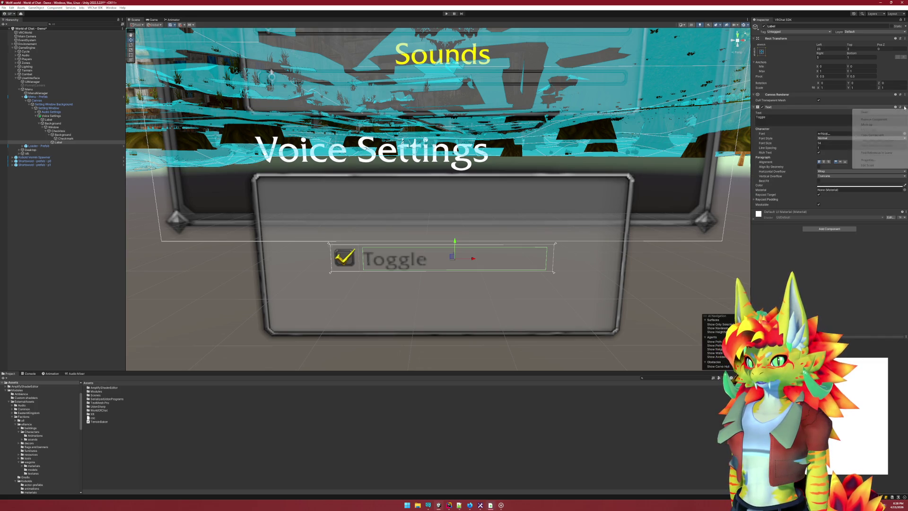
{"action": "left_click", "coordinate": [874, 119]}
Add TextMeshPro text to the Label and compare it with the Voice Settings heading's text
{"action": "left_click", "coordinate": [829, 112]}
{"action": "left_click", "coordinate": [832, 132]}
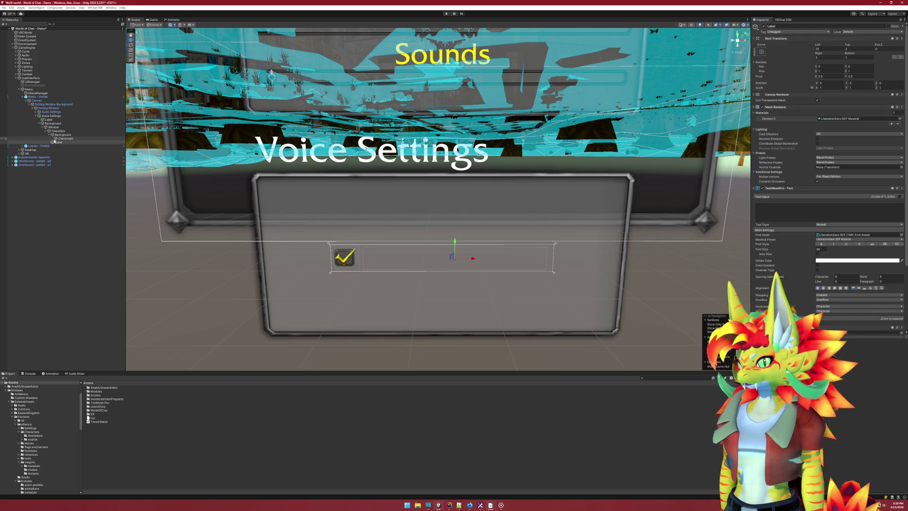
{"action": "left_click", "coordinate": [56, 120]}
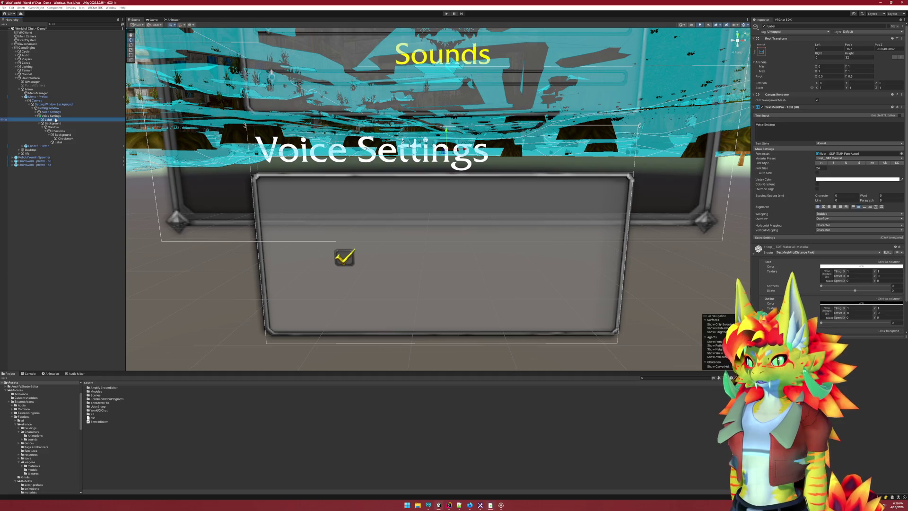
{"action": "scroll", "coordinate": [786, 259], "scroll_direction": "down", "scroll_amount": 3}
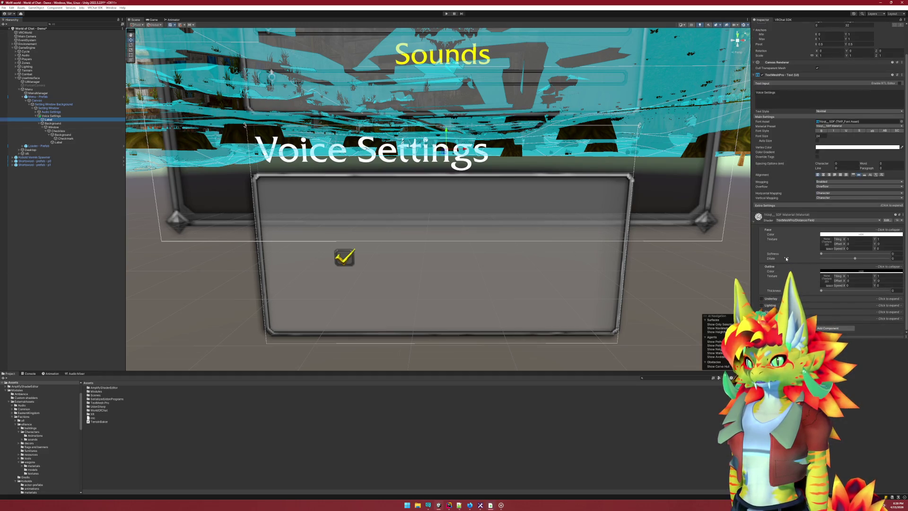
{"action": "scroll", "coordinate": [786, 258], "scroll_direction": "up", "scroll_amount": 3}
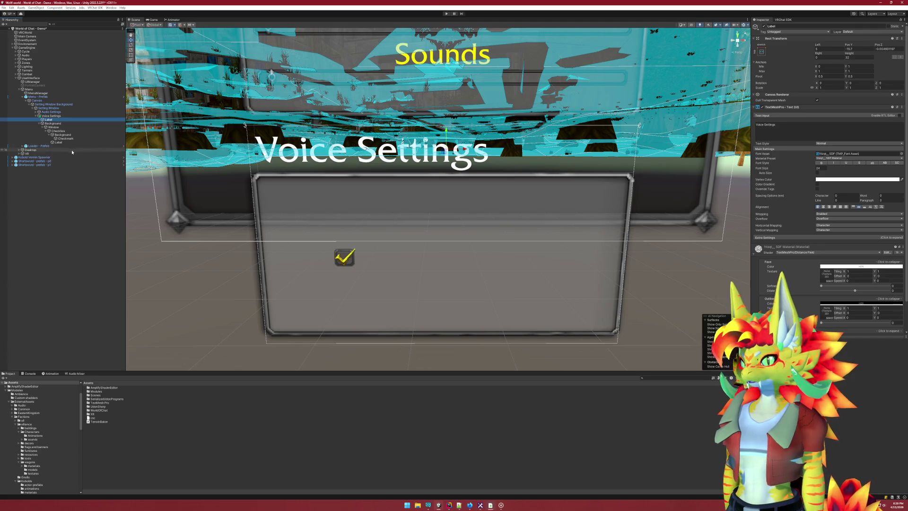
{"action": "left_click", "coordinate": [58, 142]}
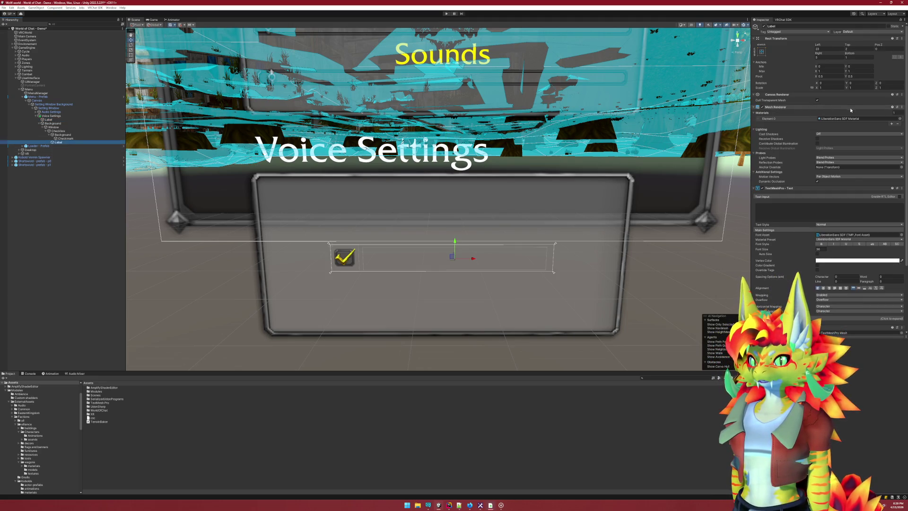
Remove the Label's TextMeshPro text, Mesh Renderer and Mesh Filter components
{"action": "right_click", "coordinate": [892, 109]}
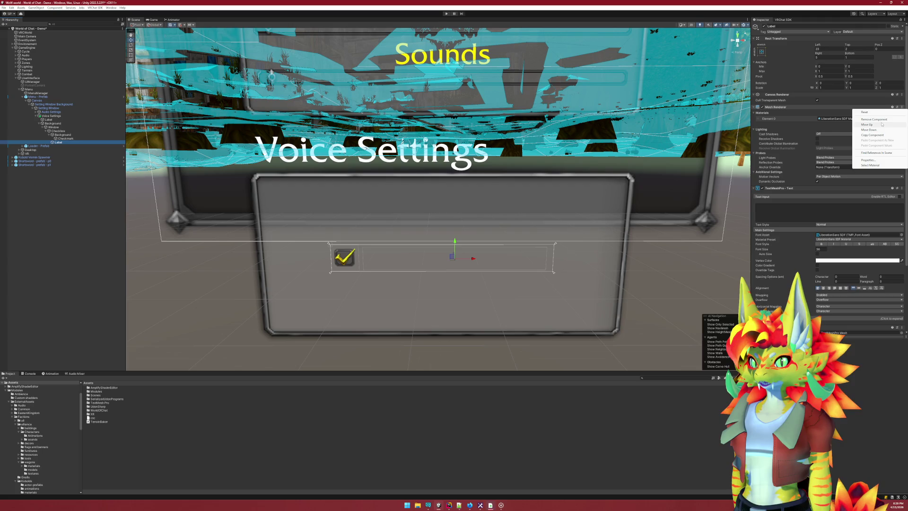
{"action": "left_click", "coordinate": [875, 120]}
{"action": "left_click", "coordinate": [490, 263]}
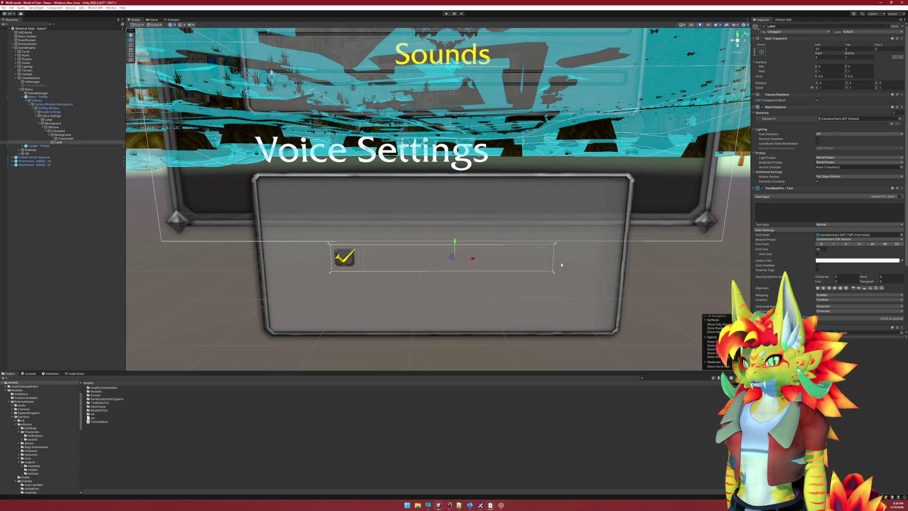
{"action": "right_click", "coordinate": [892, 189]}
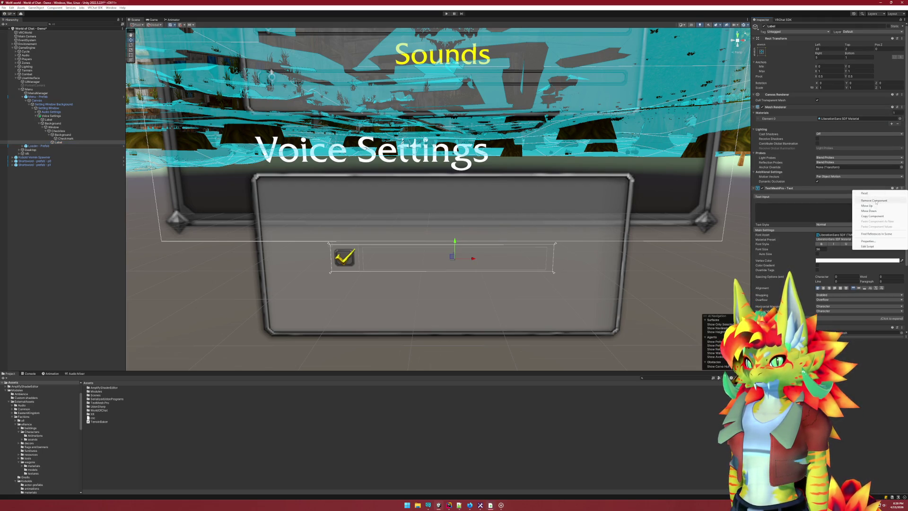
{"action": "left_click", "coordinate": [876, 201]}
{"action": "right_click", "coordinate": [892, 108]}
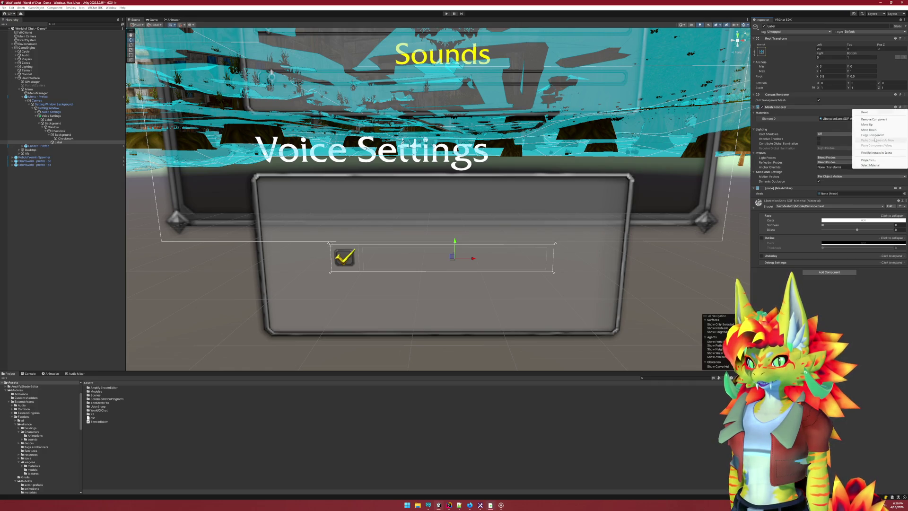
{"action": "left_click", "coordinate": [874, 119]}
{"action": "left_click", "coordinate": [905, 108]}
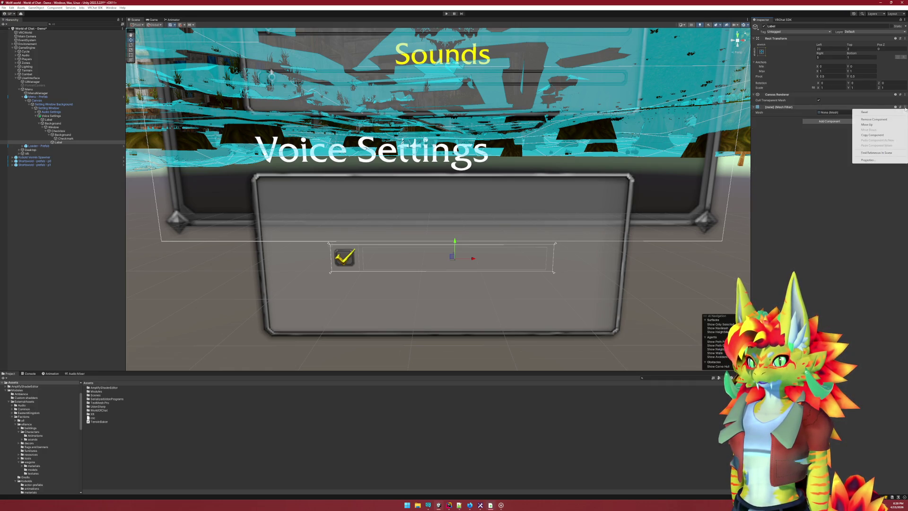
{"action": "left_click", "coordinate": [874, 119]}
{"action": "left_click", "coordinate": [832, 109]}
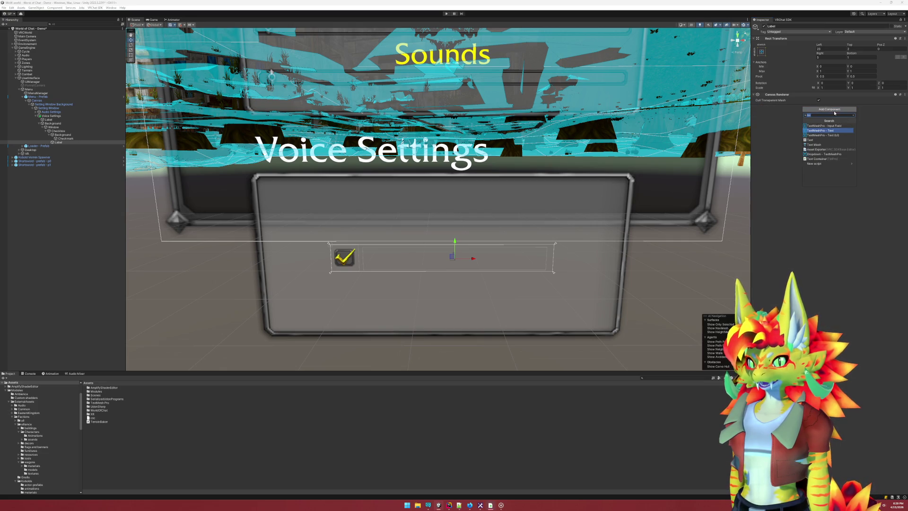
Add TextMeshPro UI text to the Label reading 'label' in frizqt SDF at font size 14
{"action": "type", "text": "vrc"}
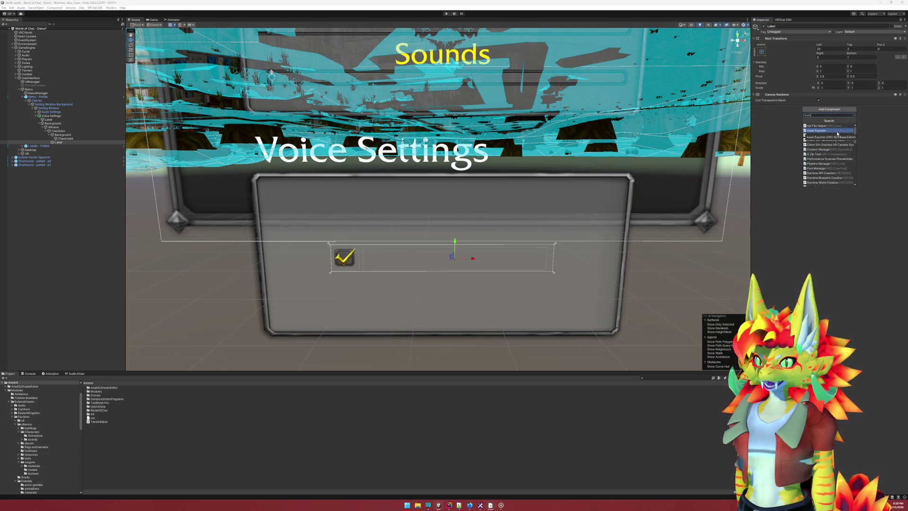
{"action": "type", "text": " te"}
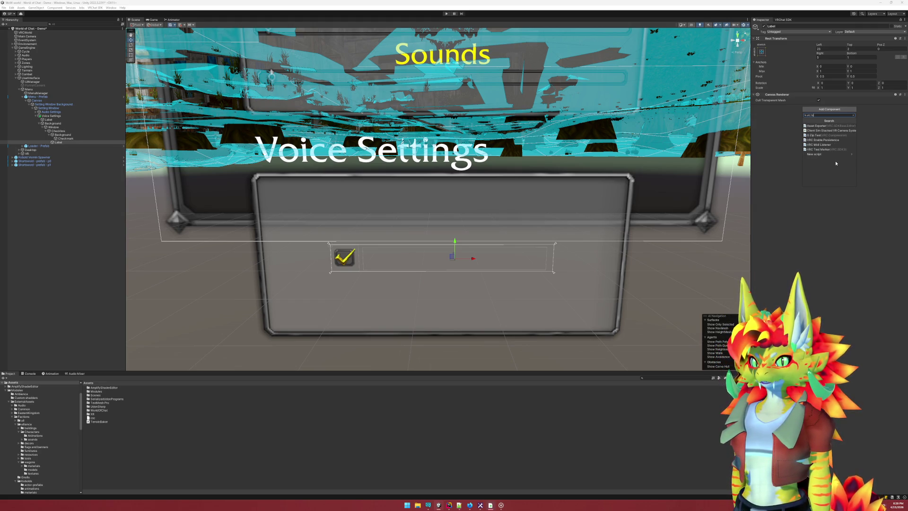
{"action": "type", "text": "x"}
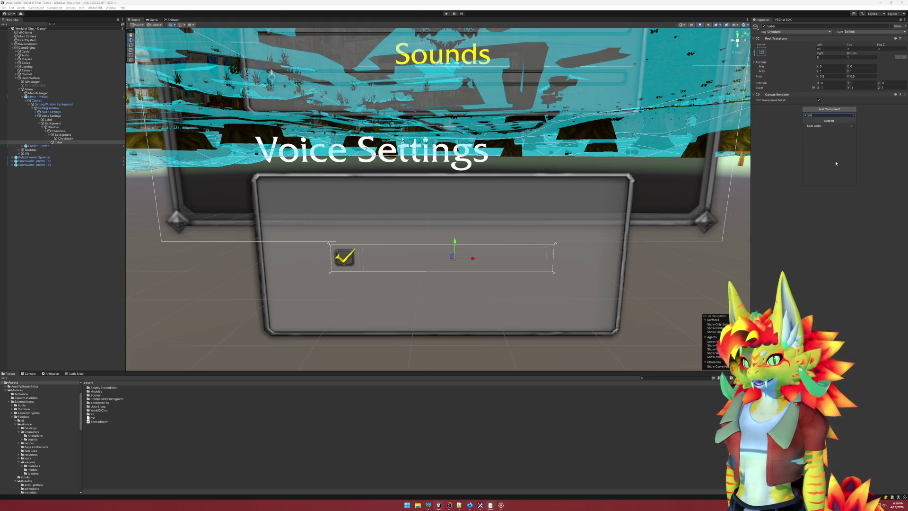
{"action": "type", "text": "t"}
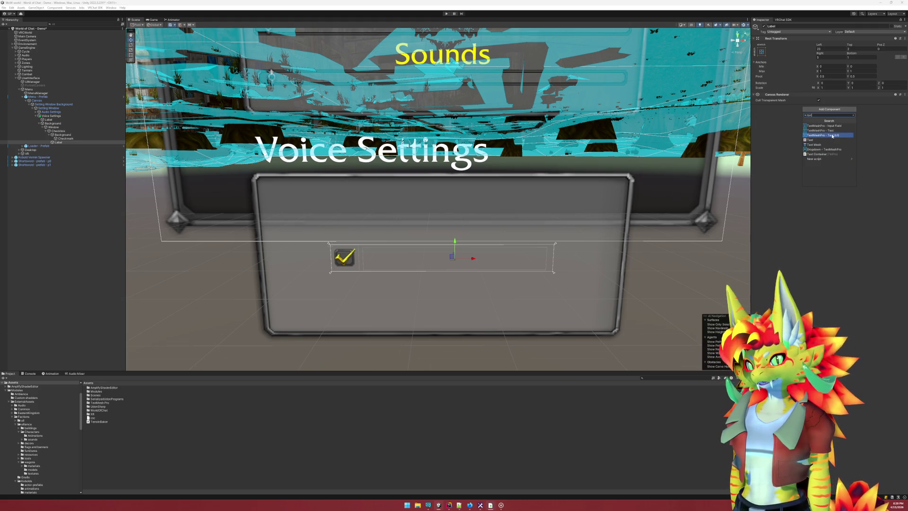
{"action": "left_click", "coordinate": [836, 135]}
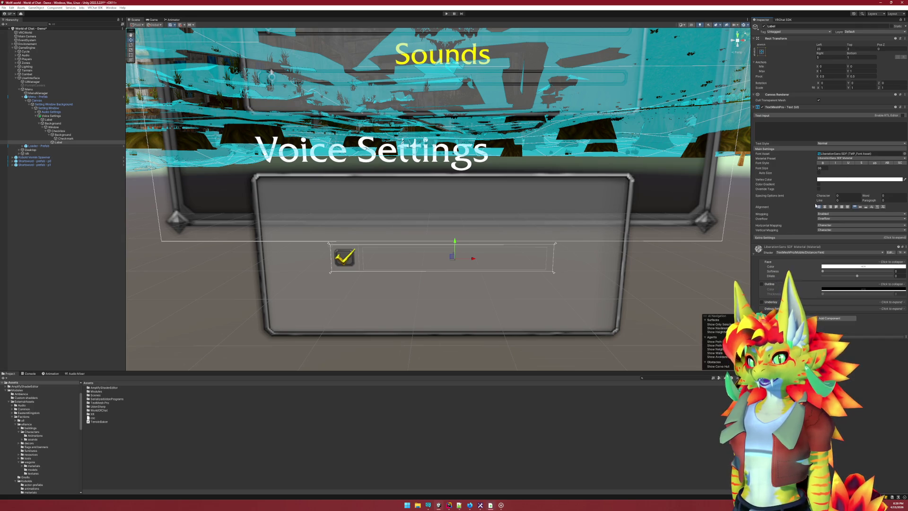
{"action": "left_click", "coordinate": [810, 132]}
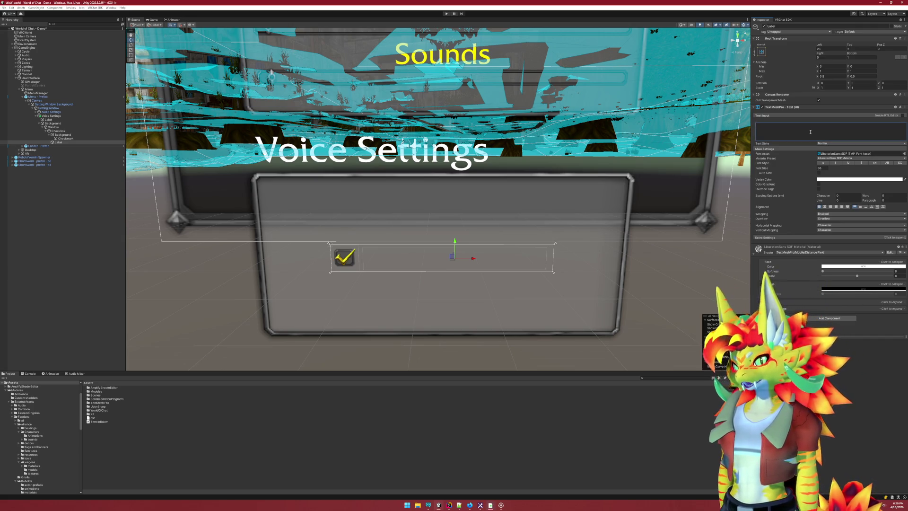
{"action": "type", "text": "label"}
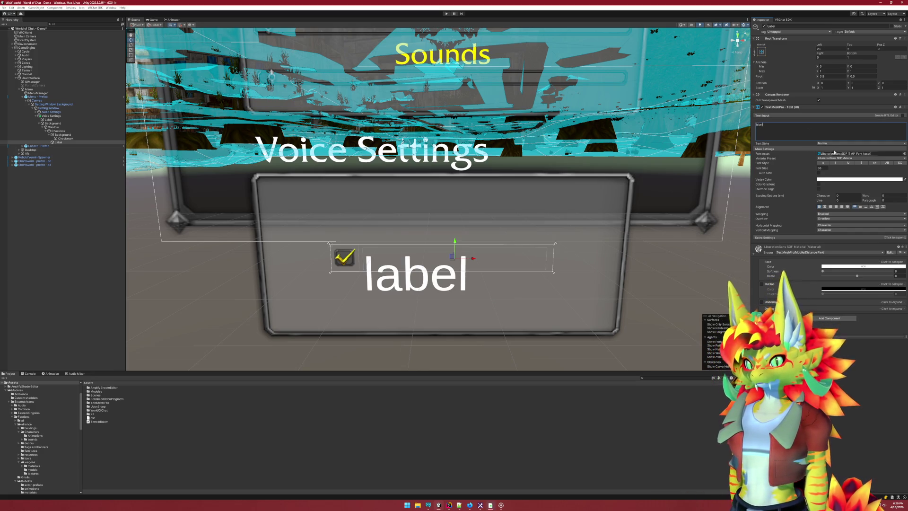
{"action": "left_click", "coordinate": [905, 154]}
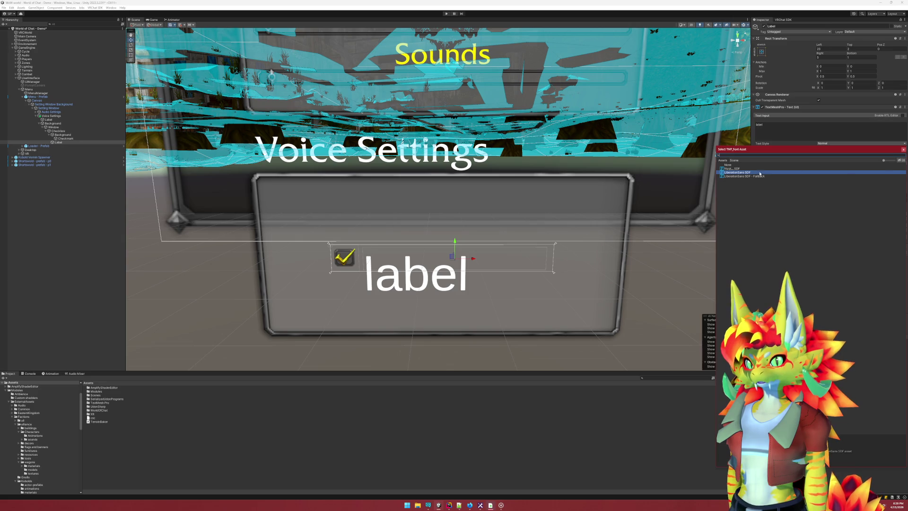
{"action": "left_click", "coordinate": [735, 169]}
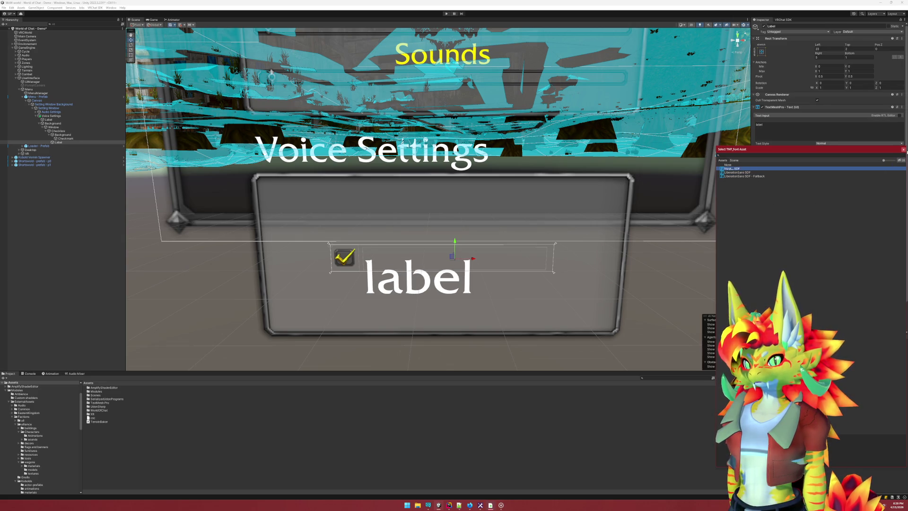
{"action": "left_click", "coordinate": [903, 149]}
{"action": "double_click", "coordinate": [822, 169]}
{"action": "type", "text": "14"}
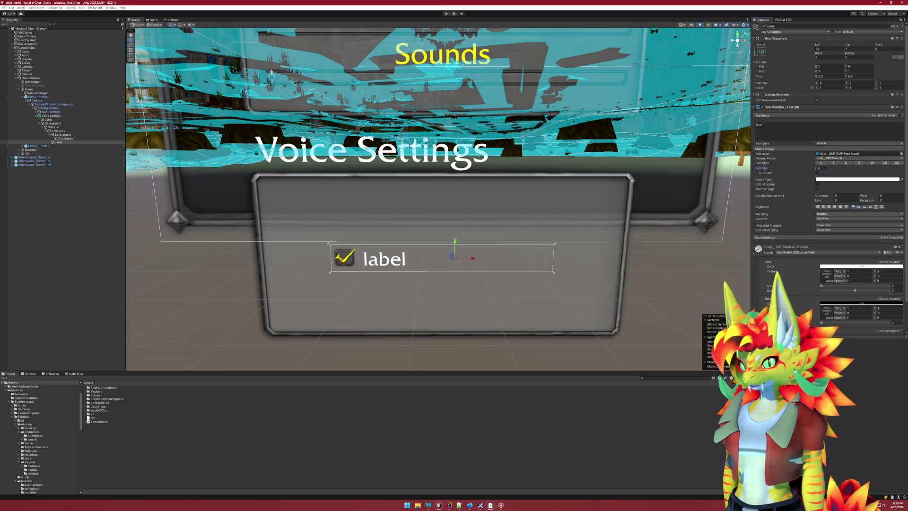
{"action": "key", "text": "Return"}
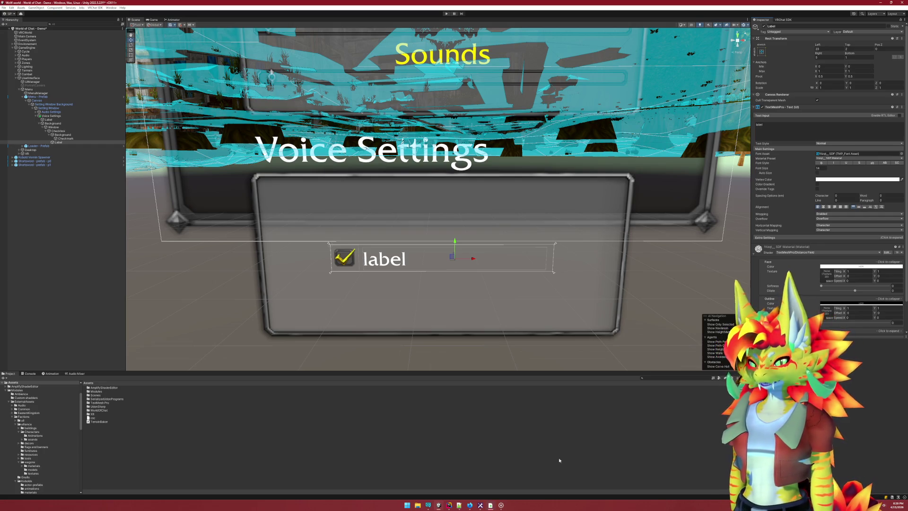
{"action": "left_click", "coordinate": [470, 505]}
{"action": "left_click", "coordinate": [69, 5]}
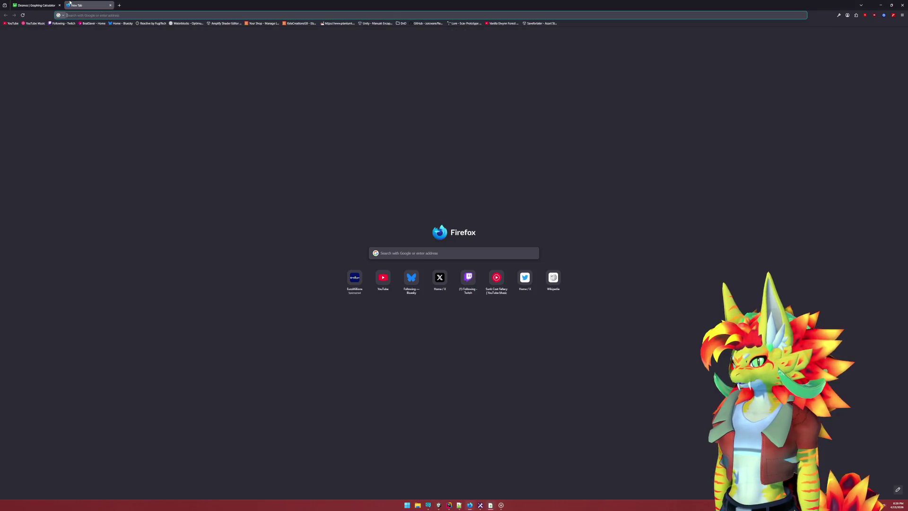
{"action": "type", "text": "world of"}
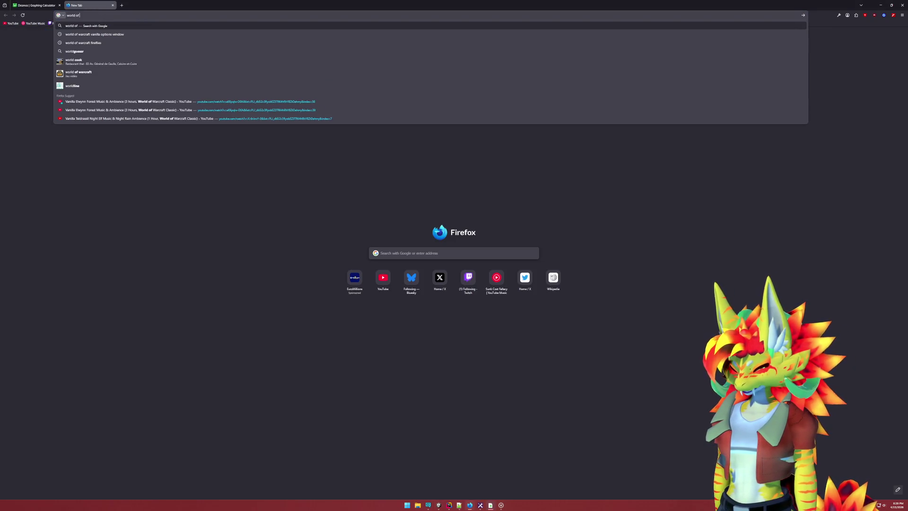
{"action": "type", "text": " warcraft "}
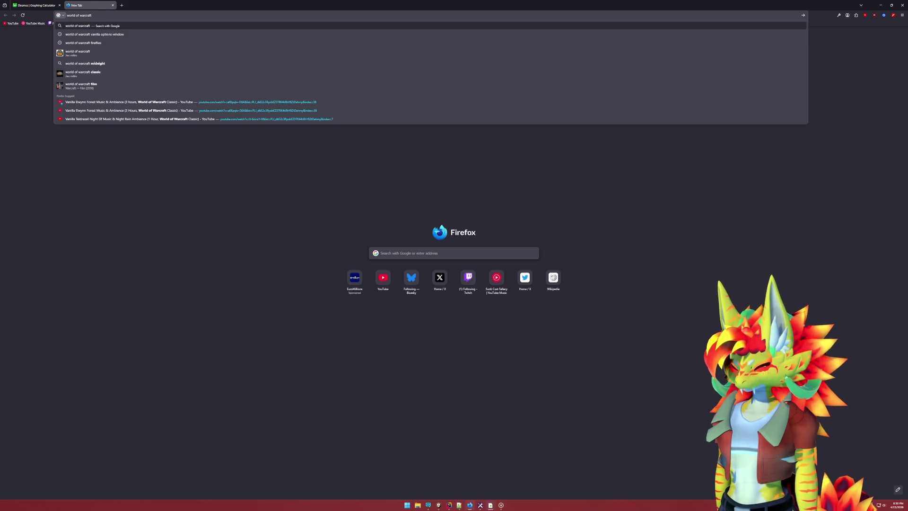
{"action": "type", "text": "setting"}
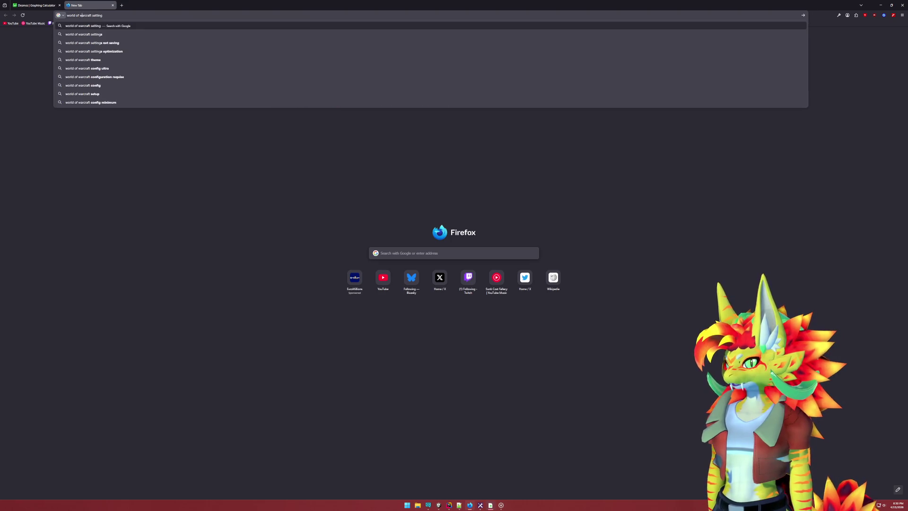
{"action": "left_click", "coordinate": [92, 15]}
{"action": "type", "text": "vanilla"}
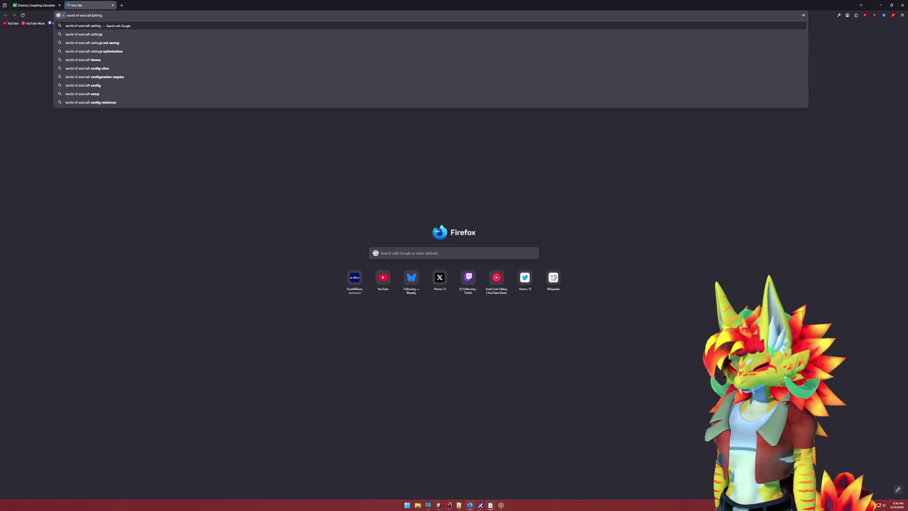
{"action": "key", "text": "Return"}
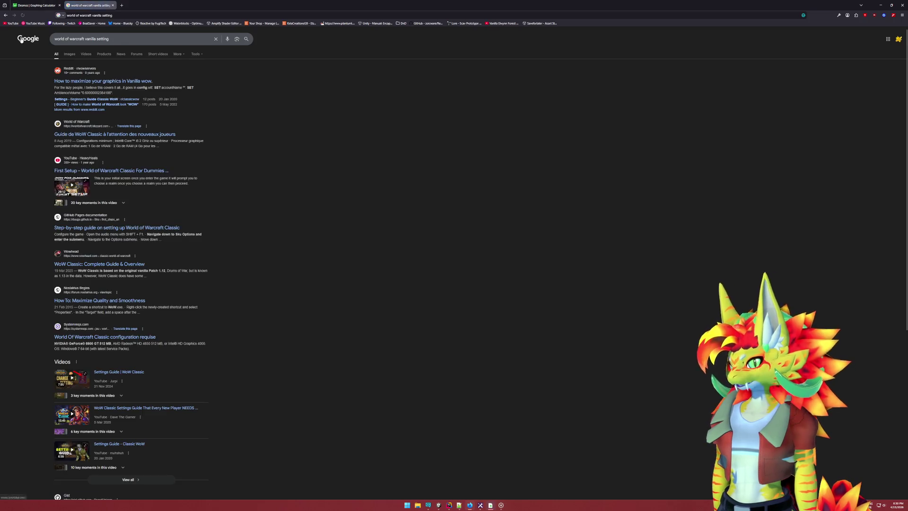
{"action": "left_click", "coordinate": [70, 54]}
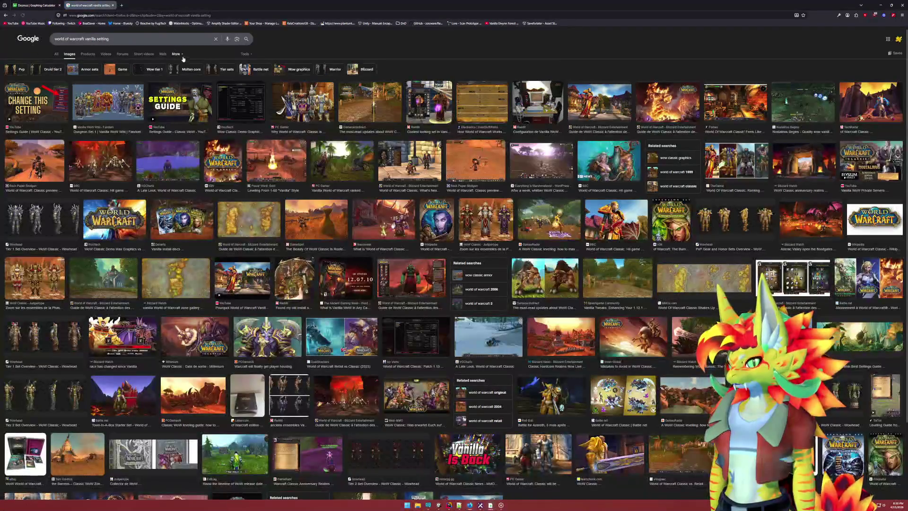
{"action": "left_click", "coordinate": [251, 106]}
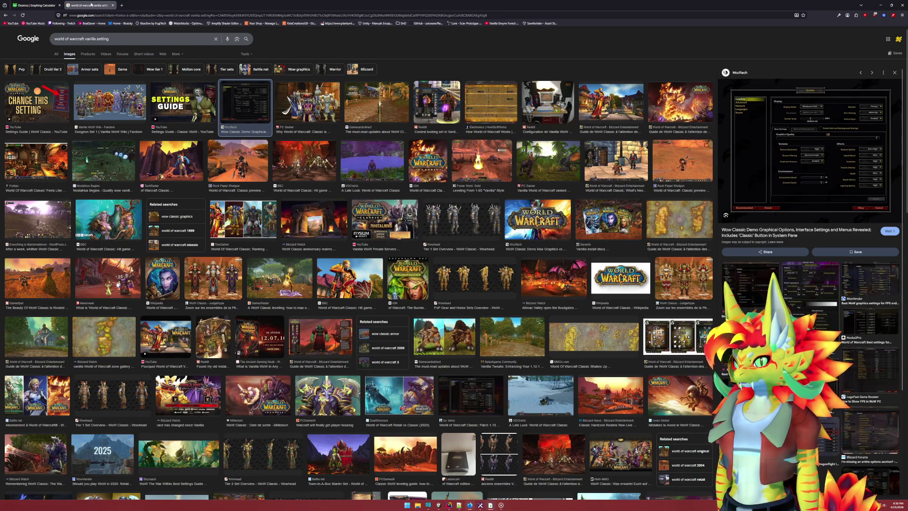
{"action": "left_click", "coordinate": [880, 5]}
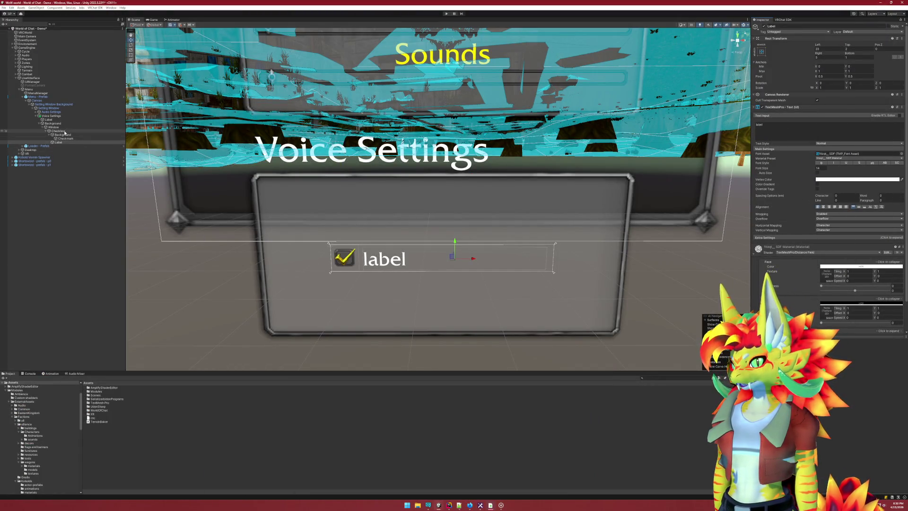
Expand Audio Settings > Background > Window > Sounds SunclawsSlider and copy its Label's yellow vertex colour
{"action": "left_click", "coordinate": [53, 120]}
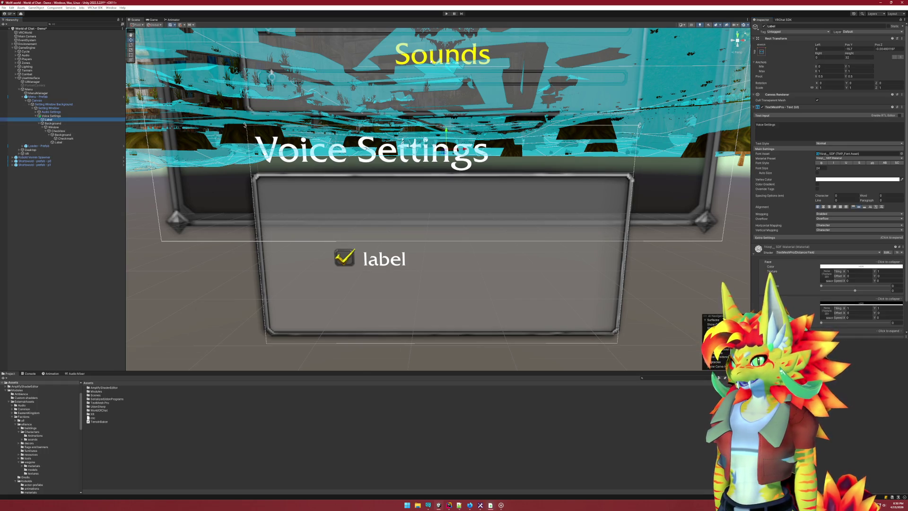
{"action": "left_click", "coordinate": [57, 112]}
{"action": "left_click", "coordinate": [58, 119]}
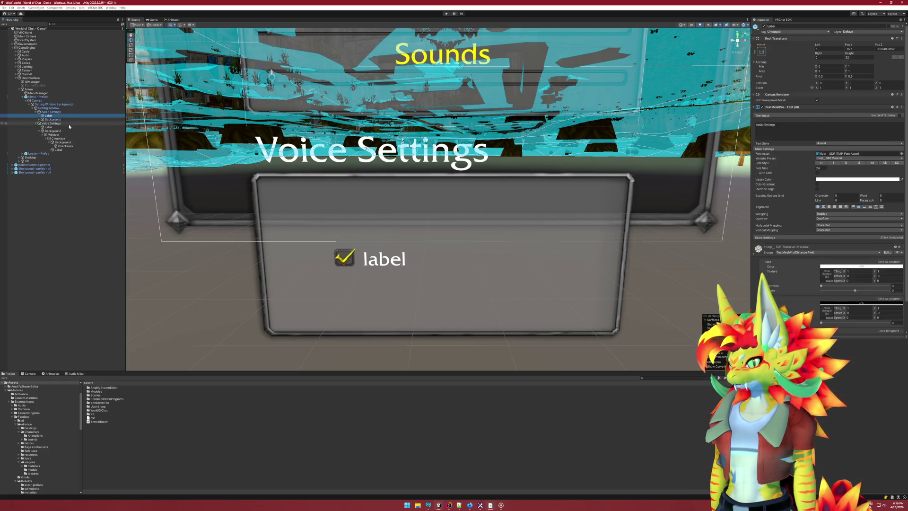
{"action": "key", "text": "Right"}
{"action": "left_click", "coordinate": [70, 123]}
{"action": "key", "text": "Right"}
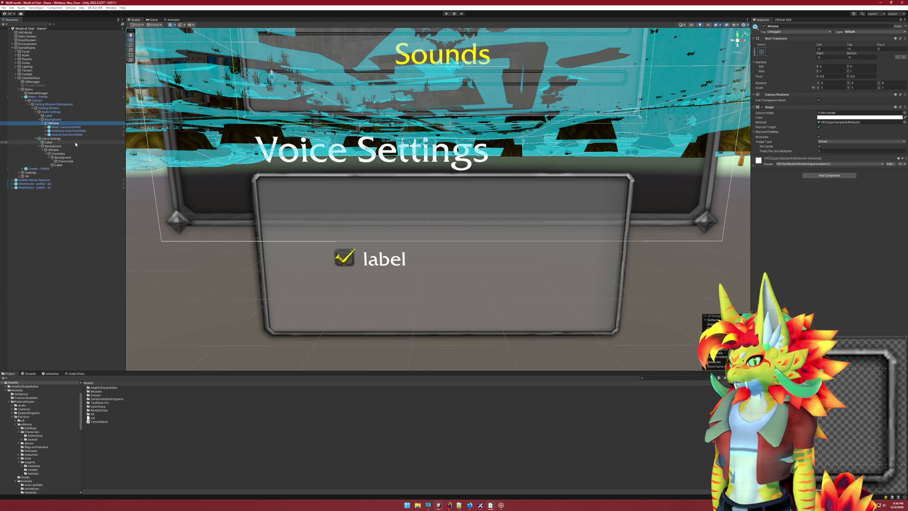
{"action": "key", "text": "Down"}
{"action": "key", "text": "Down"}
{"action": "key", "text": "Down"}
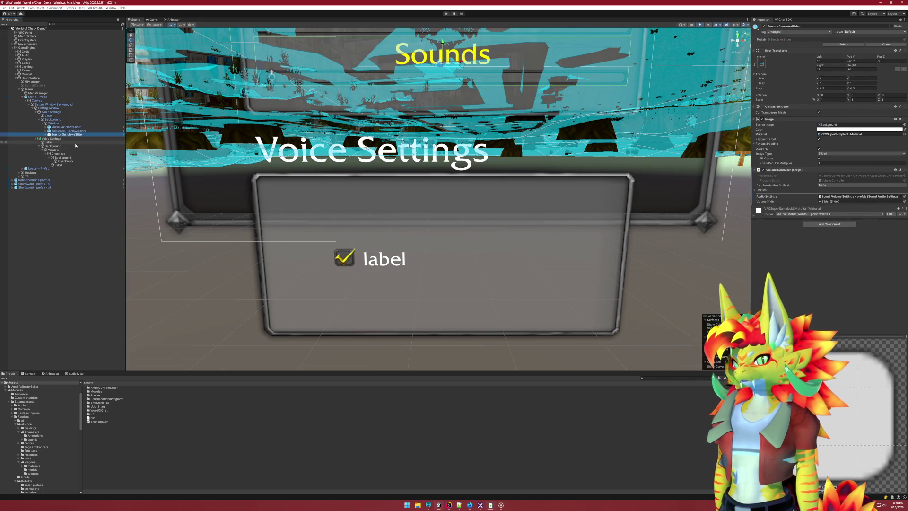
{"action": "key", "text": "Right"}
{"action": "key", "text": "Down"}
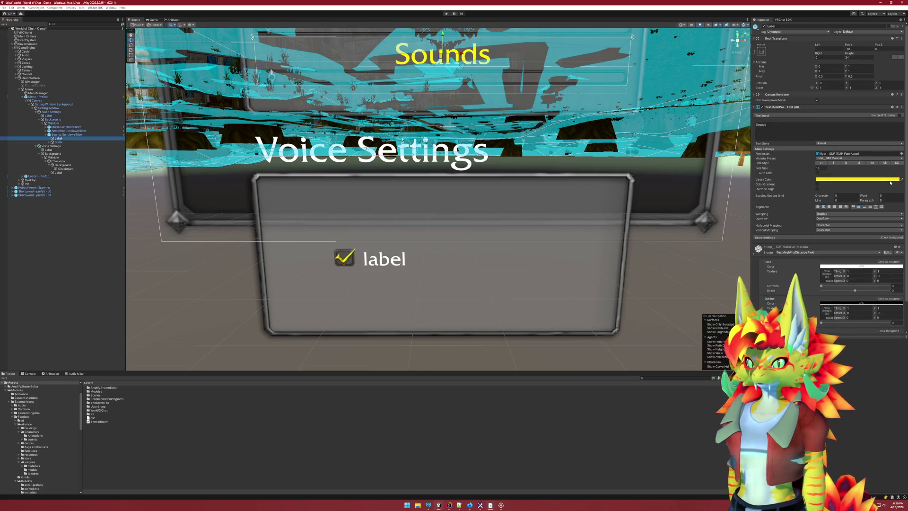
{"action": "left_click", "coordinate": [887, 186]}
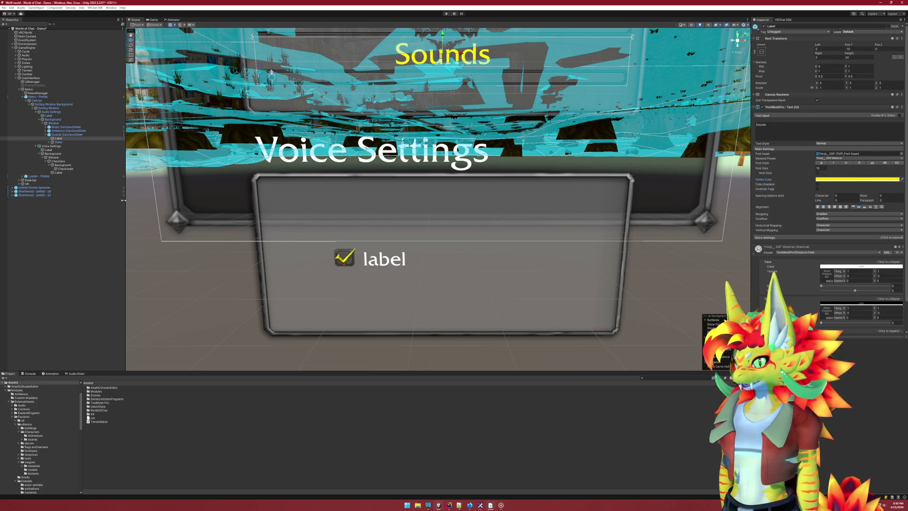
Paste the copied yellow vertex colour onto the checkbox Label's text
{"action": "left_click", "coordinate": [71, 172]}
{"action": "right_click", "coordinate": [828, 184]}
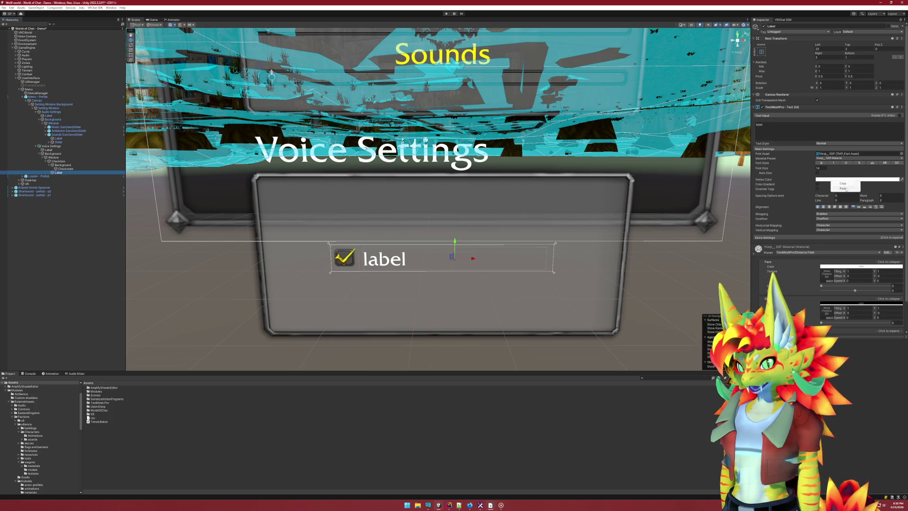
{"action": "left_click", "coordinate": [844, 189]}
{"action": "left_click", "coordinate": [92, 293]}
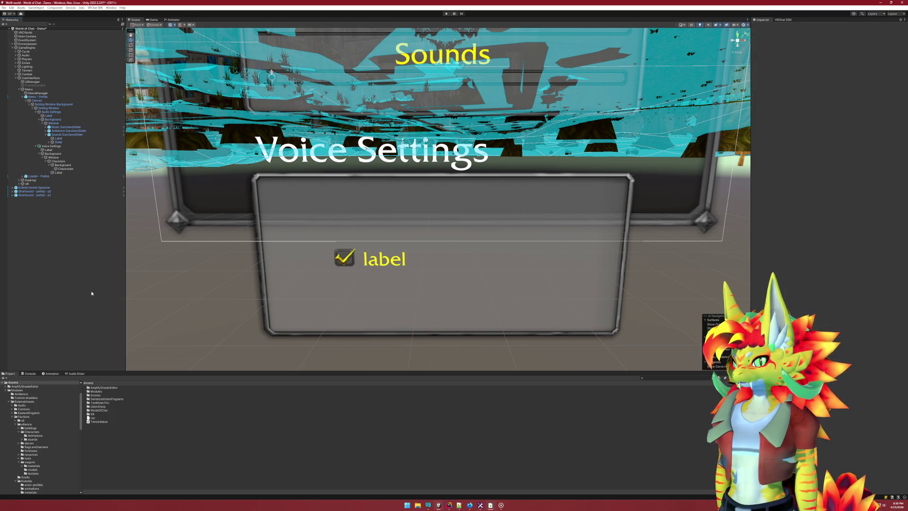
{"action": "scroll", "coordinate": [305, 249], "scroll_direction": "down", "scroll_amount": 4}
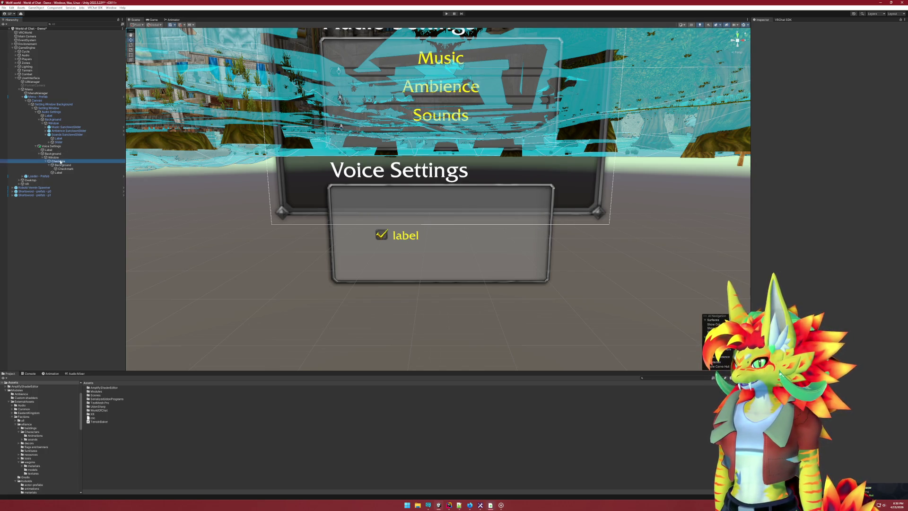
{"action": "left_click", "coordinate": [55, 161]}
{"action": "left_click", "coordinate": [128, 444]}
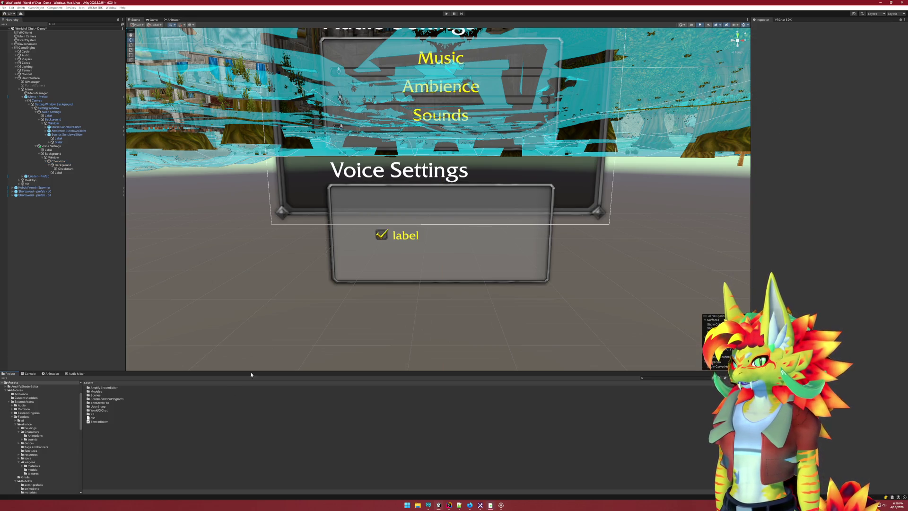
{"action": "scroll", "coordinate": [373, 273], "scroll_direction": "down", "scroll_amount": 5}
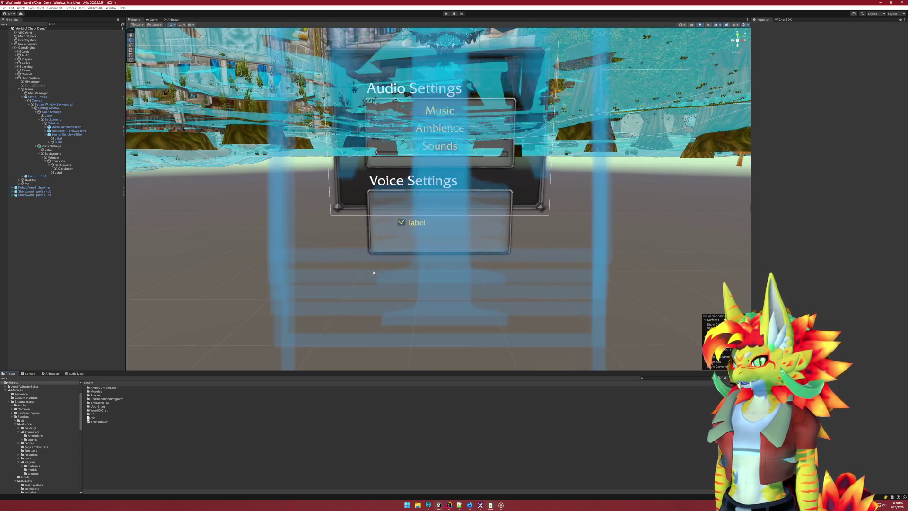
{"action": "scroll", "coordinate": [373, 272], "scroll_direction": "up", "scroll_amount": 4}
{"action": "scroll", "coordinate": [382, 253], "scroll_direction": "down", "scroll_amount": 3}
{"action": "scroll", "coordinate": [393, 306], "scroll_direction": "up", "scroll_amount": 2}
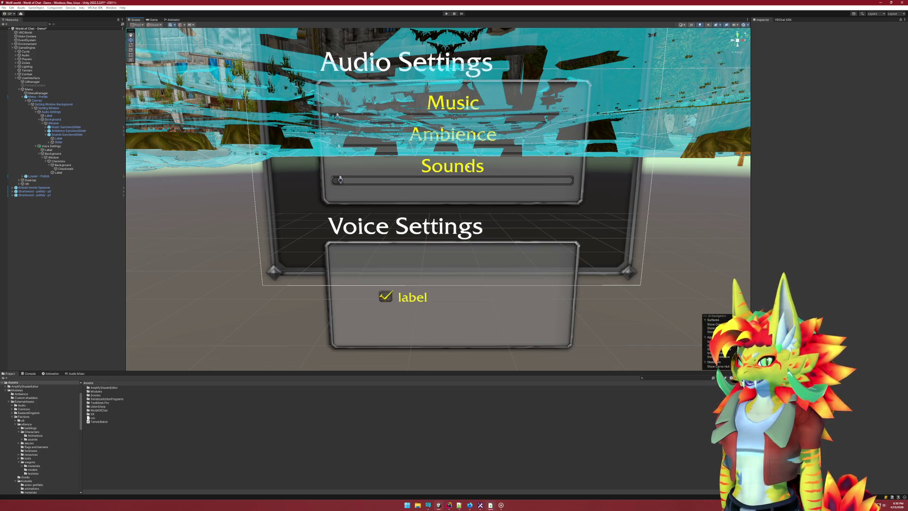
{"action": "left_click", "coordinate": [467, 167]}
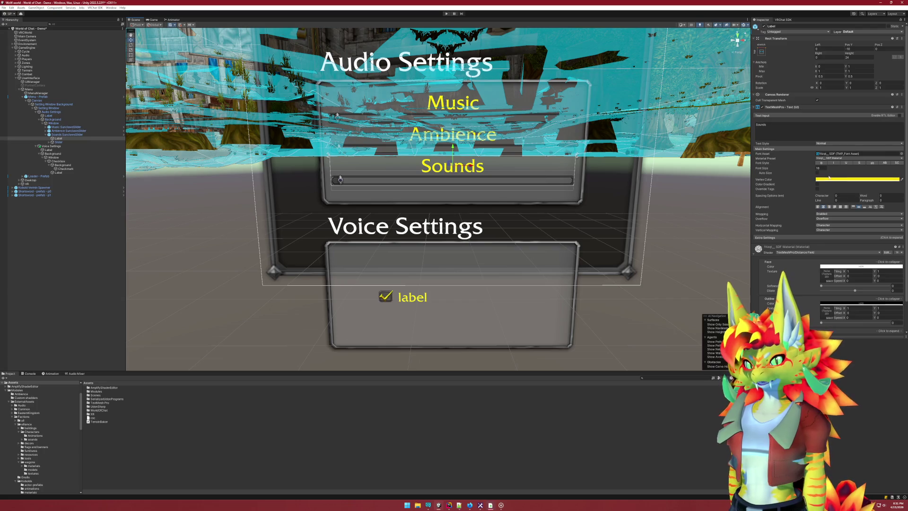
Set the checkbox label's font size to 18, its Top offset to 0, and align it middle vertically
{"action": "left_click", "coordinate": [414, 299]}
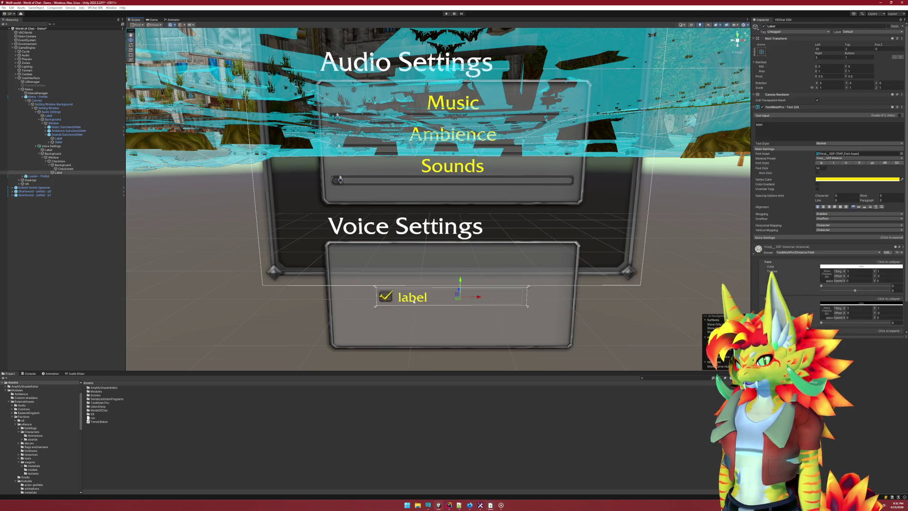
{"action": "type", "text": "18"}
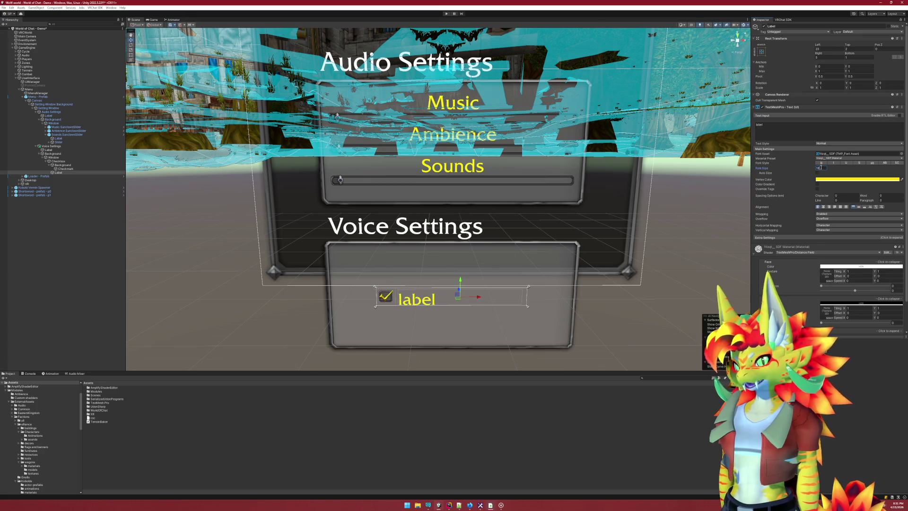
{"action": "left_click", "coordinate": [381, 299]}
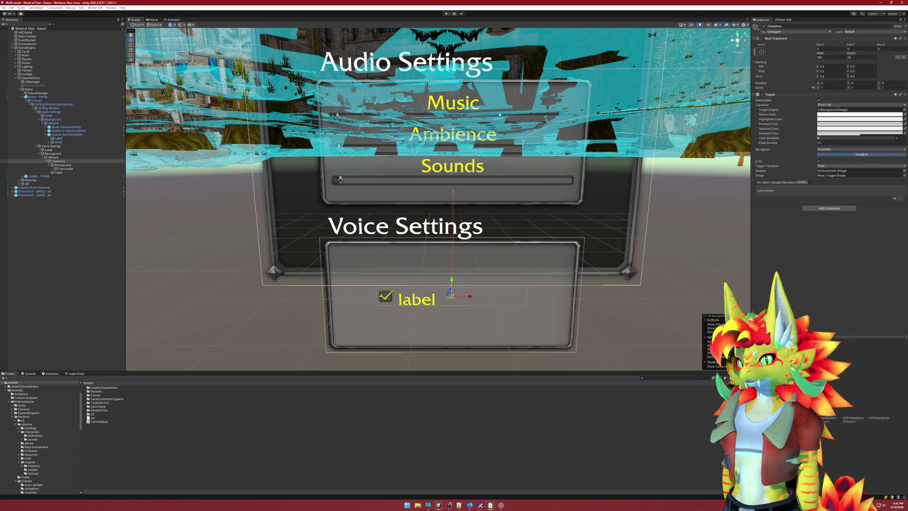
{"action": "left_click", "coordinate": [76, 141]}
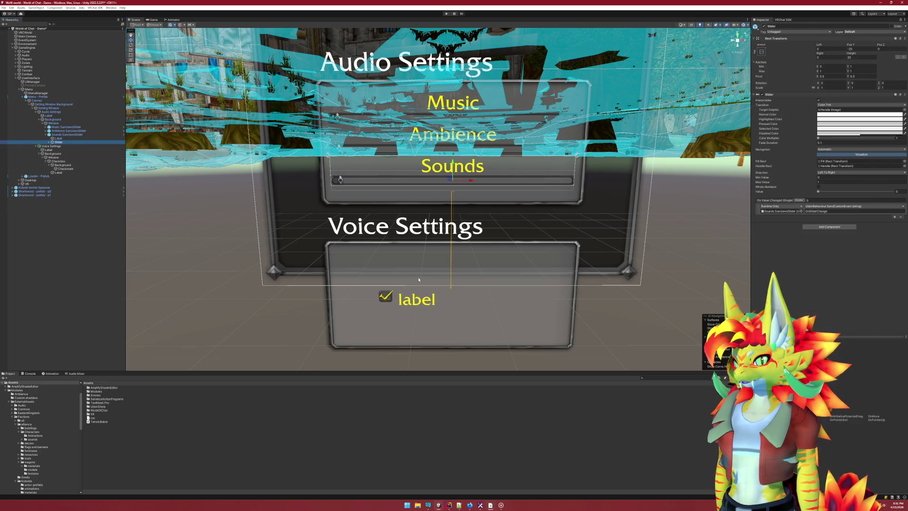
{"action": "left_click", "coordinate": [65, 169]}
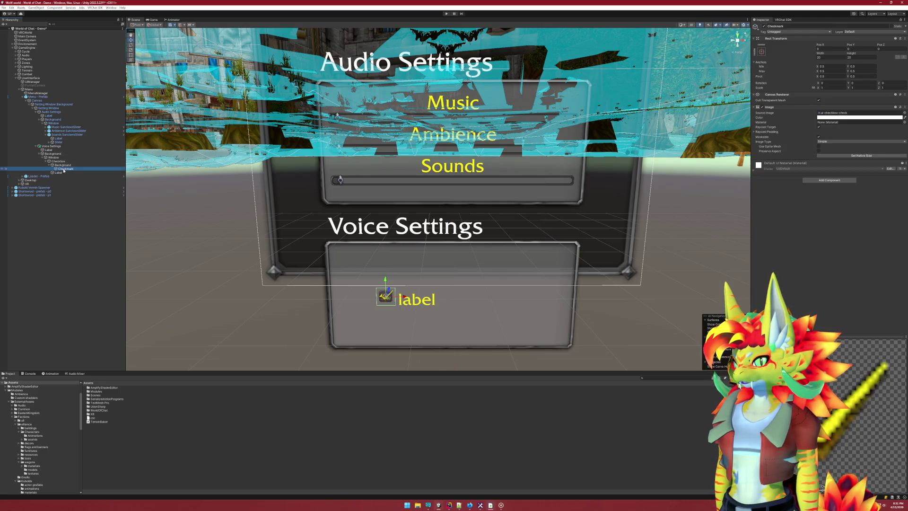
{"action": "left_click", "coordinate": [65, 173]}
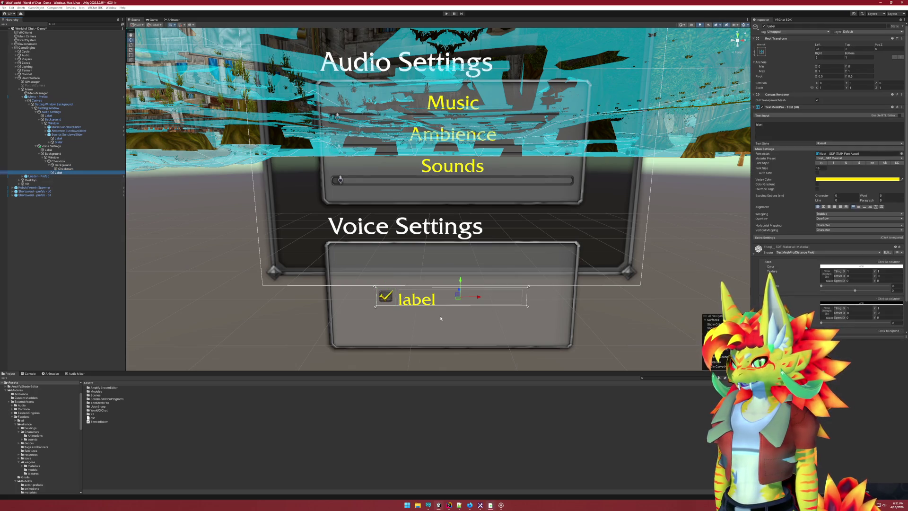
{"action": "scroll", "coordinate": [440, 318], "scroll_direction": "up", "scroll_amount": 1}
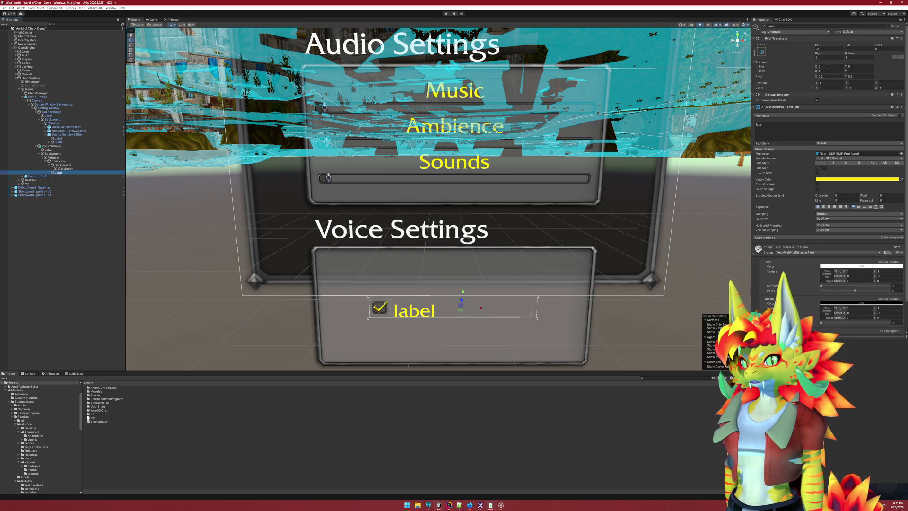
{"action": "left_click", "coordinate": [860, 49]}
{"action": "type", "text": "0"}
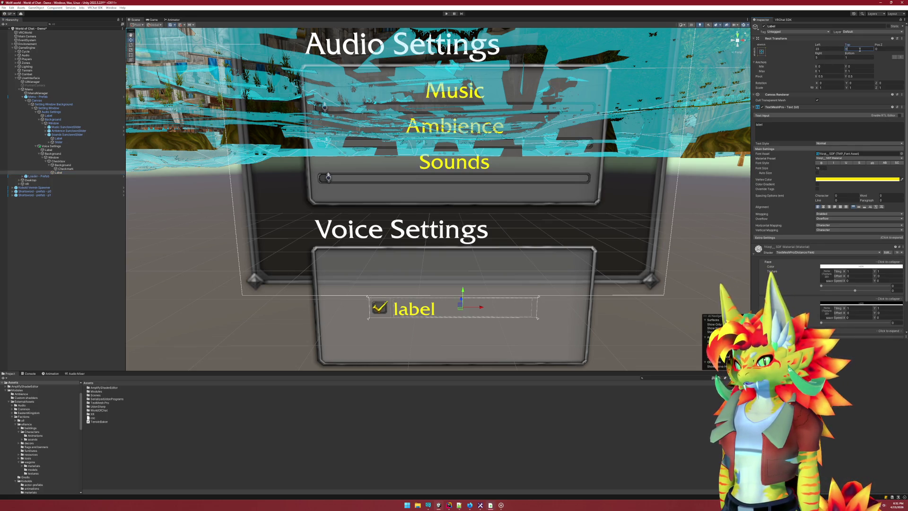
{"action": "left_click", "coordinate": [858, 56]}
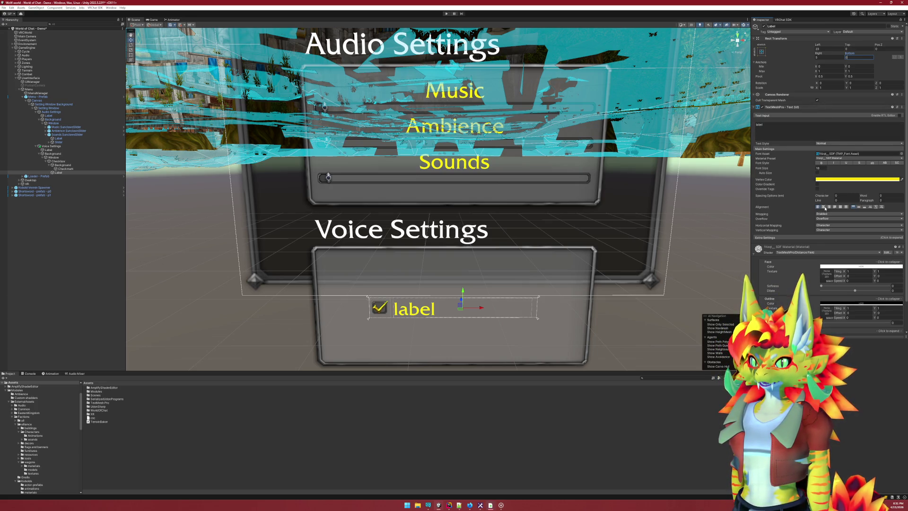
{"action": "left_click", "coordinate": [859, 207]}
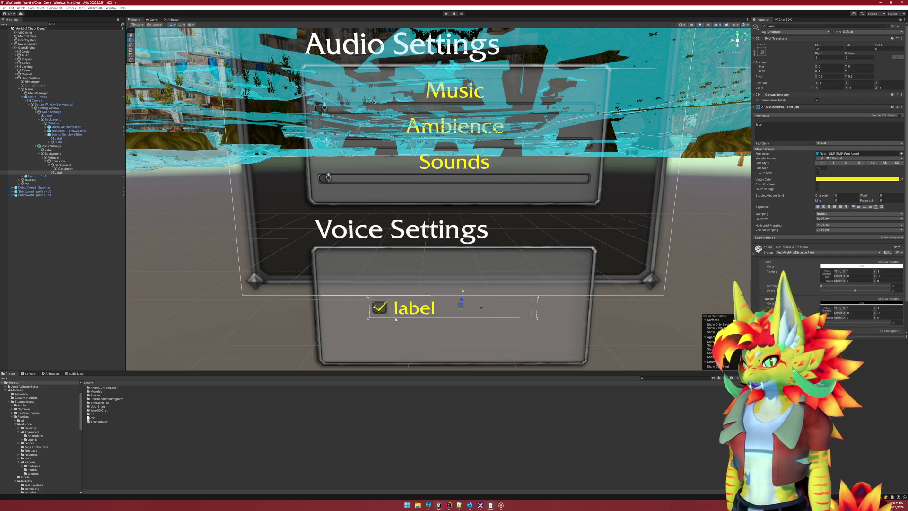
{"action": "left_click", "coordinate": [57, 238]}
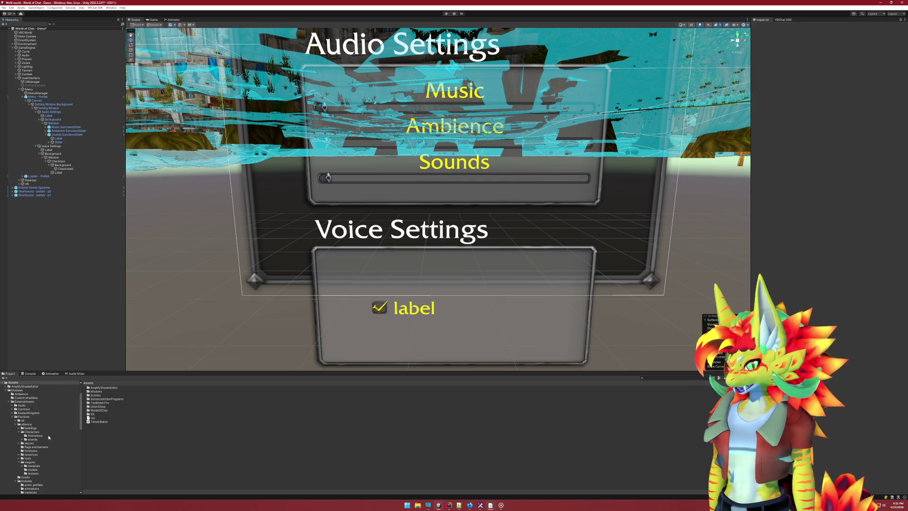
Create a new folder named Checkbox inside the UserInterface Controls project folder
{"action": "scroll", "coordinate": [49, 437], "scroll_direction": "down", "scroll_amount": 10}
{"action": "scroll", "coordinate": [51, 435], "scroll_direction": "down", "scroll_amount": 3}
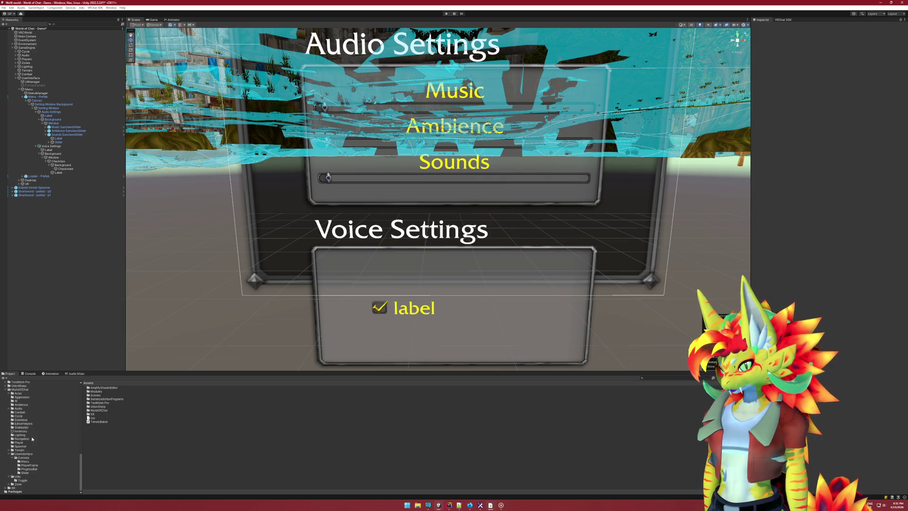
{"action": "left_click", "coordinate": [27, 458]}
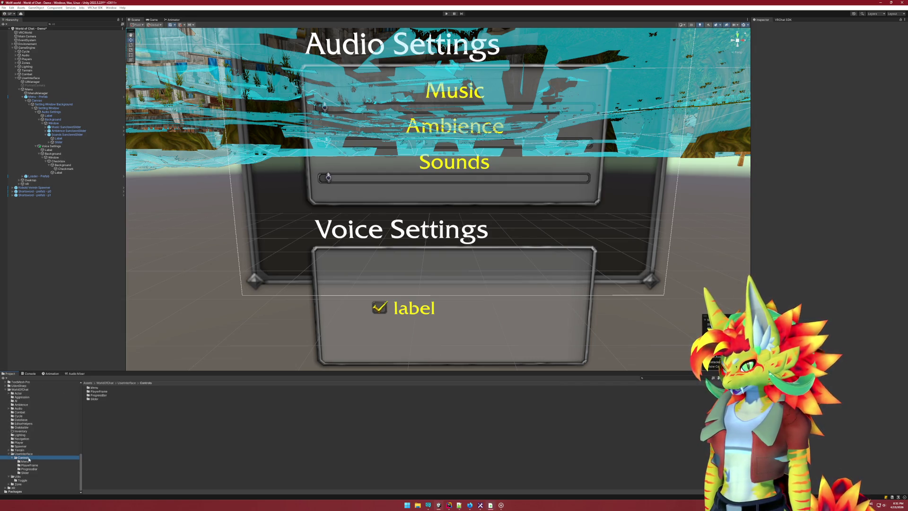
{"action": "right_click", "coordinate": [106, 431]}
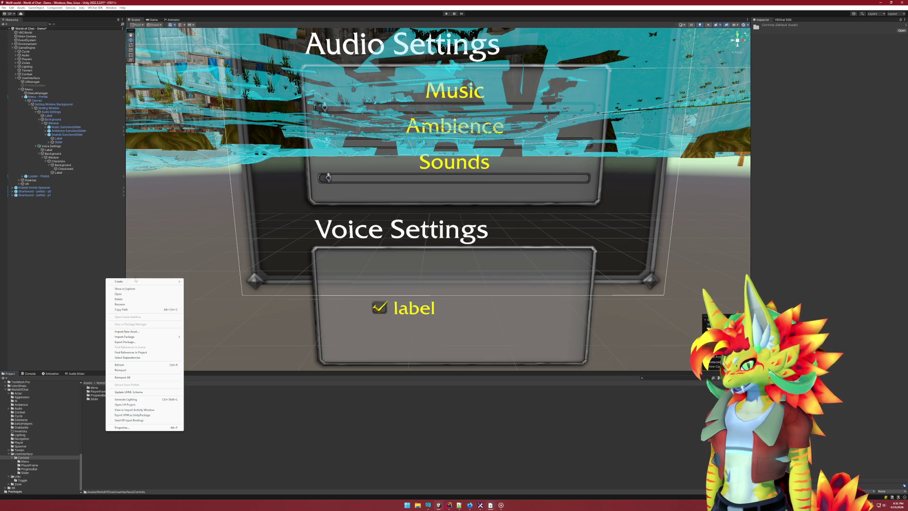
{"action": "mouse_move", "coordinate": [123, 282]}
{"action": "left_click", "coordinate": [205, 230]}
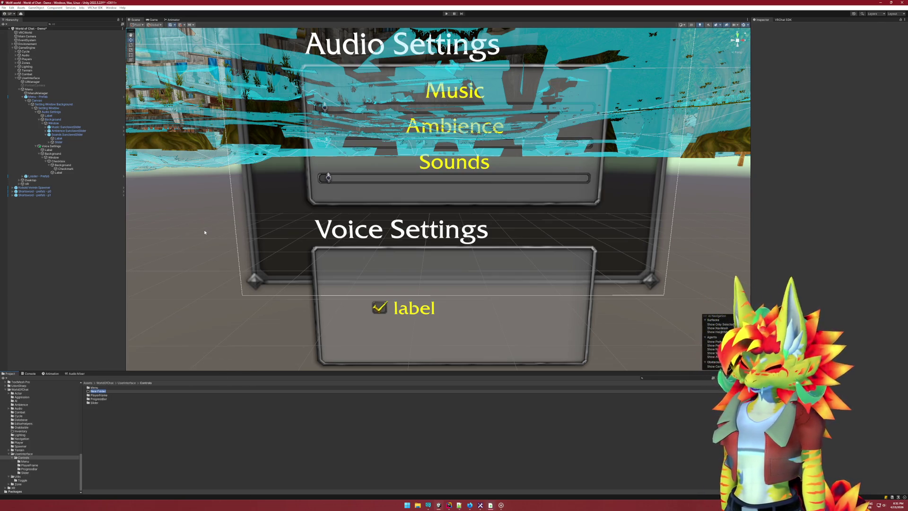
{"action": "type", "text": "Checkbox"}
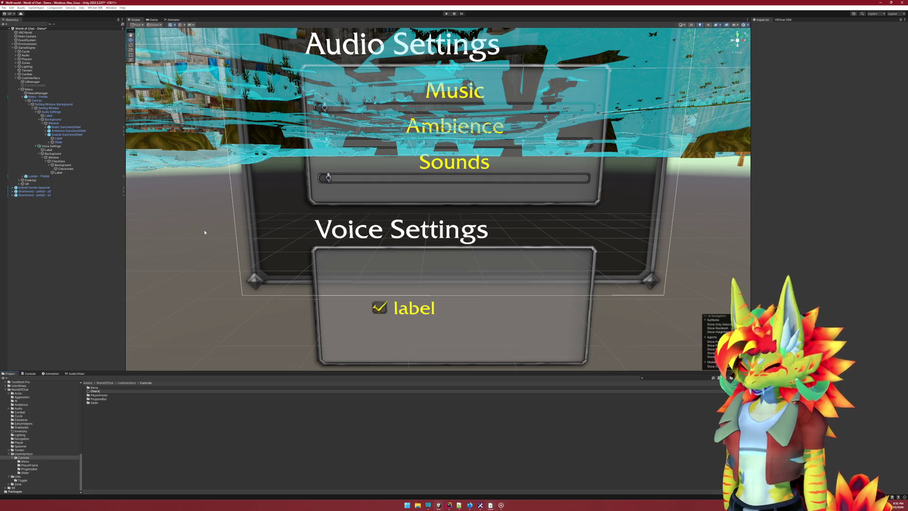
{"action": "key", "text": "Return"}
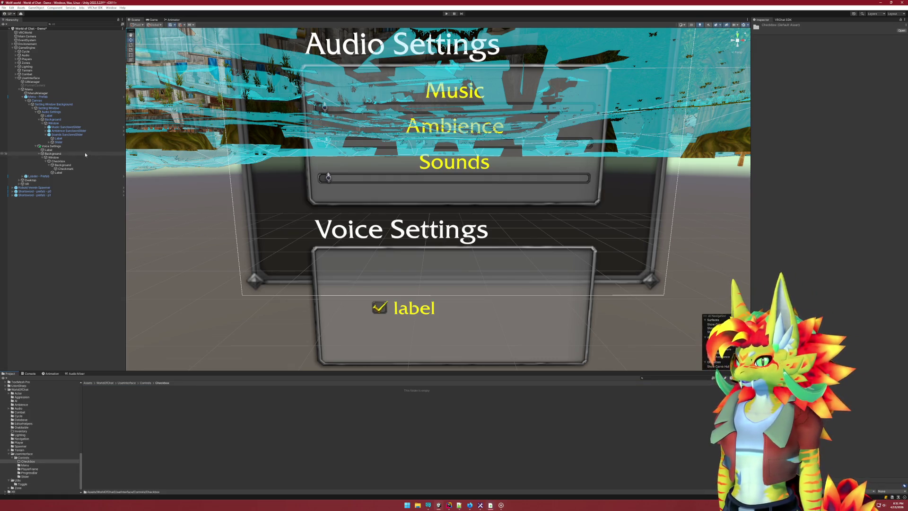
Save the Checkbox as a prefab there, name it Checkbox - Male, and duplicate it as Checkbox - Female
{"action": "left_click_drag", "start_coordinate": [59, 165], "coordinate": [131, 456]}
{"action": "left_click", "coordinate": [61, 161]}
{"action": "type", "text": "- Mute"}
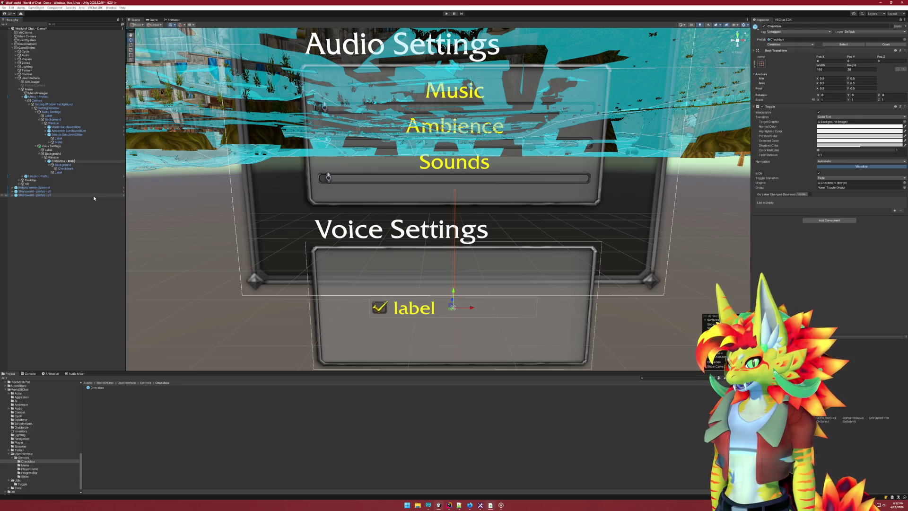
{"action": "key", "text": "Return"}
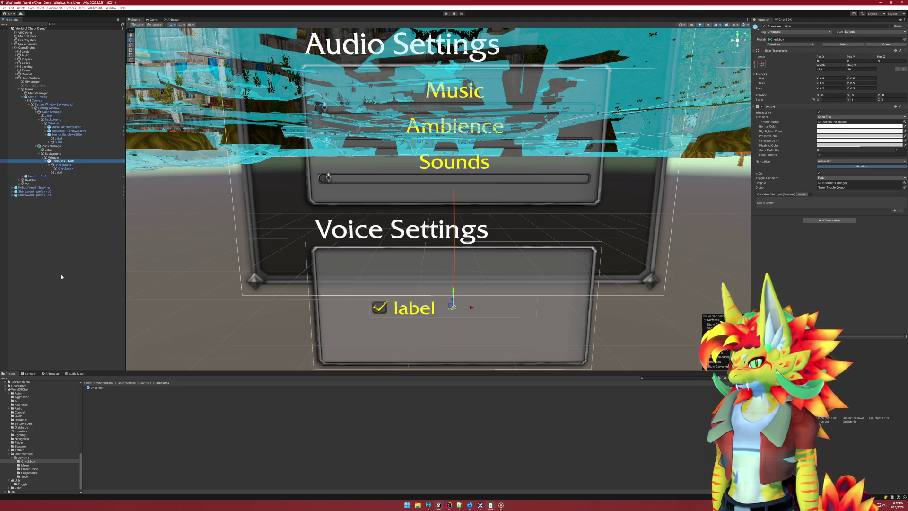
{"action": "key", "text": "ctrl+d"}
{"action": "left_click", "coordinate": [67, 177]}
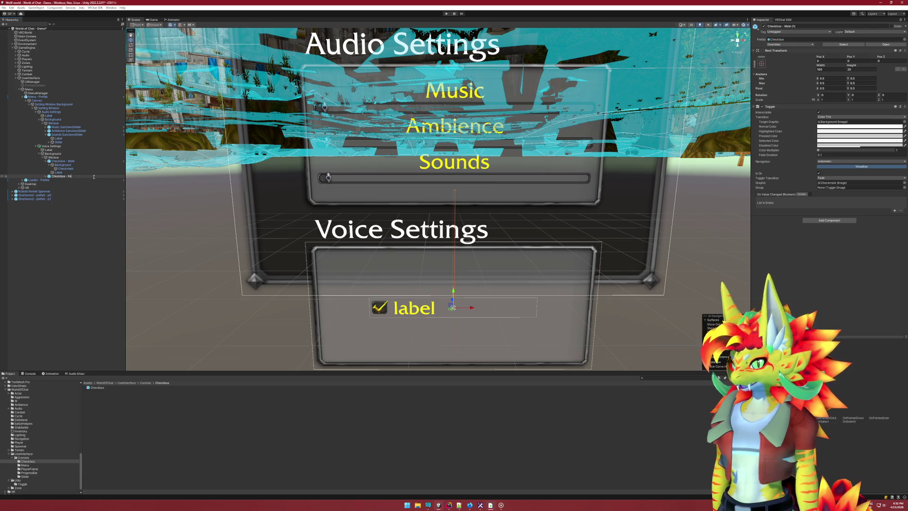
{"action": "type", "text": "male"}
{"action": "key", "text": "Return"}
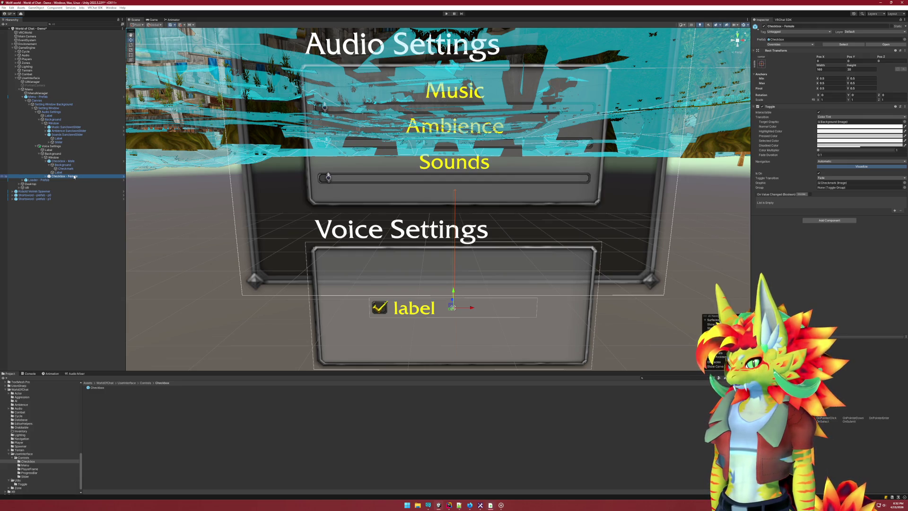
{"action": "left_click", "coordinate": [63, 162]}
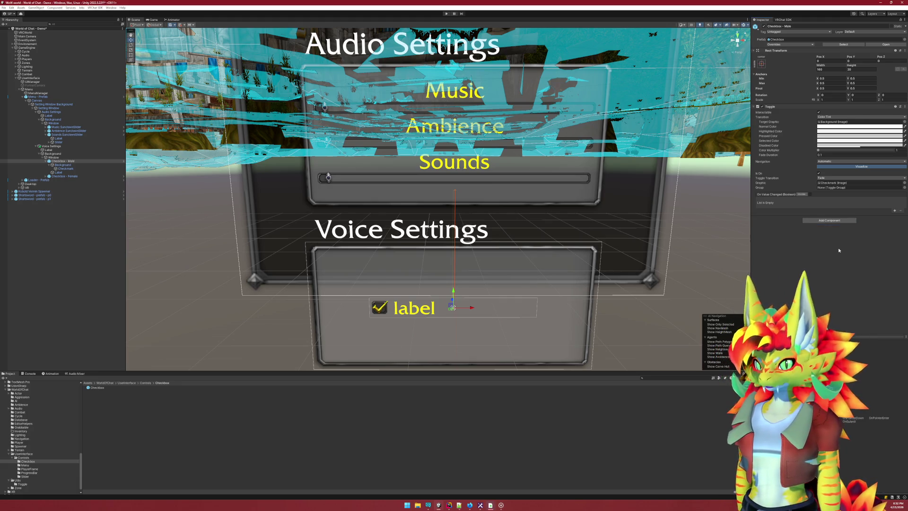
{"action": "scroll", "coordinate": [628, 276], "scroll_direction": "down", "scroll_amount": 6}
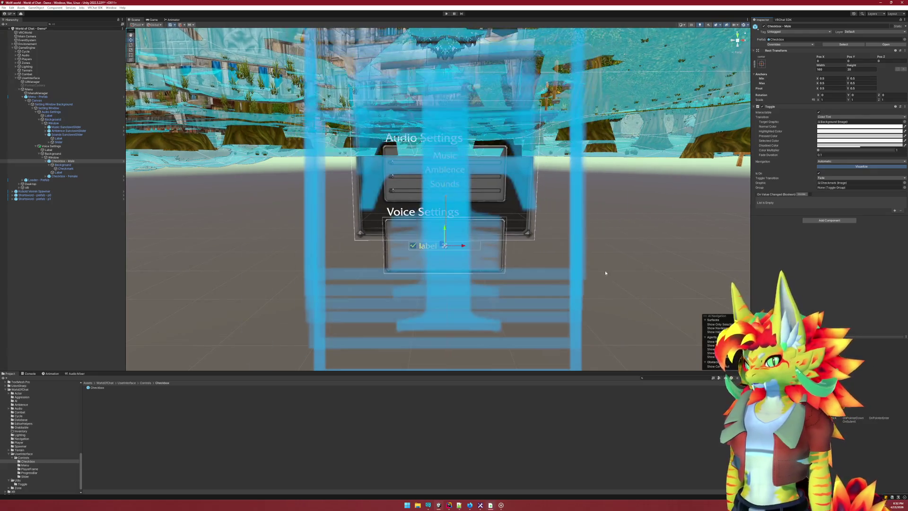
Set the menu Canvas's Rect Transform height to 500
{"action": "mouse_move", "coordinate": [604, 273]}
{"action": "left_mouse_down"}
{"action": "mouse_move", "coordinate": [559, 284]}
{"action": "mouse_move", "coordinate": [604, 280]}
{"action": "mouse_move", "coordinate": [331, 227]}
{"action": "left_mouse_up"}
{"action": "left_click", "coordinate": [62, 210]}
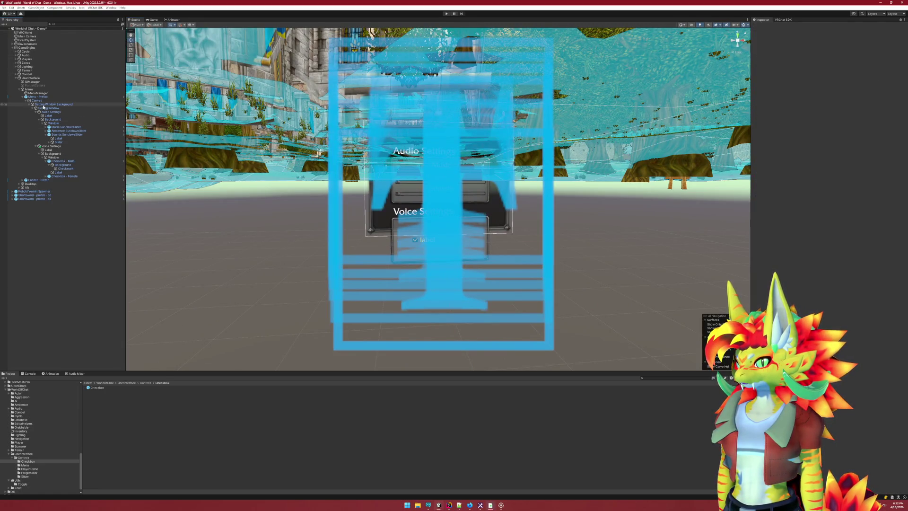
{"action": "left_click", "coordinate": [43, 106]}
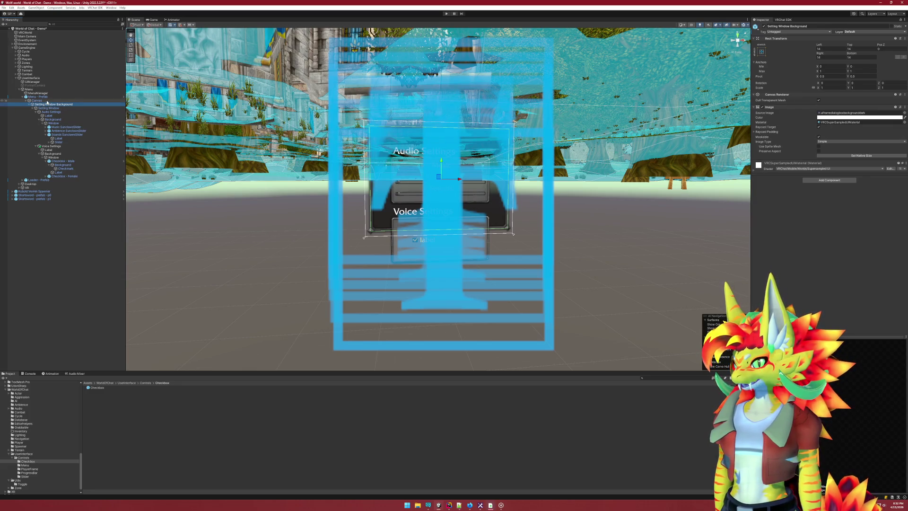
{"action": "left_click", "coordinate": [47, 101]}
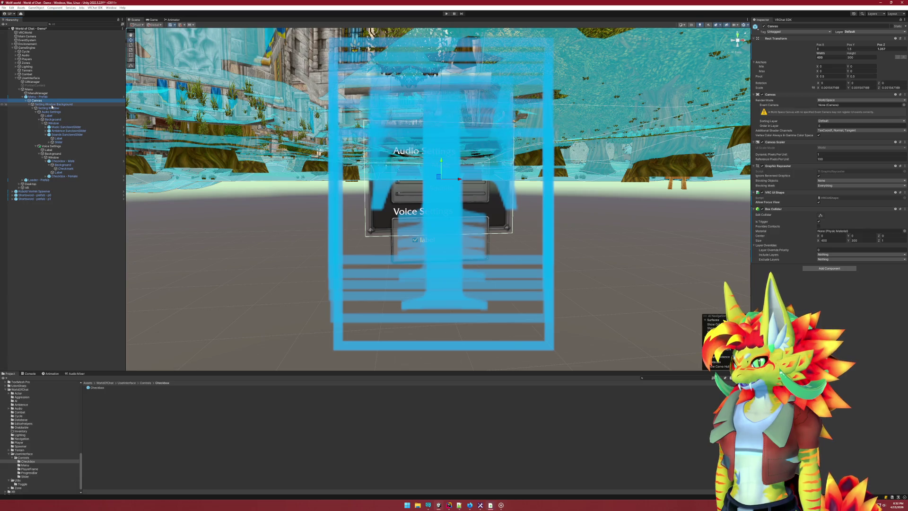
{"action": "left_click", "coordinate": [52, 105]}
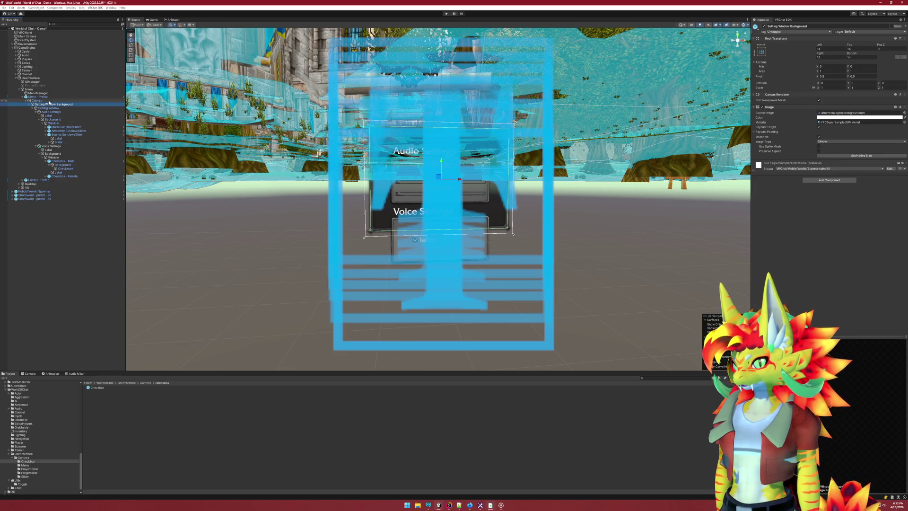
{"action": "left_click", "coordinate": [37, 101]}
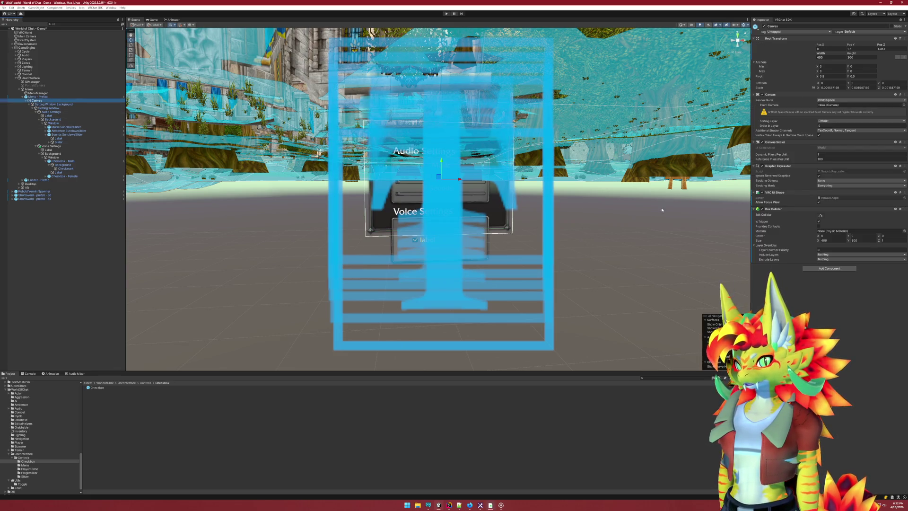
{"action": "left_click", "coordinate": [863, 58]}
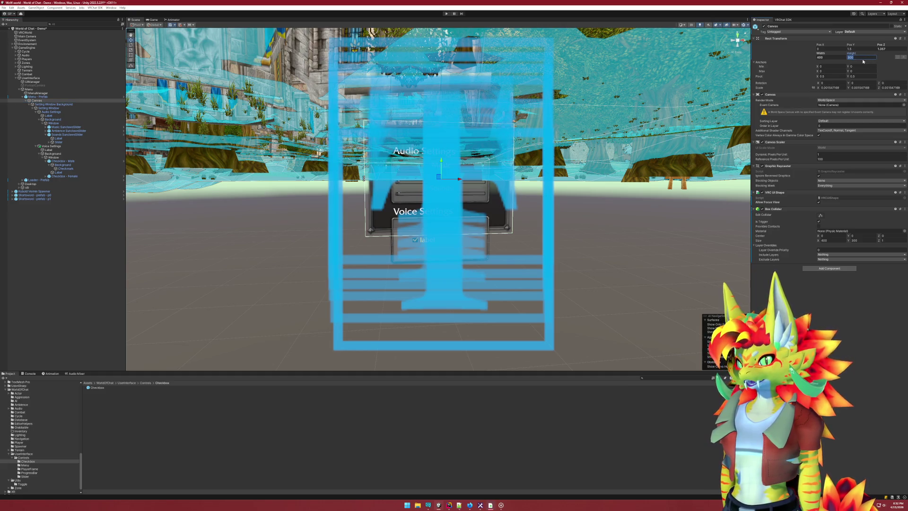
{"action": "type", "text": "500"}
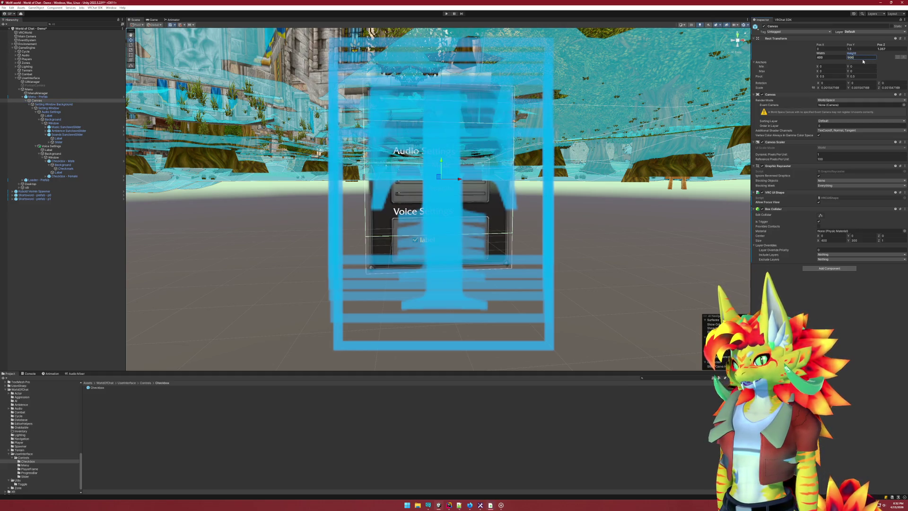
{"action": "mouse_move", "coordinate": [709, 155]}
{"action": "left_mouse_down"}
{"action": "mouse_move", "coordinate": [629, 188]}
{"action": "mouse_move", "coordinate": [666, 189]}
{"action": "mouse_move", "coordinate": [676, 200]}
{"action": "left_mouse_up"}
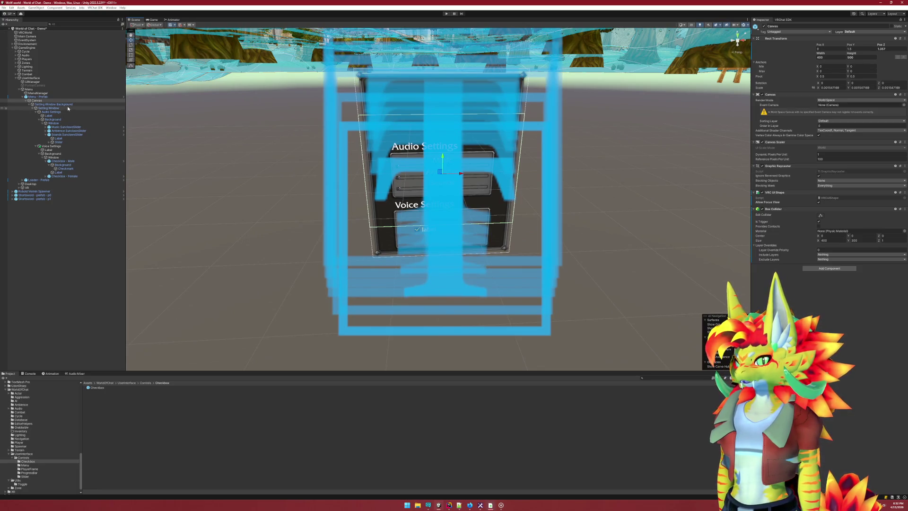
{"action": "left_click", "coordinate": [61, 104]}
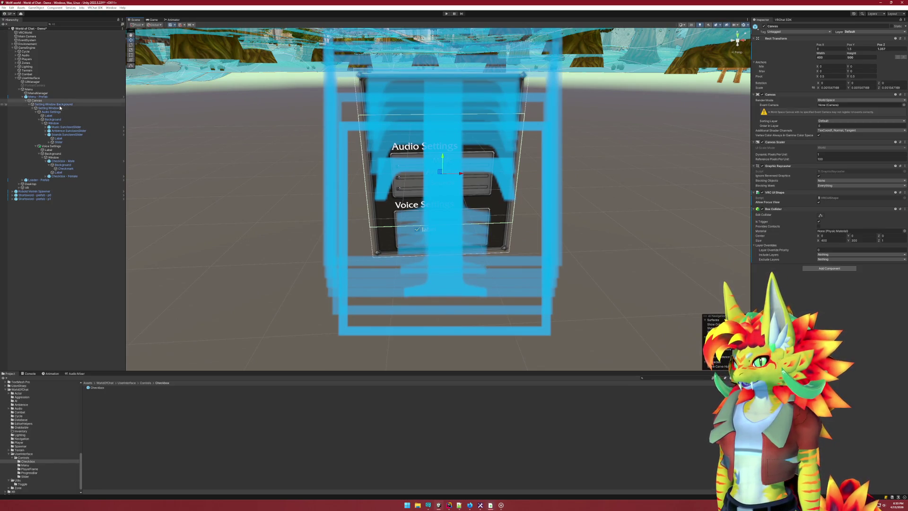
Anchor the Audio Settings panel to the top with a top pivot and Pos Y of -40
{"action": "left_click", "coordinate": [61, 108]}
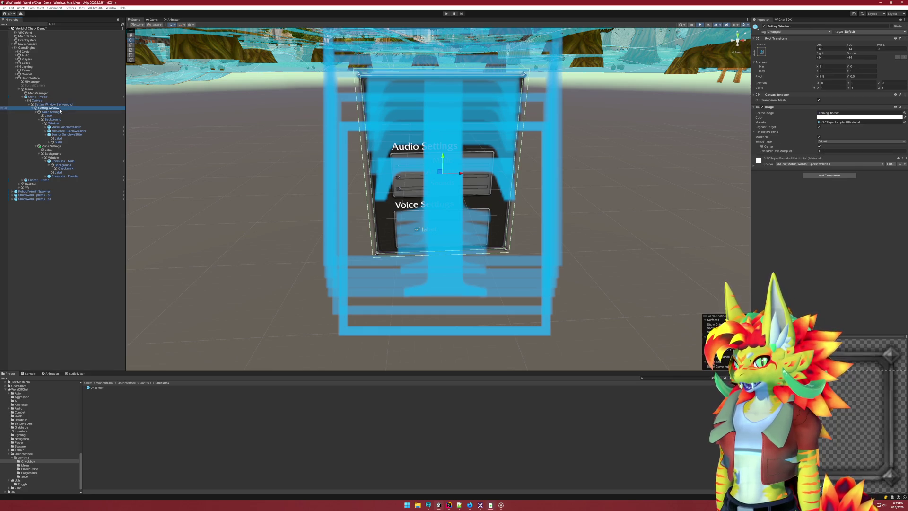
{"action": "left_click", "coordinate": [60, 112]}
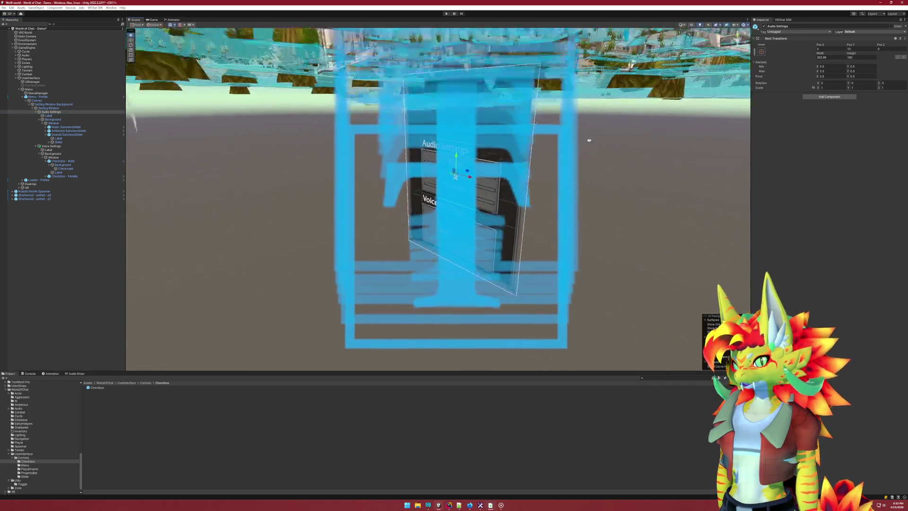
{"action": "left_click", "coordinate": [762, 51]}
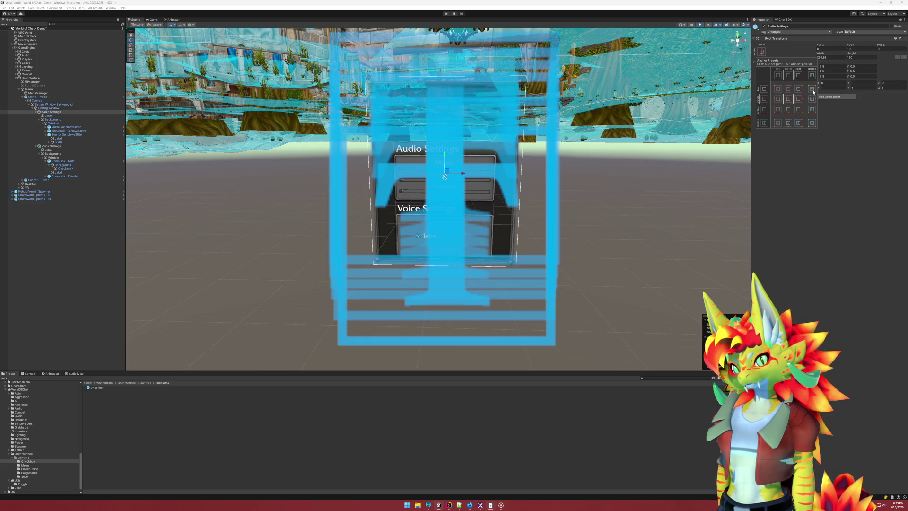
{"action": "left_click", "coordinate": [812, 90]}
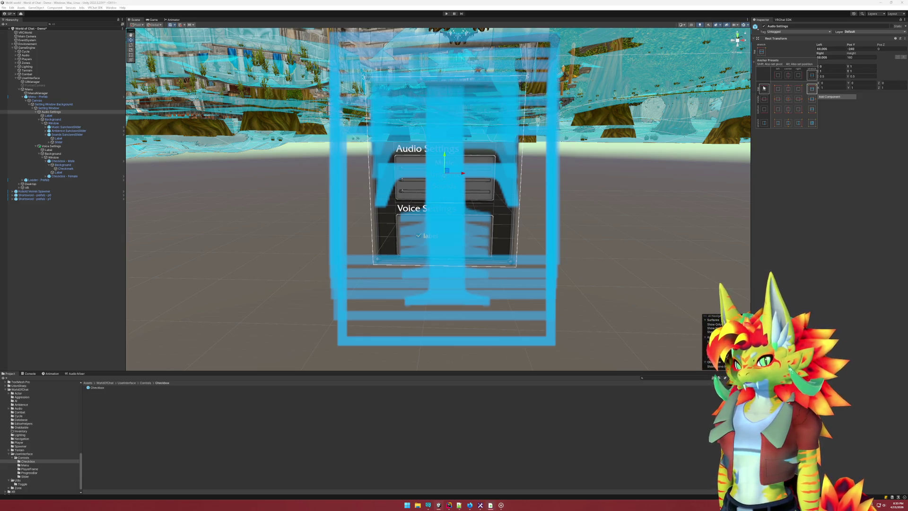
{"action": "left_click", "coordinate": [864, 49]}
{"action": "type", "text": "-"}
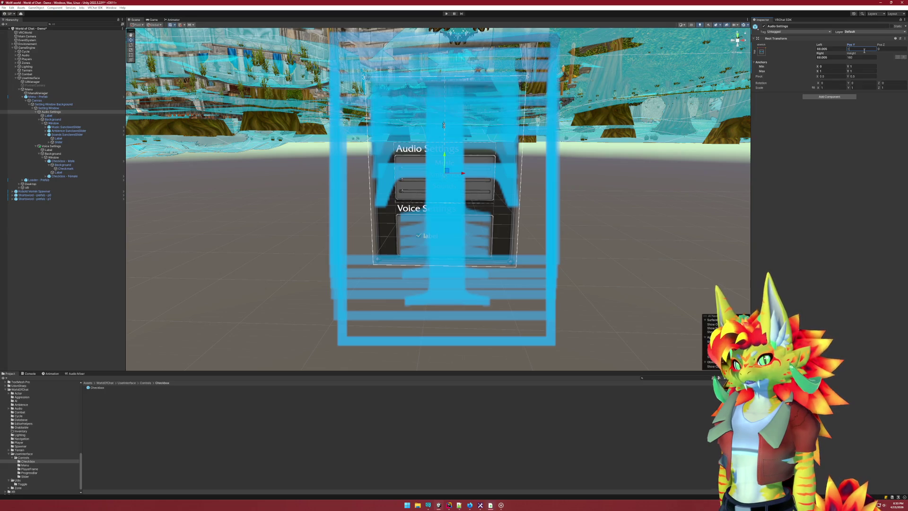
{"action": "type", "text": "20"}
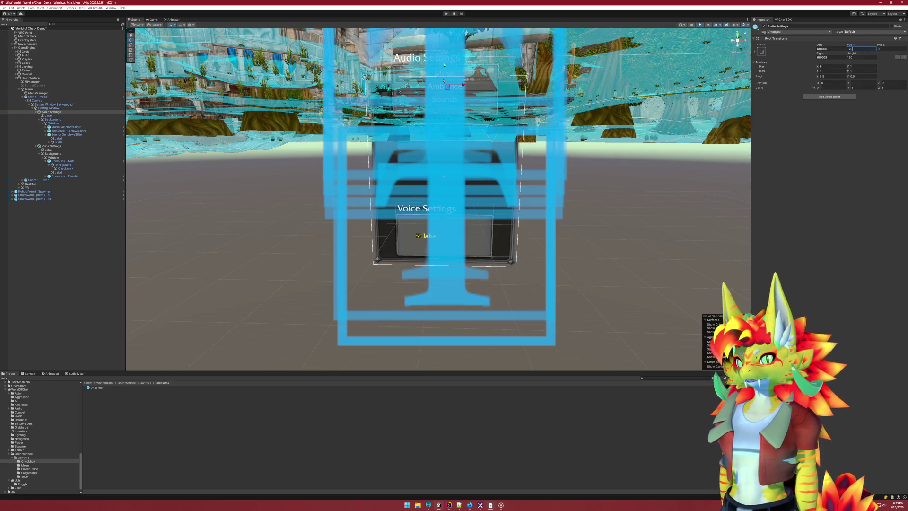
{"action": "key", "text": "Return"}
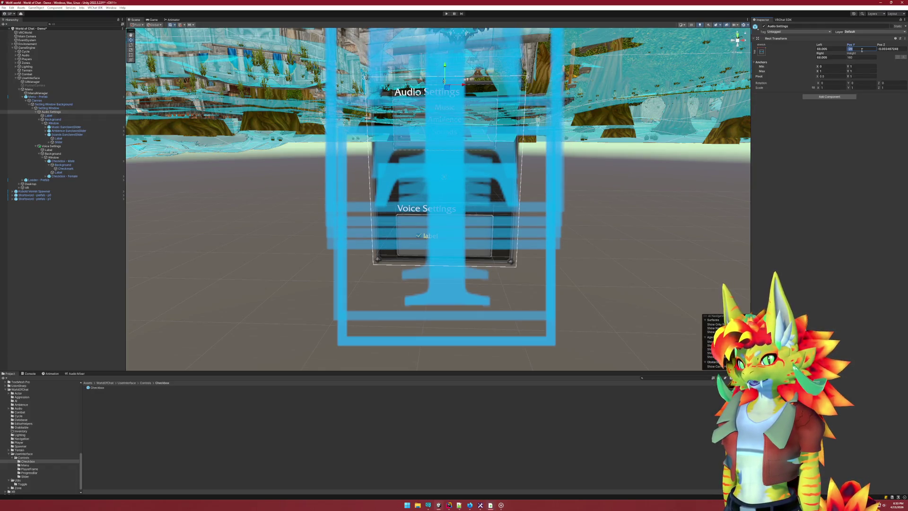
{"action": "key", "text": "BackSpace"}
{"action": "key", "text": "BackSpace"}
{"action": "type", "text": "40"}
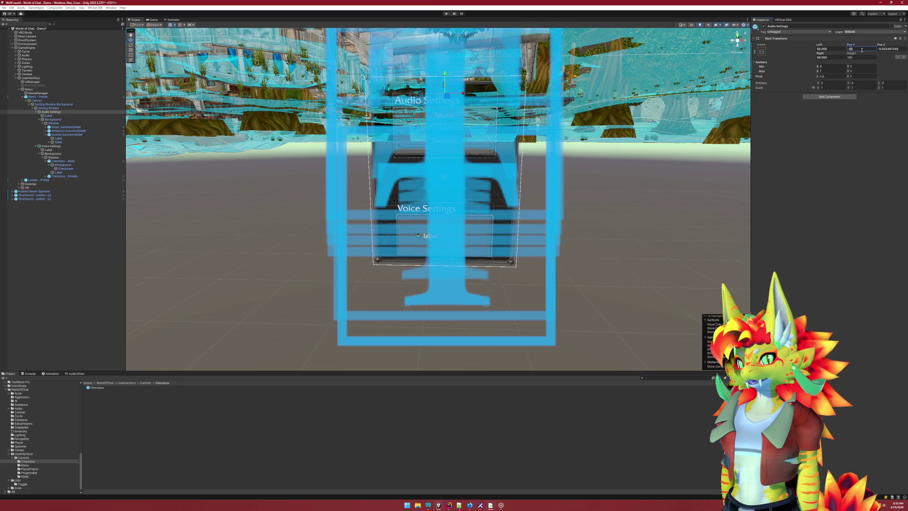
Switch Audio Settings to the middle-centre anchor preset and set its width to 270
{"action": "left_click", "coordinate": [834, 49]}
{"action": "type", "text": "0"}
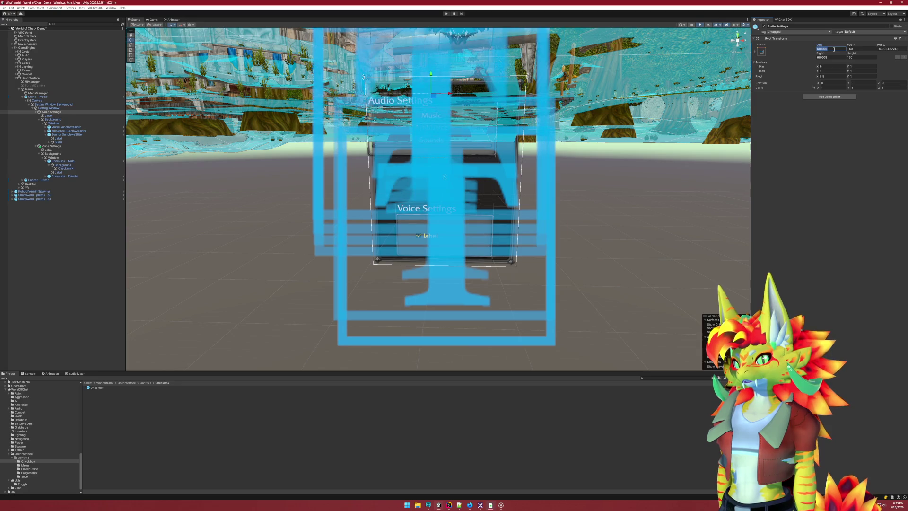
{"action": "key", "text": "Escape"}
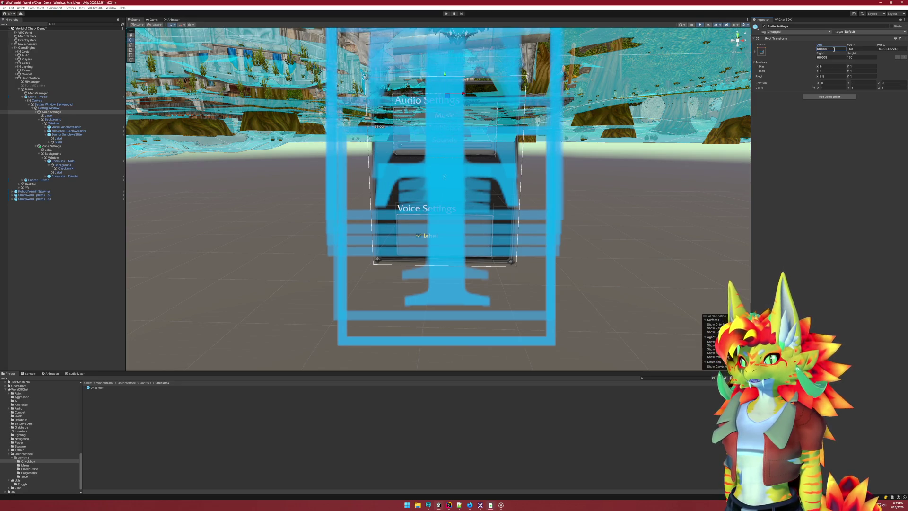
{"action": "left_click", "coordinate": [762, 52]}
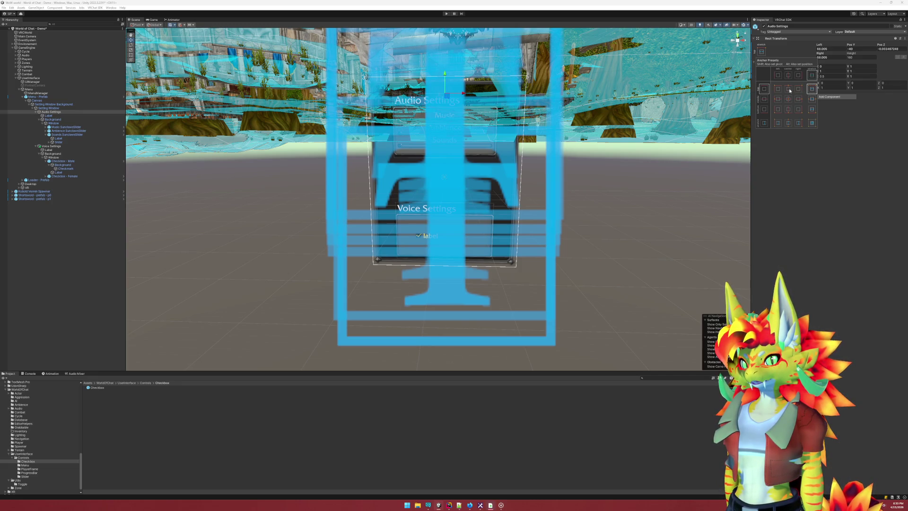
{"action": "left_click", "coordinate": [788, 89]}
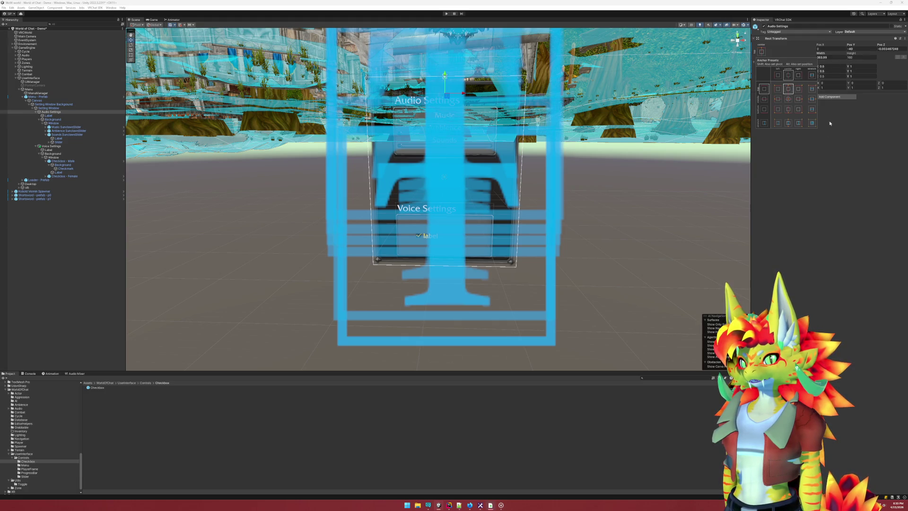
{"action": "left_click", "coordinate": [836, 148]}
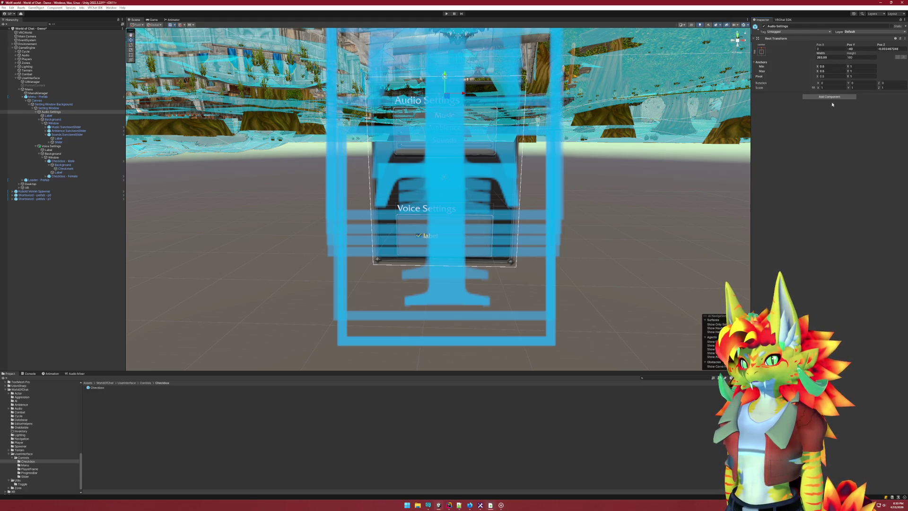
{"action": "left_click", "coordinate": [831, 57]}
{"action": "type", "text": "270"}
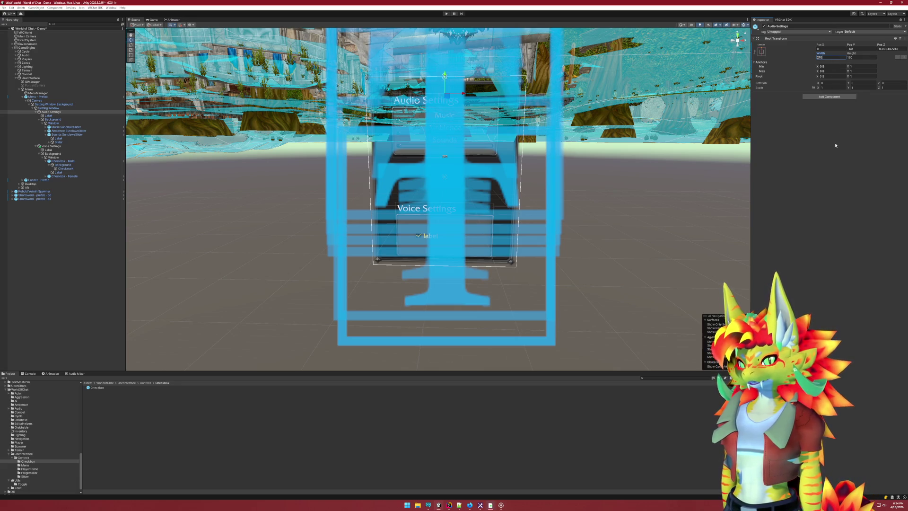
{"action": "key", "text": "Return"}
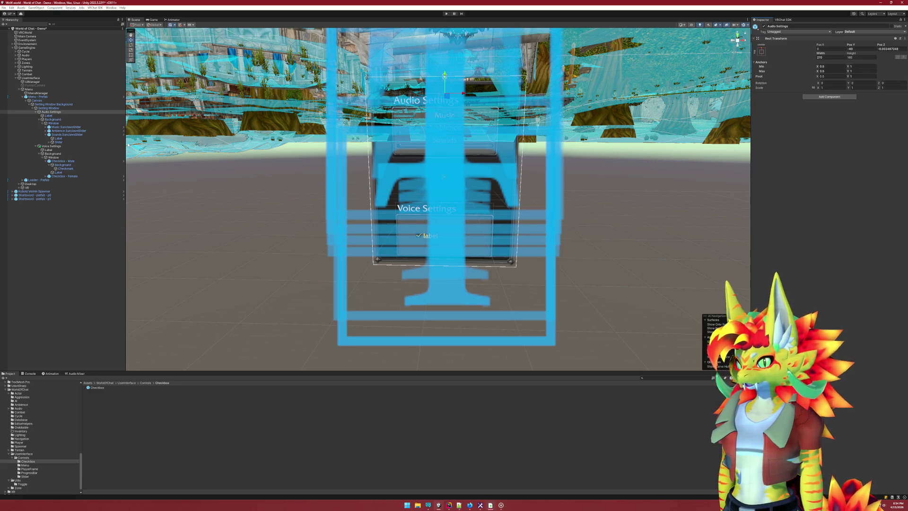
Anchor Voice Settings top-centre, drag it up beneath Audio Settings, and set its width to 270
{"action": "left_click", "coordinate": [71, 146]}
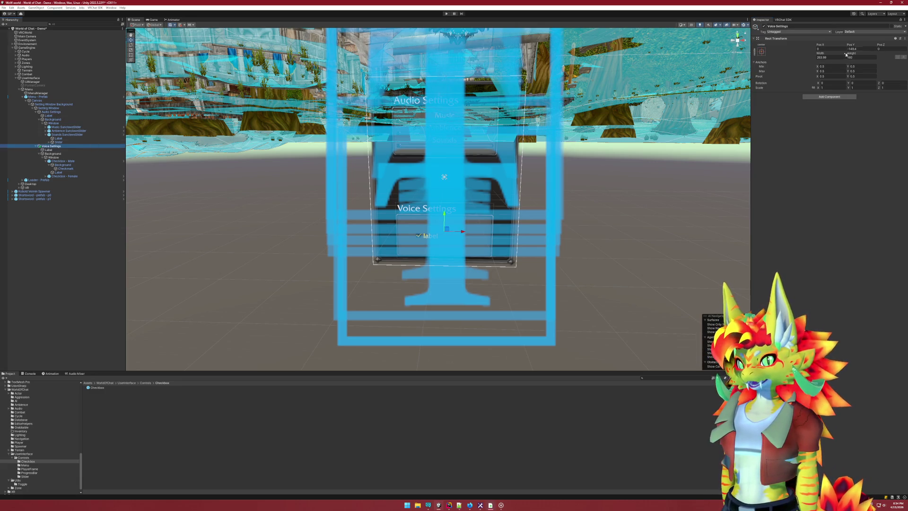
{"action": "left_click", "coordinate": [761, 52]}
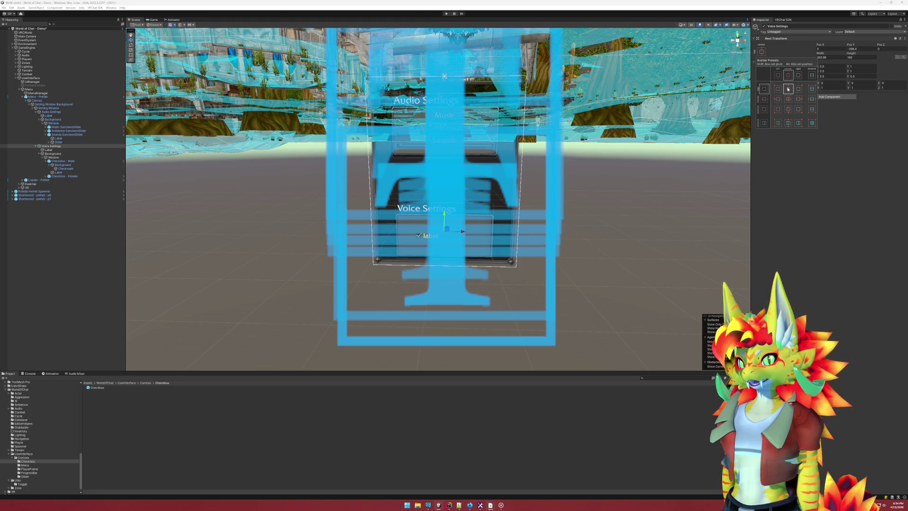
{"action": "left_click", "coordinate": [788, 75], "text": "shift"}
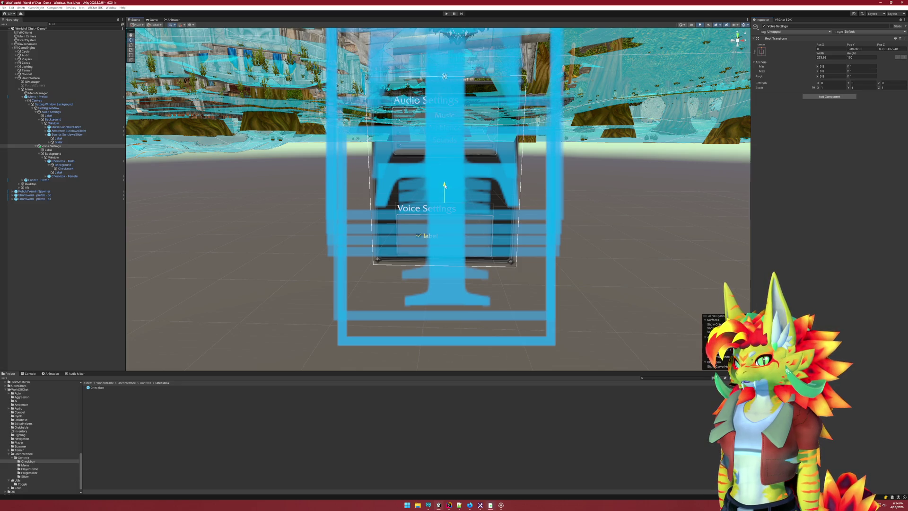
{"action": "left_click_drag", "start_coordinate": [447, 189], "coordinate": [448, 145]}
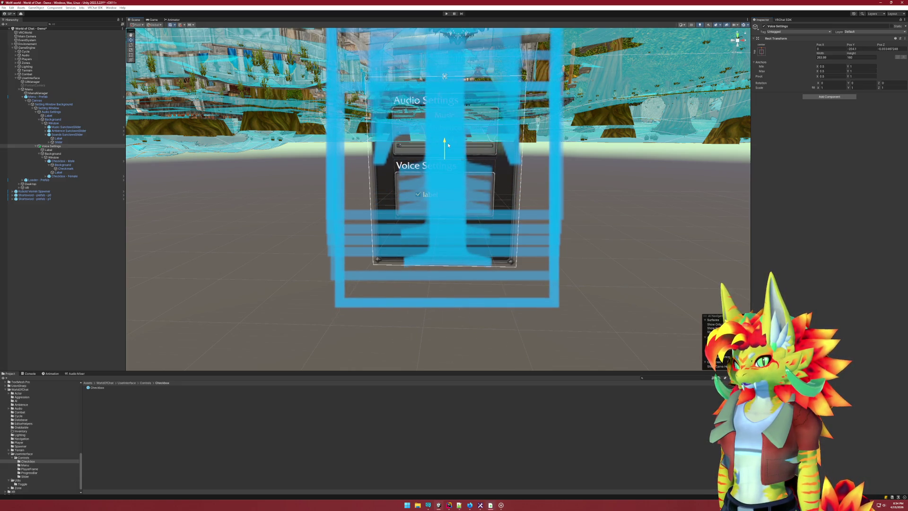
{"action": "left_click", "coordinate": [832, 57]}
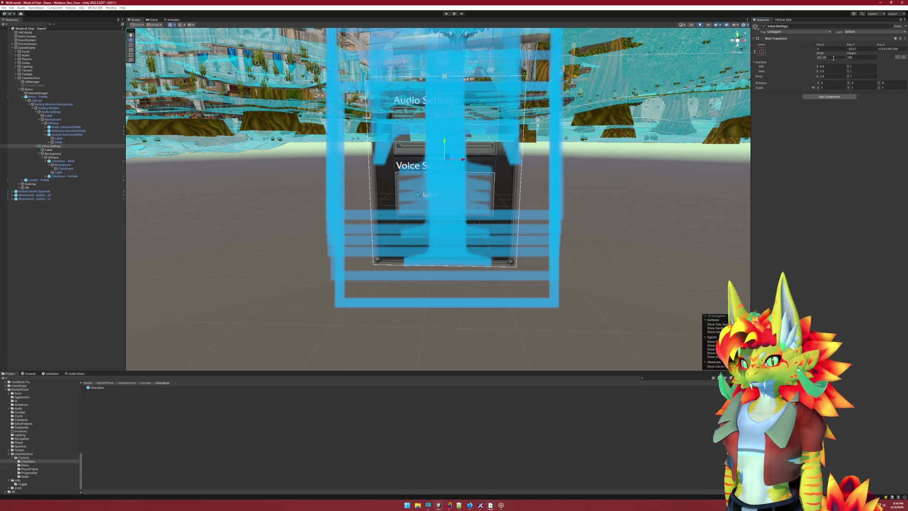
{"action": "type", "text": "270"}
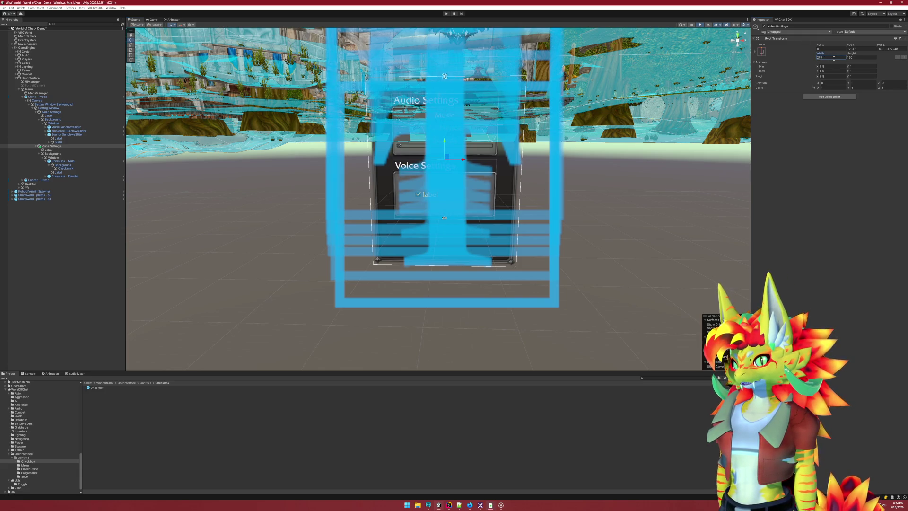
{"action": "mouse_move", "coordinate": [673, 180]}
{"action": "left_mouse_down", "text": "alt"}
{"action": "mouse_move", "coordinate": [610, 175]}
{"action": "mouse_move", "coordinate": [691, 186]}
{"action": "mouse_move", "coordinate": [674, 188]}
{"action": "left_mouse_up", "text": "alt"}
Inspect the Female checkbox and its label, try moving the two checkboxes sideways, and undo the Female move
{"action": "scroll", "coordinate": [672, 188], "scroll_direction": "up", "scroll_amount": 3}
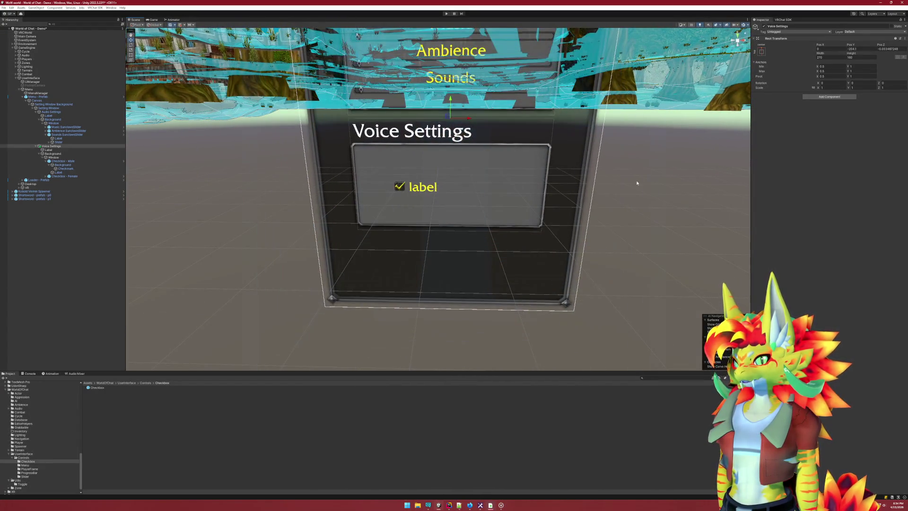
{"action": "left_click", "coordinate": [78, 255]}
{"action": "left_click", "coordinate": [63, 176]}
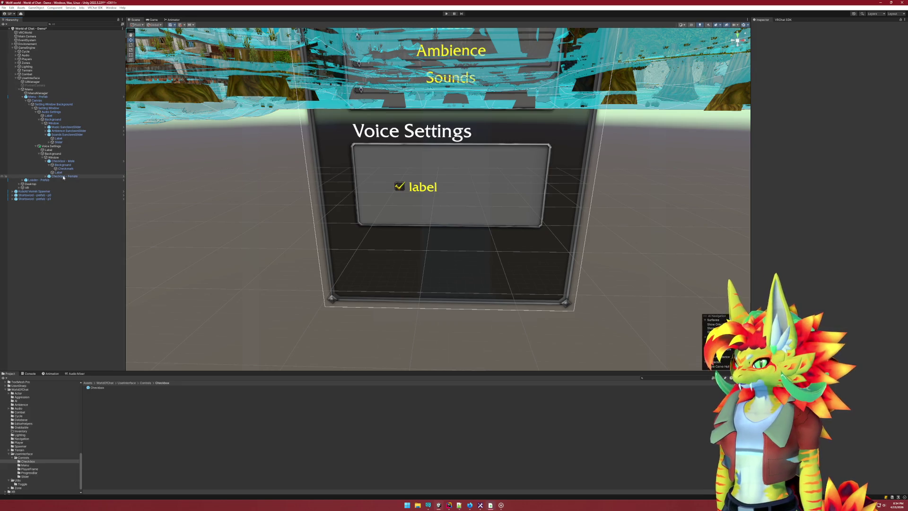
{"action": "left_click", "coordinate": [58, 183]}
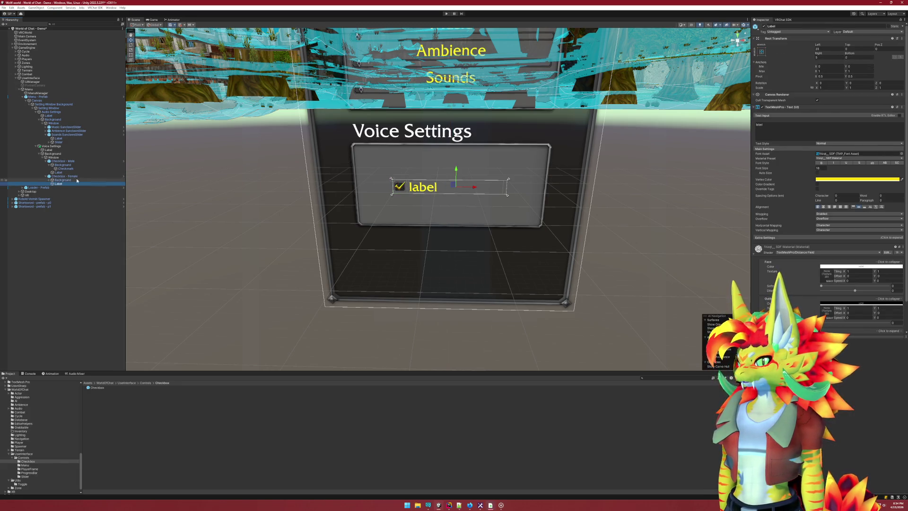
{"action": "left_click", "coordinate": [70, 176]}
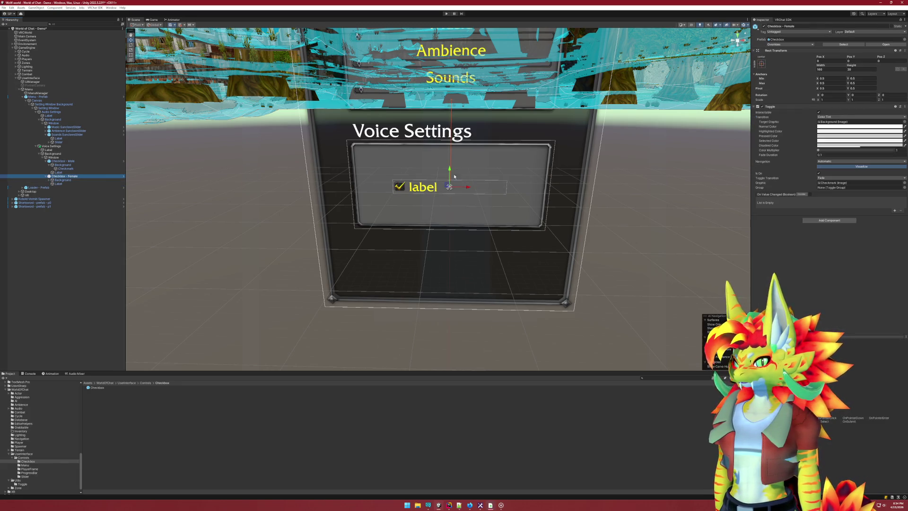
{"action": "left_click", "coordinate": [68, 162]}
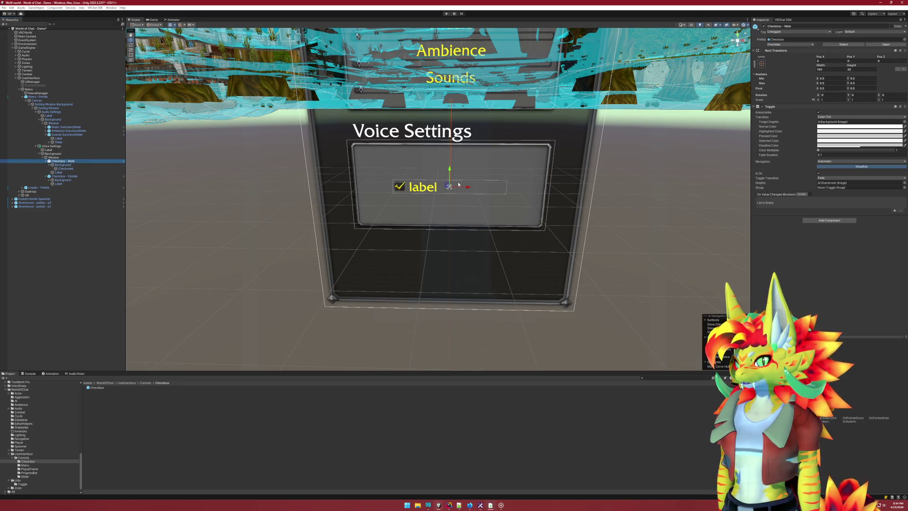
{"action": "left_click_drag", "start_coordinate": [466, 188], "coordinate": [436, 188]}
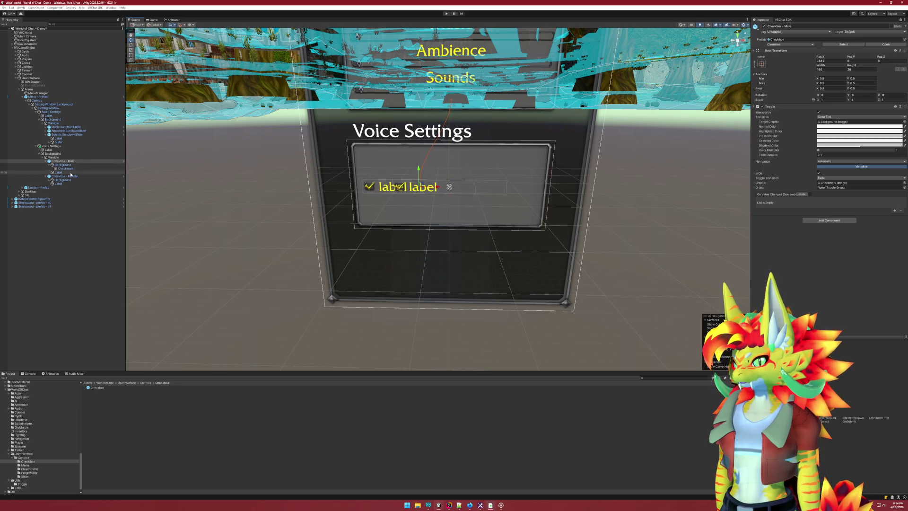
{"action": "left_click", "coordinate": [450, 188]}
{"action": "mouse_move", "coordinate": [468, 189]}
{"action": "left_mouse_down"}
{"action": "mouse_move", "coordinate": [537, 190]}
{"action": "mouse_move", "coordinate": [495, 189]}
{"action": "left_mouse_up"}
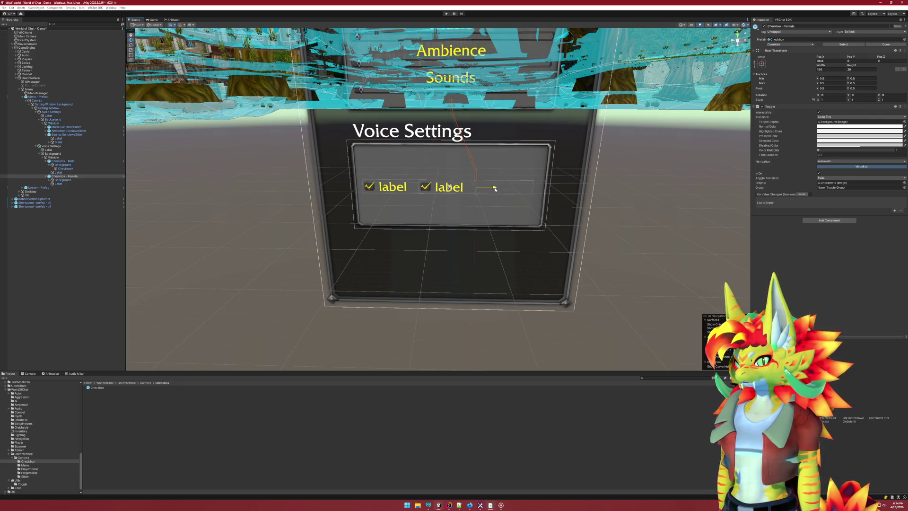
{"action": "key", "text": "ctrl+z"}
{"action": "left_click", "coordinate": [495, 190]}
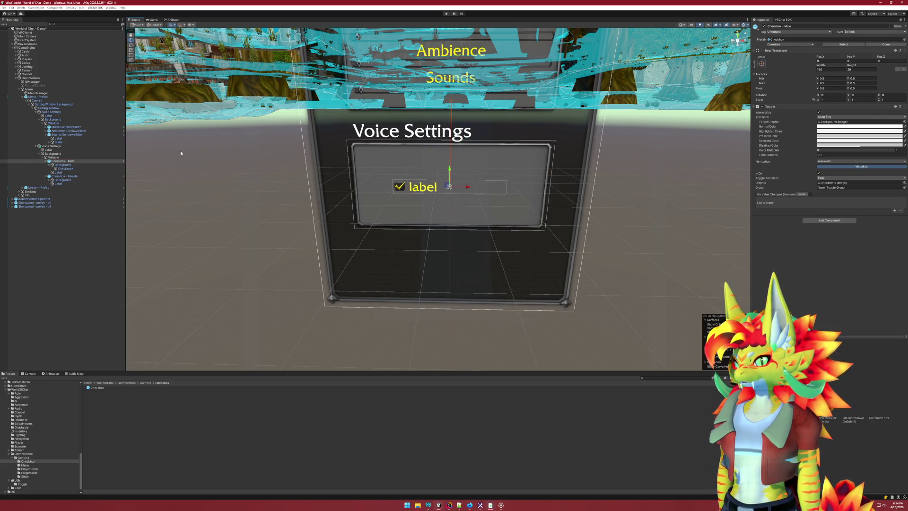
Anchor the Male checkbox to top-center and set its Pos Y to about -40
{"action": "left_click", "coordinate": [761, 64]}
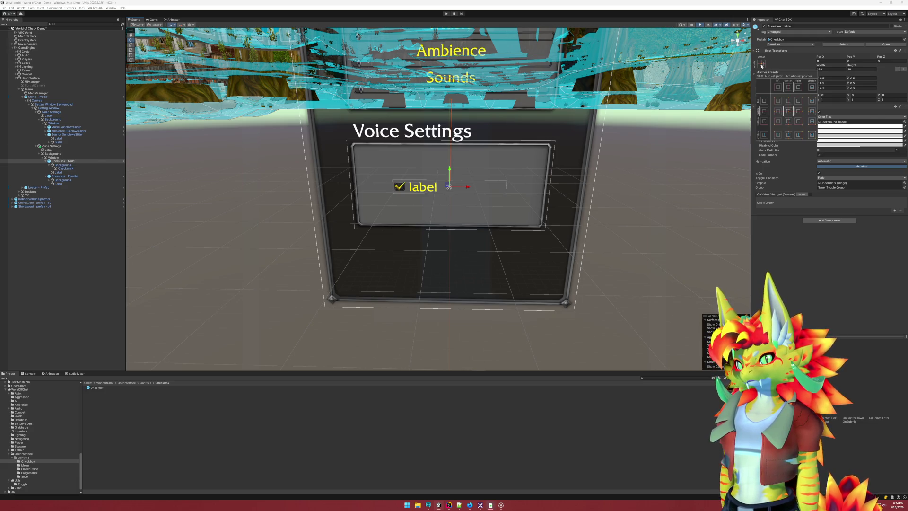
{"action": "left_click", "coordinate": [788, 102]}
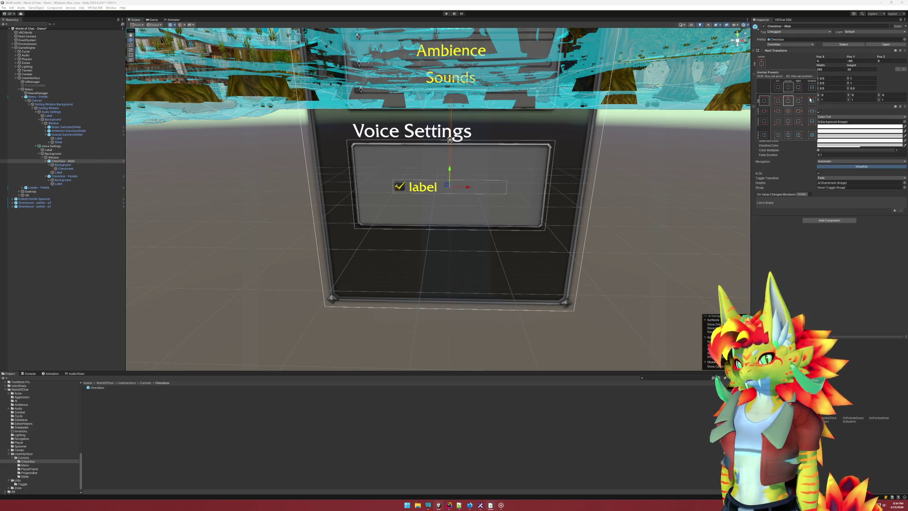
{"action": "left_click", "coordinate": [858, 61]}
{"action": "type", "text": "-20"}
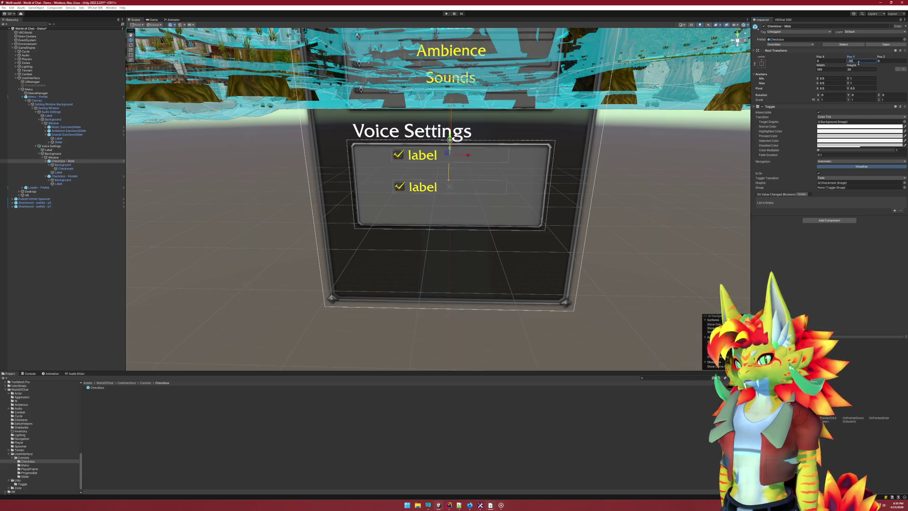
{"action": "key", "text": "Return"}
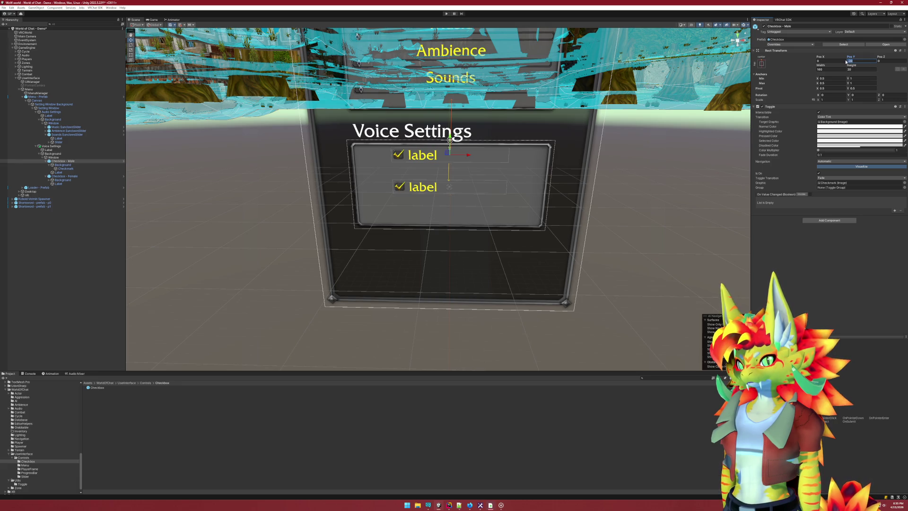
{"action": "type", "text": "-40"}
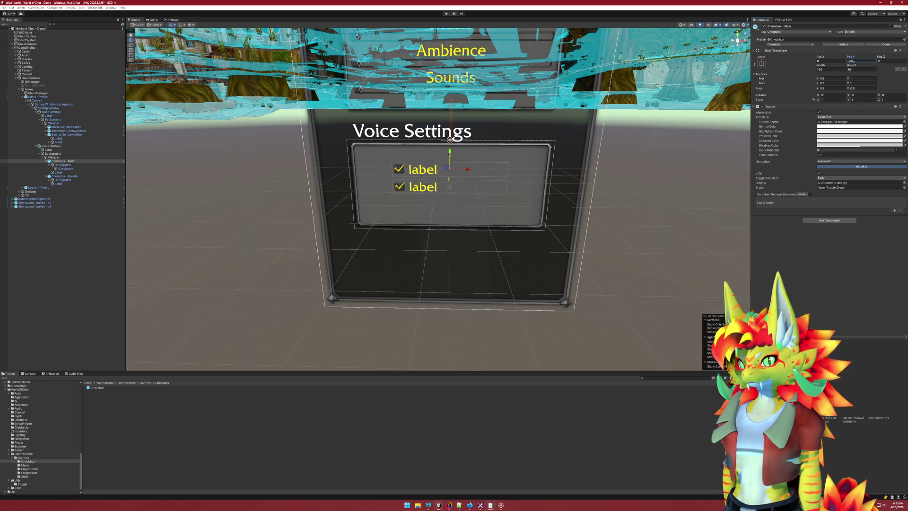
{"action": "type", "text": "-50"}
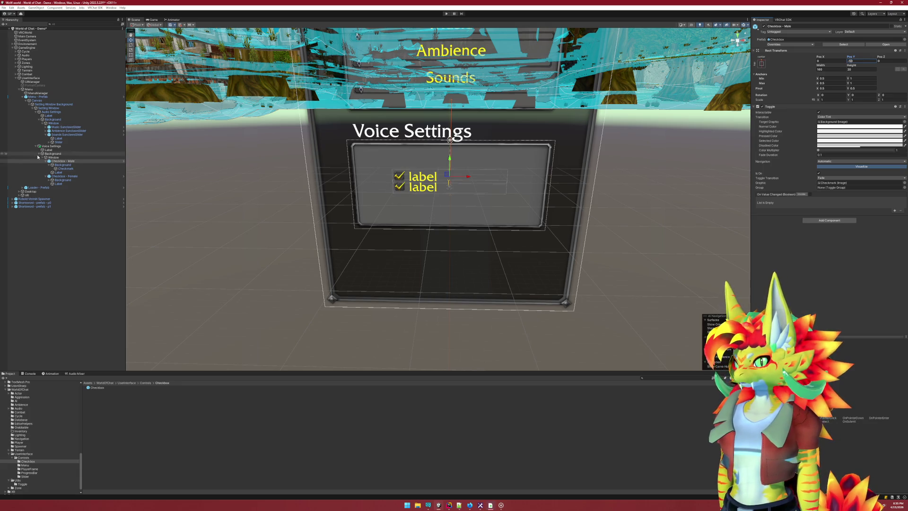
Anchor the Female checkbox to top-center and drag it below Male, around Pos Y -72
{"action": "left_click", "coordinate": [101, 176]}
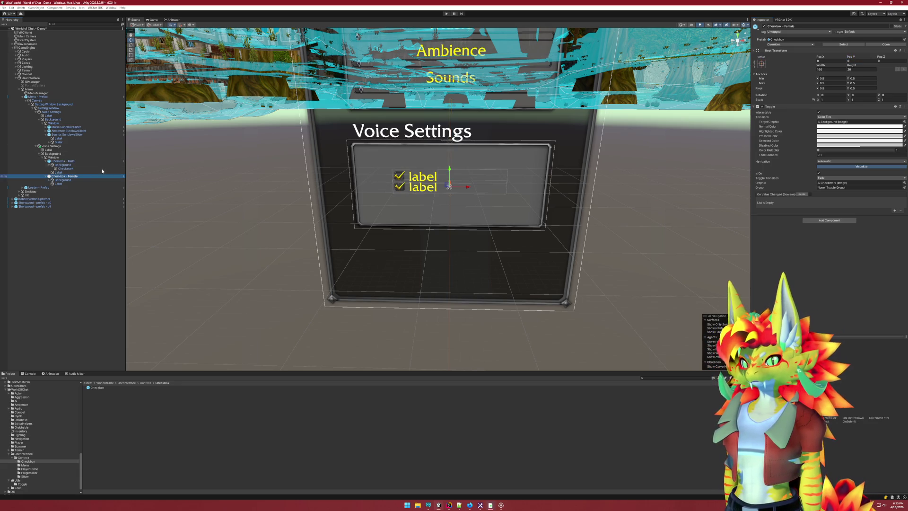
{"action": "left_click", "coordinate": [762, 64]}
{"action": "left_click", "coordinate": [788, 101]}
{"action": "left_click", "coordinate": [861, 60]}
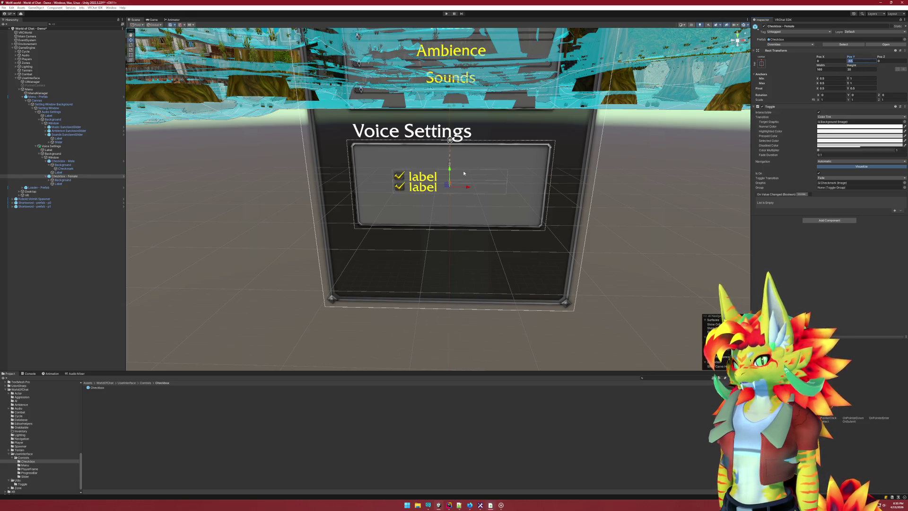
{"action": "left_click_drag", "start_coordinate": [449, 168], "coordinate": [450, 175]}
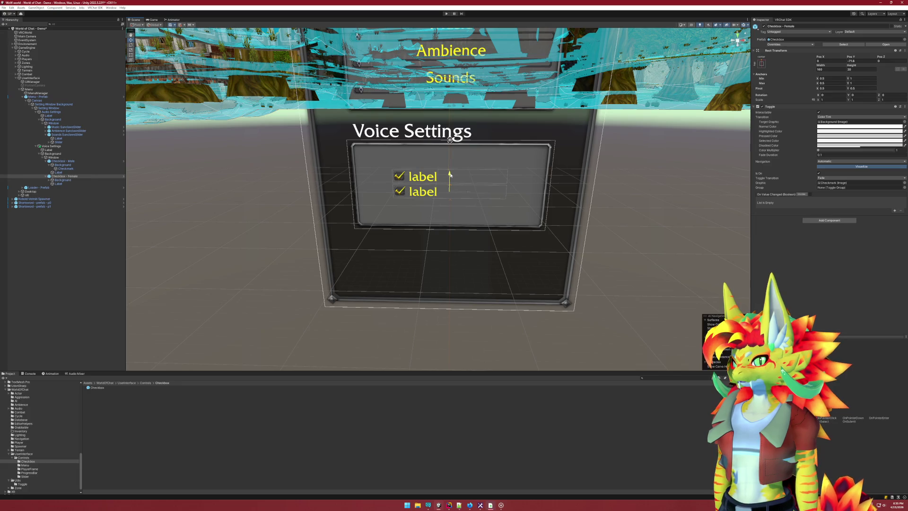
Replace 'label' with 'Male' and 'Female' in the two checkboxes' TextMeshPro label texts
{"action": "left_click", "coordinate": [67, 172]}
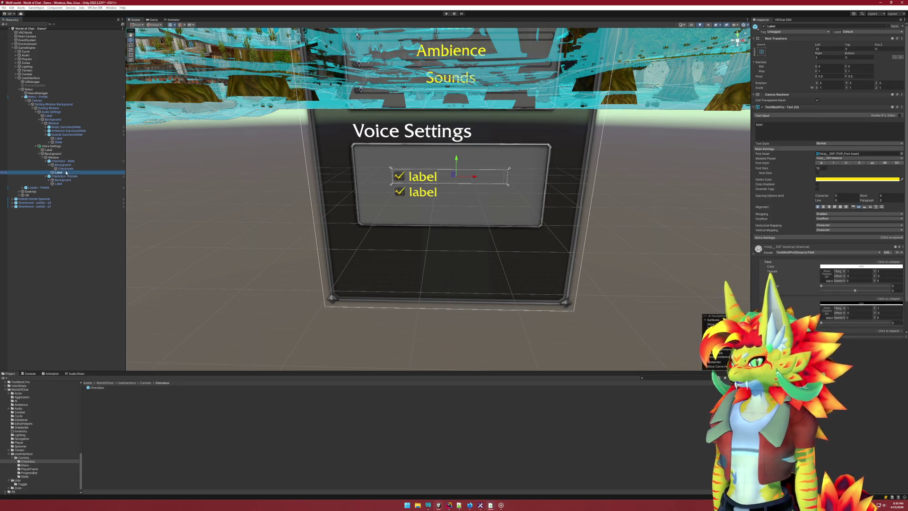
{"action": "double_click", "coordinate": [759, 124]}
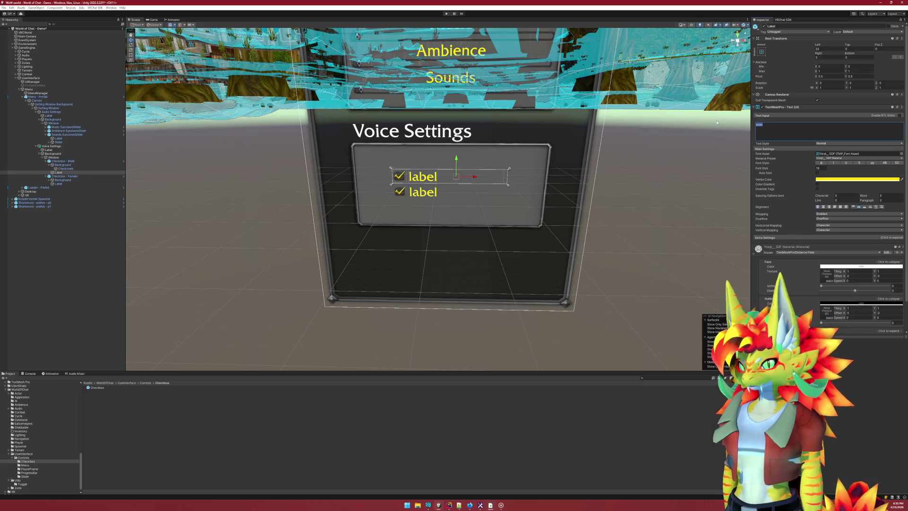
{"action": "type", "text": "Male"}
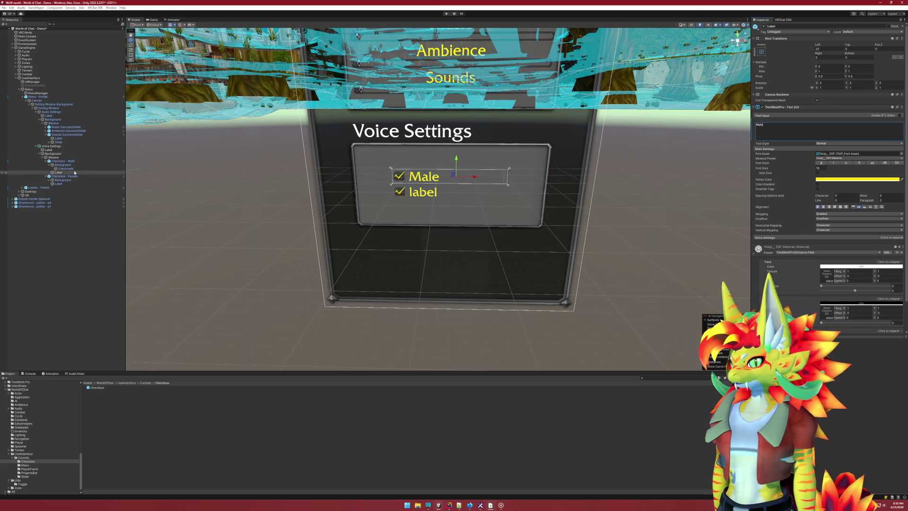
{"action": "left_click", "coordinate": [58, 183]}
{"action": "double_click", "coordinate": [770, 134]}
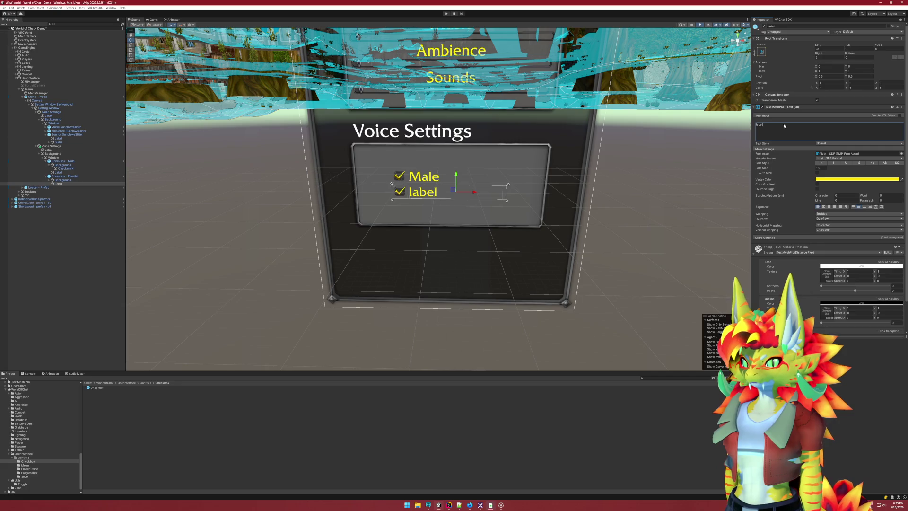
{"action": "type", "text": "Female"}
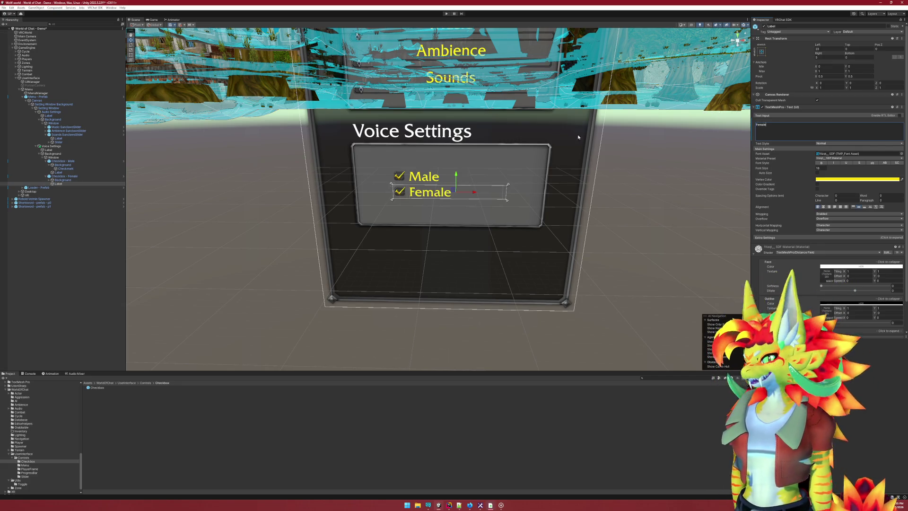
{"action": "scroll", "coordinate": [322, 151], "scroll_direction": "down", "scroll_amount": 5}
{"action": "left_click_drag", "start_coordinate": [309, 142], "coordinate": [354, 216]}
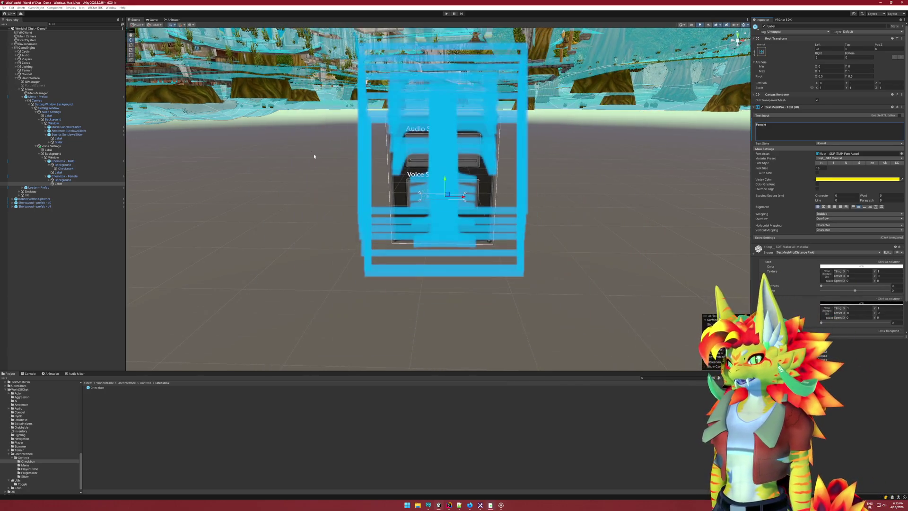
{"action": "key", "text": "f"}
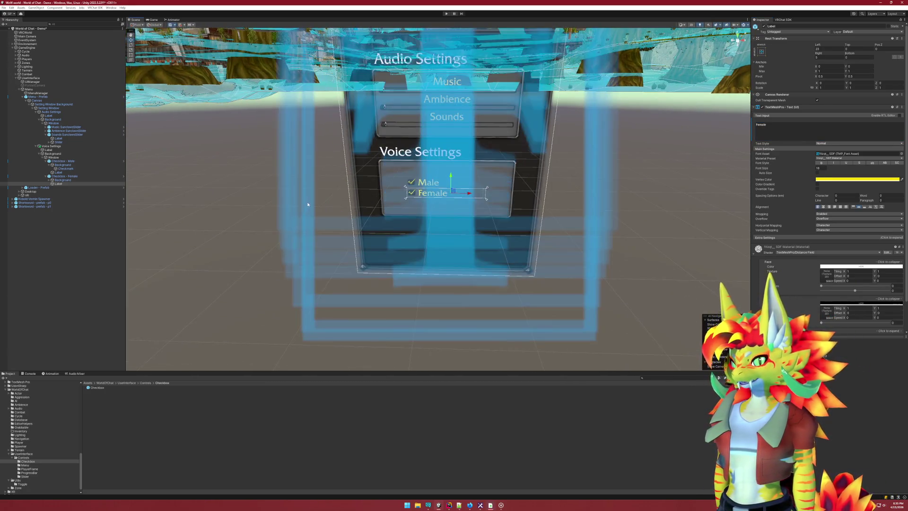
{"action": "scroll", "coordinate": [305, 183], "scroll_direction": "down", "scroll_amount": 3}
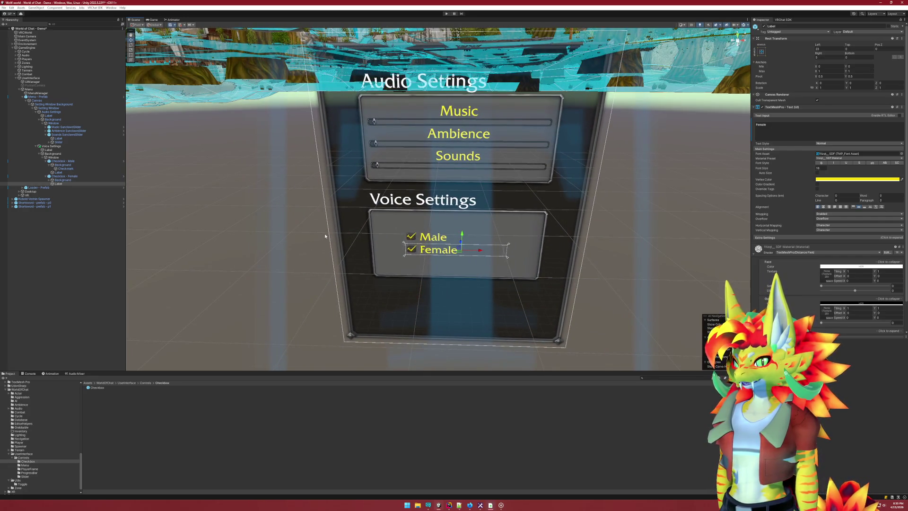
{"action": "scroll", "coordinate": [350, 217], "scroll_direction": "down", "scroll_amount": 5}
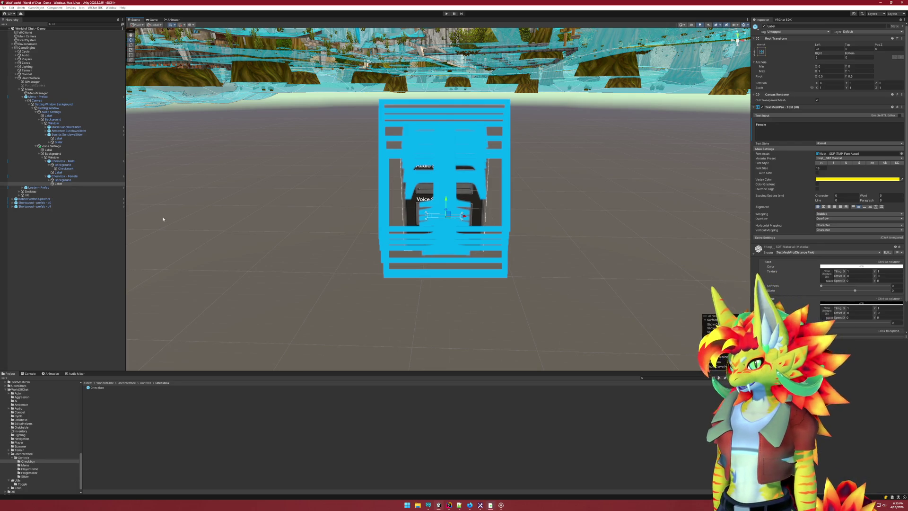
{"action": "left_click", "coordinate": [69, 176]}
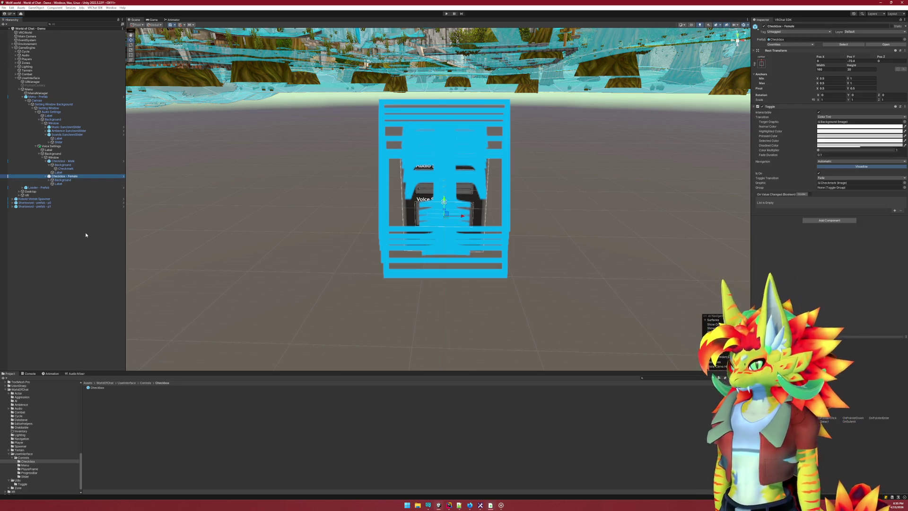
{"action": "left_click", "coordinate": [114, 260]}
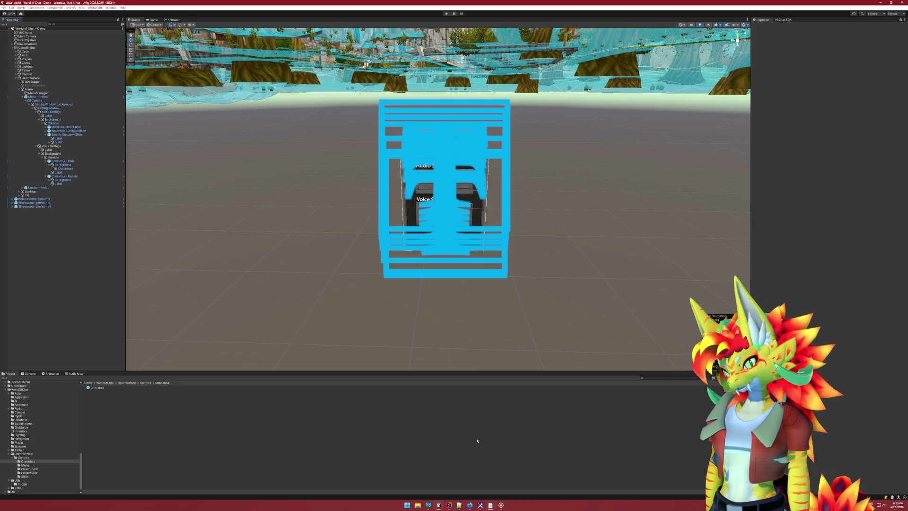
{"action": "mouse_move", "coordinate": [449, 505]}
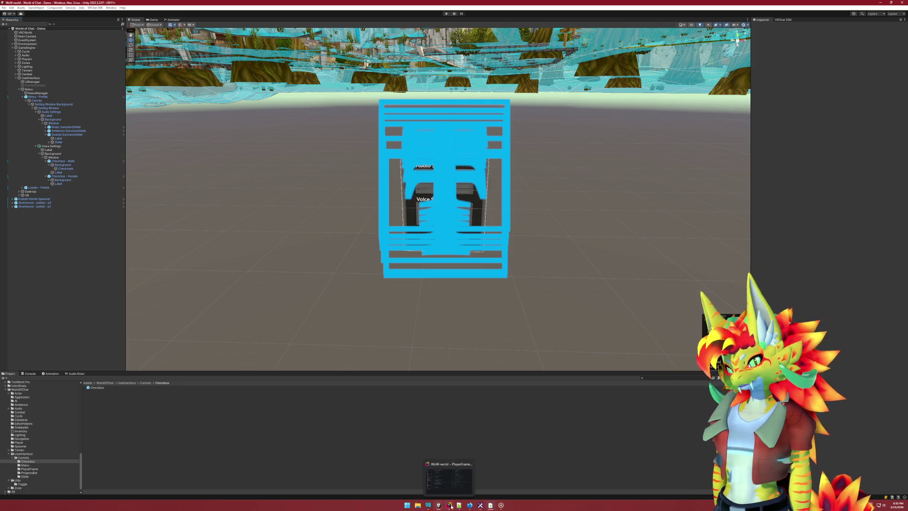
{"action": "left_click", "coordinate": [442, 483]}
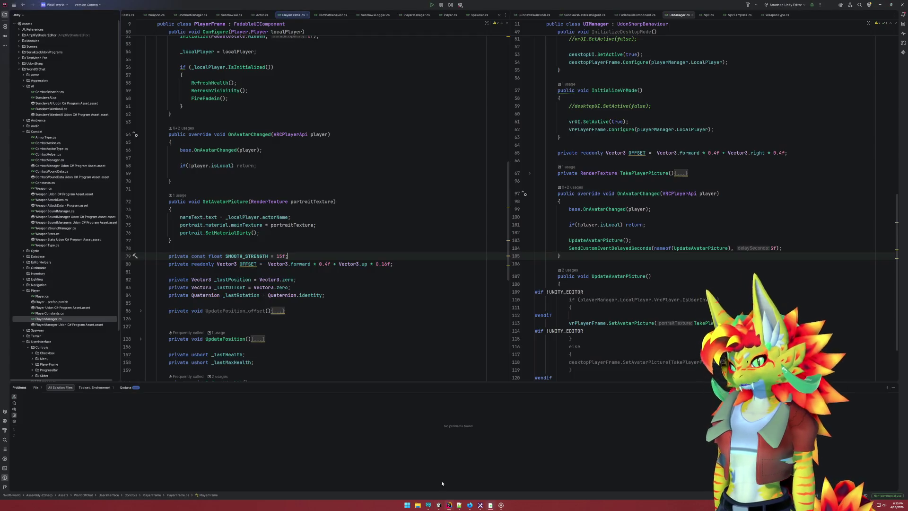
{"action": "left_click", "coordinate": [439, 506]}
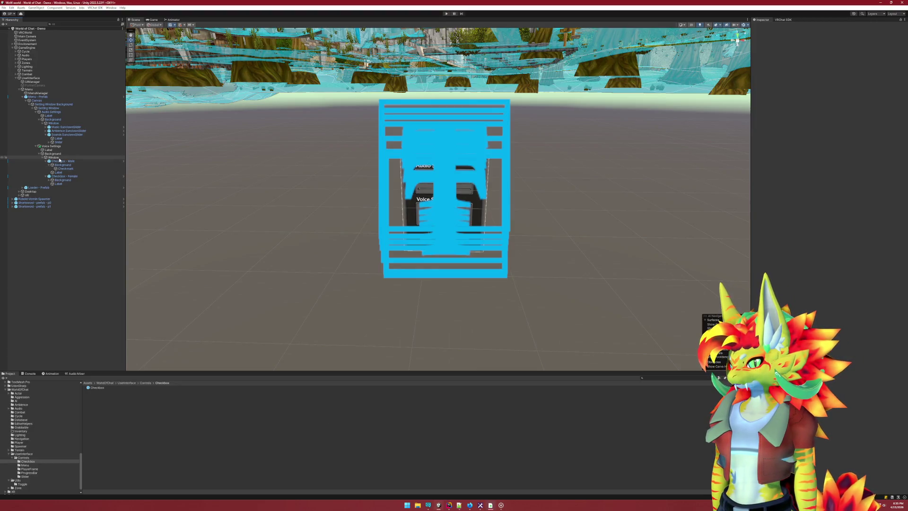
Create an empty GameObject from the Hierarchy context menu and name it VoiceSettingController
{"action": "right_click", "coordinate": [78, 271]}
{"action": "left_click", "coordinate": [100, 339]}
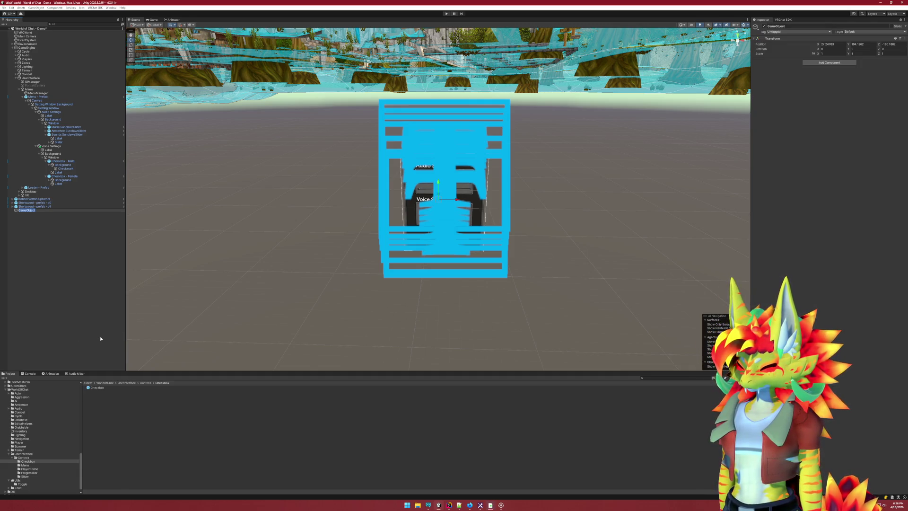
{"action": "type", "text": "VoiceS"}
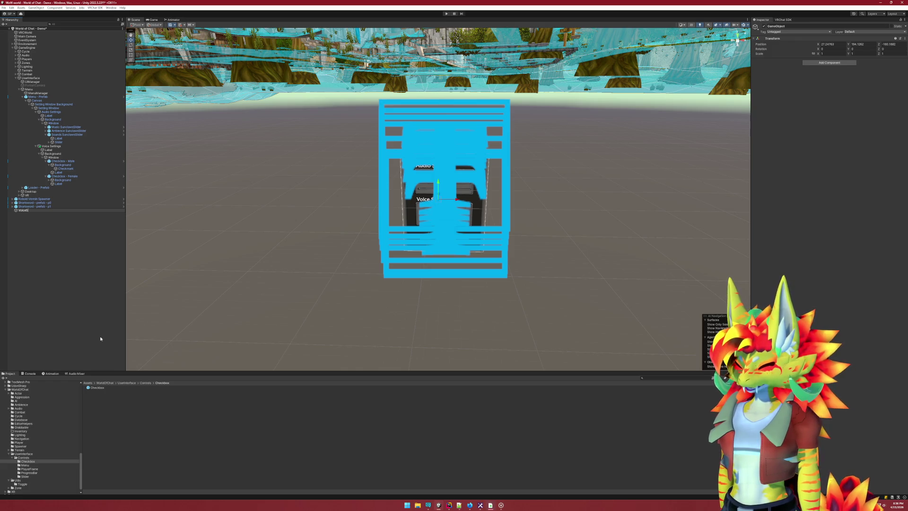
{"action": "type", "text": "elController"}
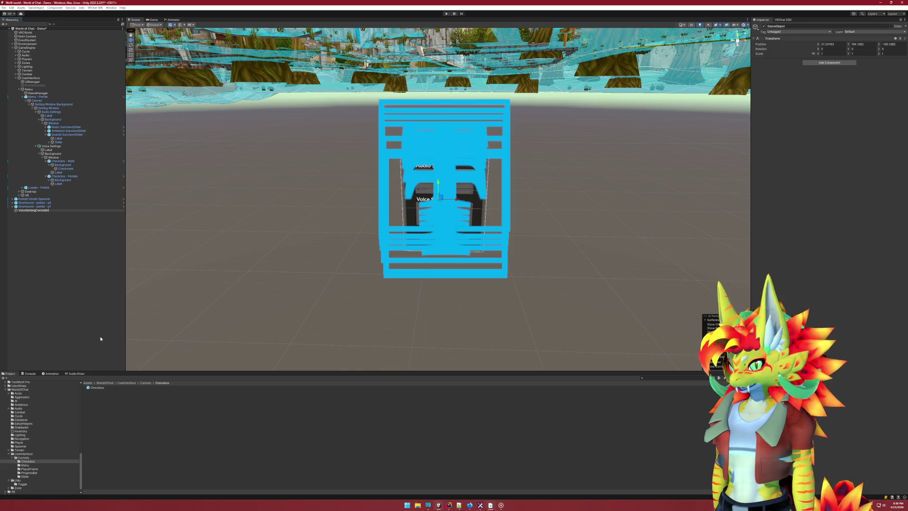
{"action": "key", "text": "Return"}
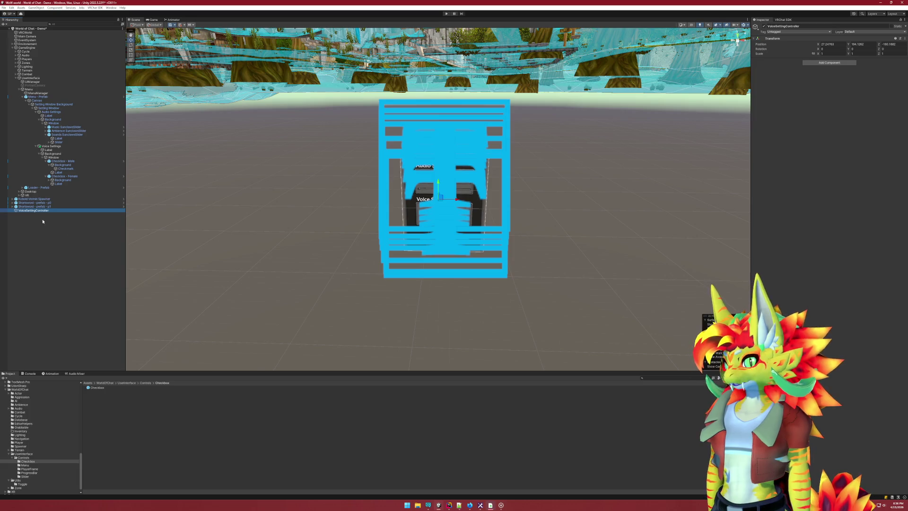
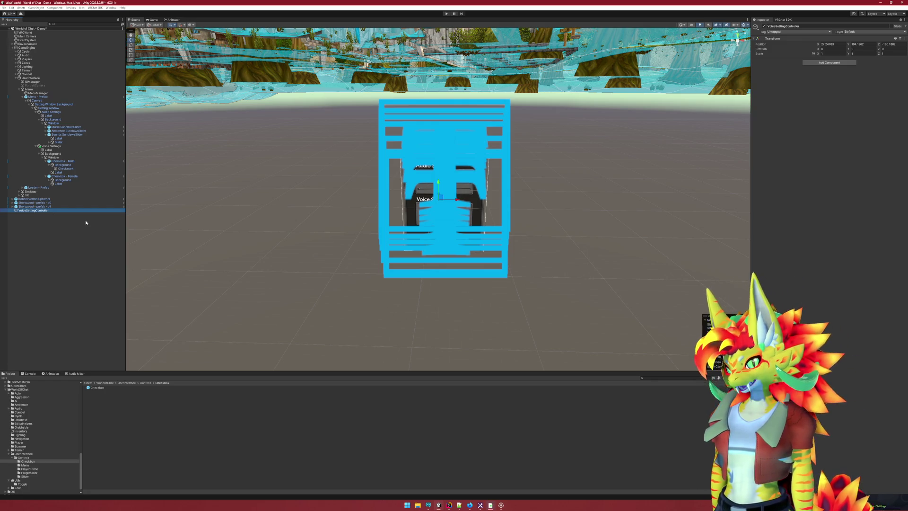
Add an Udon Behaviour component and save its new script as VoiceSettingController.cs
{"action": "left_click", "coordinate": [829, 62]}
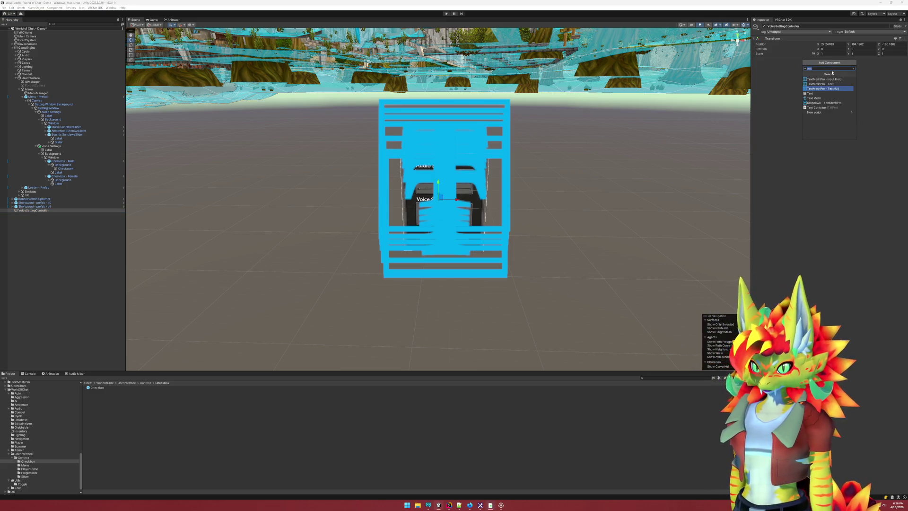
{"action": "type", "text": "udon"}
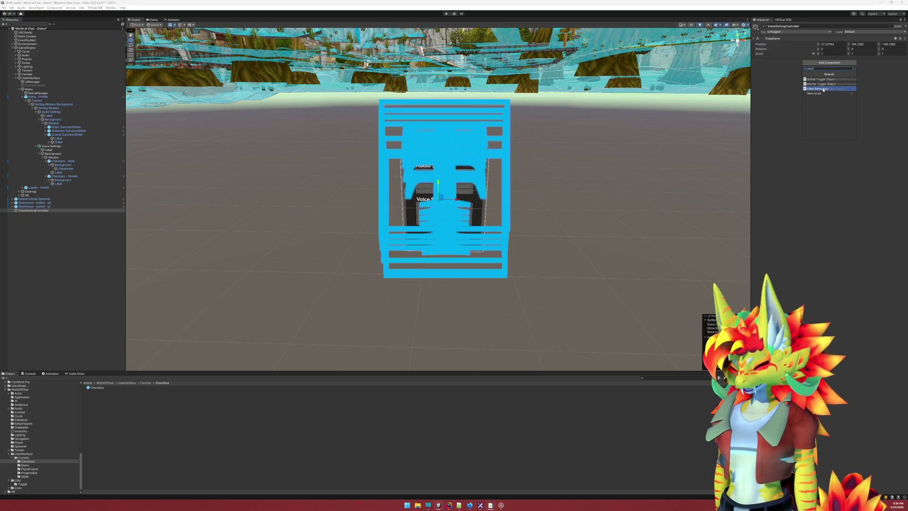
{"action": "left_click", "coordinate": [825, 89]}
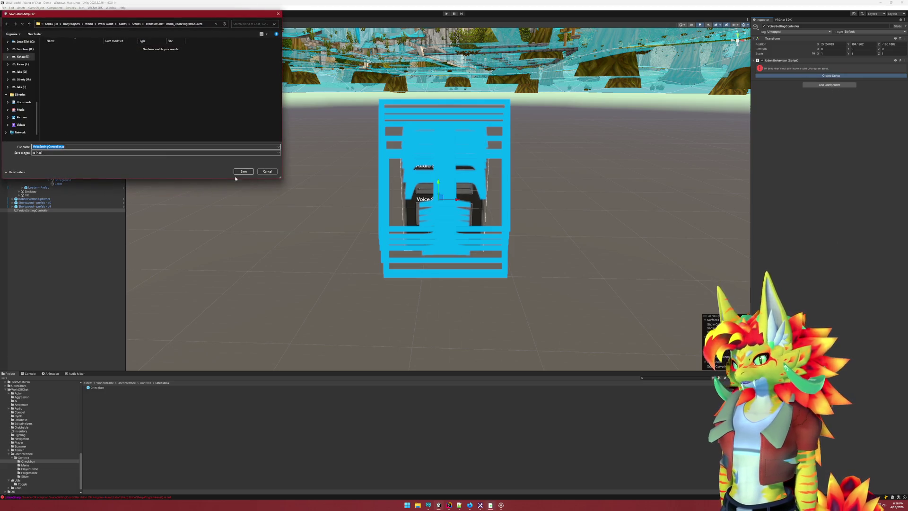
{"action": "left_click", "coordinate": [243, 171]}
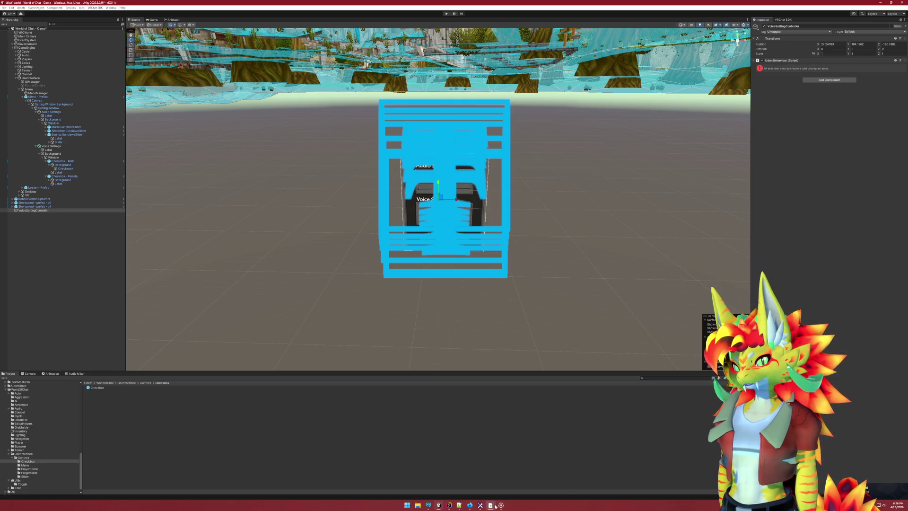
{"action": "mouse_move", "coordinate": [504, 504]}
{"action": "left_click", "coordinate": [523, 481]}
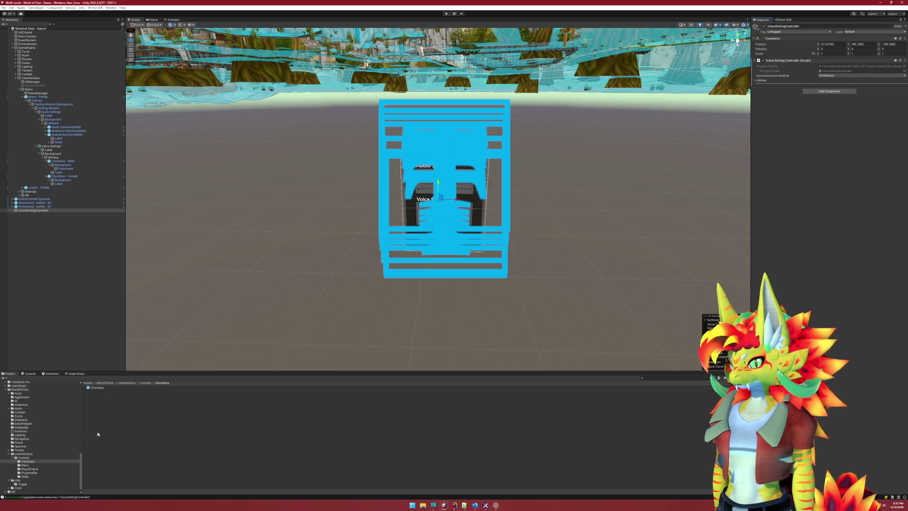
Select both VoiceSettingController assets in World of Chat - Demo_UdonProgramSources
{"action": "right_click", "coordinate": [792, 61]}
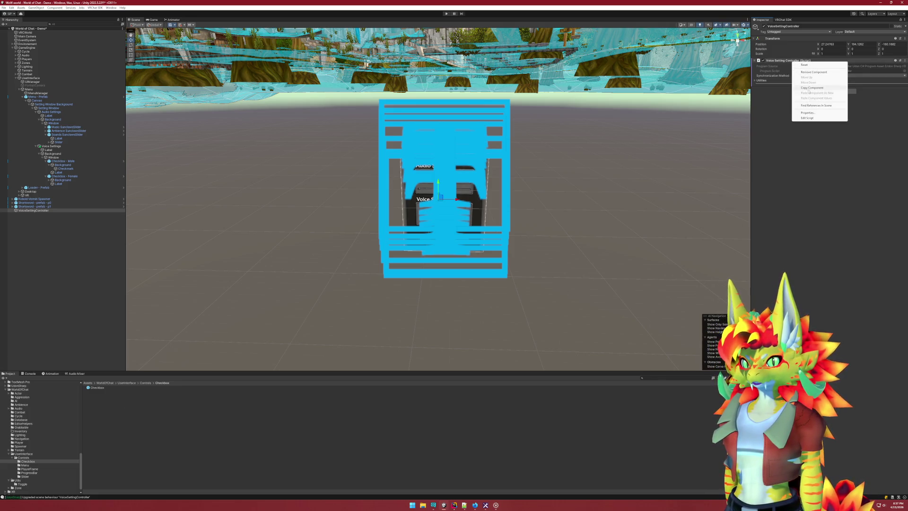
{"action": "left_click", "coordinate": [57, 453]}
{"action": "scroll", "coordinate": [53, 452], "scroll_direction": "up", "scroll_amount": 5}
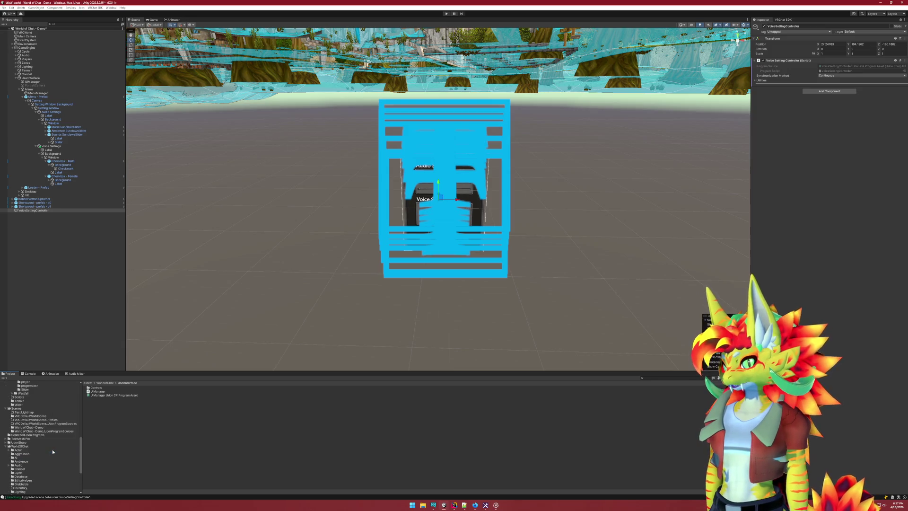
{"action": "left_click", "coordinate": [40, 431]}
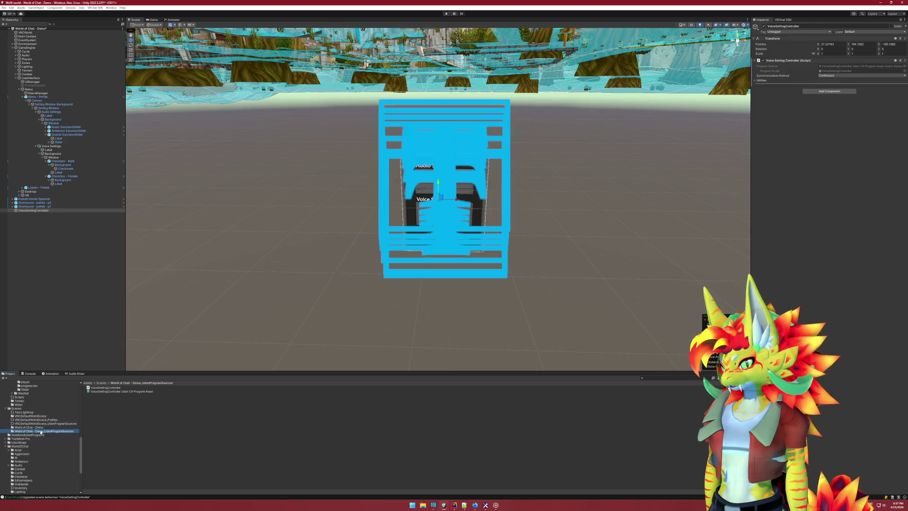
{"action": "left_click", "coordinate": [104, 387]}
{"action": "left_click", "coordinate": [104, 391], "text": "shift"}
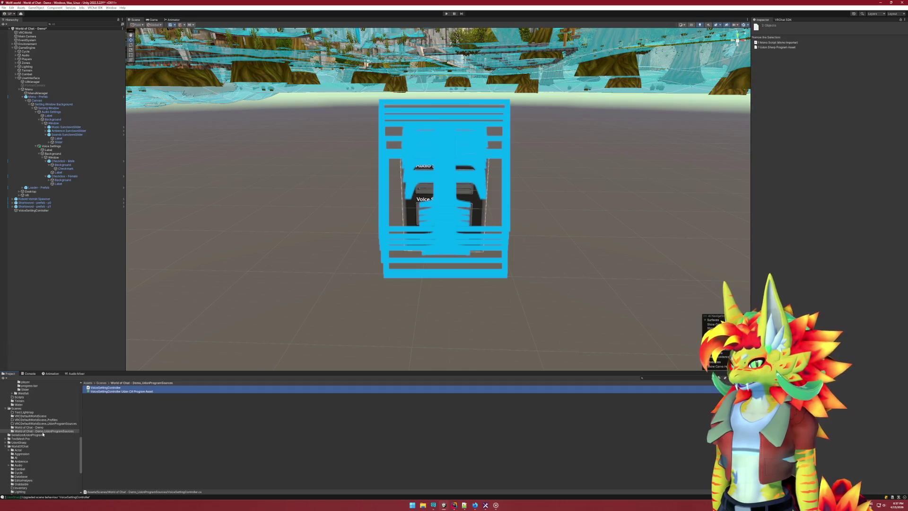
Open the UserInterface > Controls folder and bring up its options
{"action": "scroll", "coordinate": [44, 433], "scroll_direction": "down", "scroll_amount": 5}
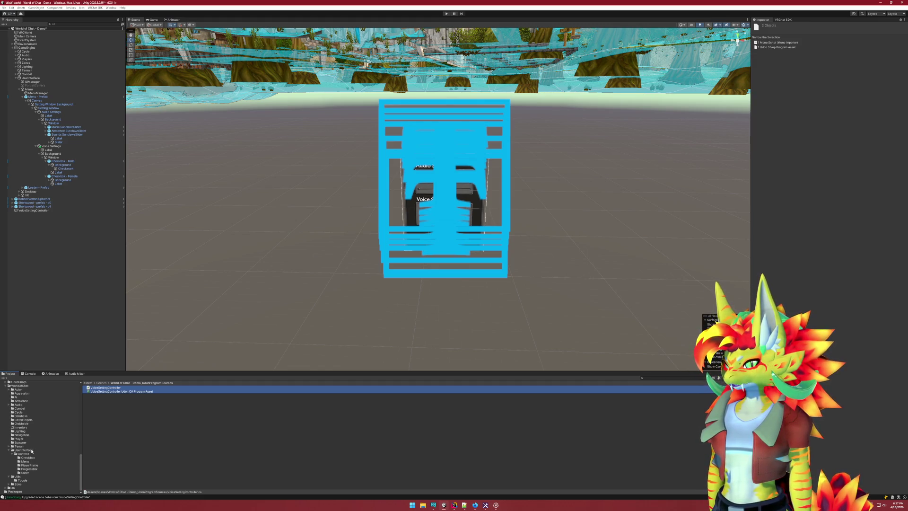
{"action": "left_click", "coordinate": [26, 461]}
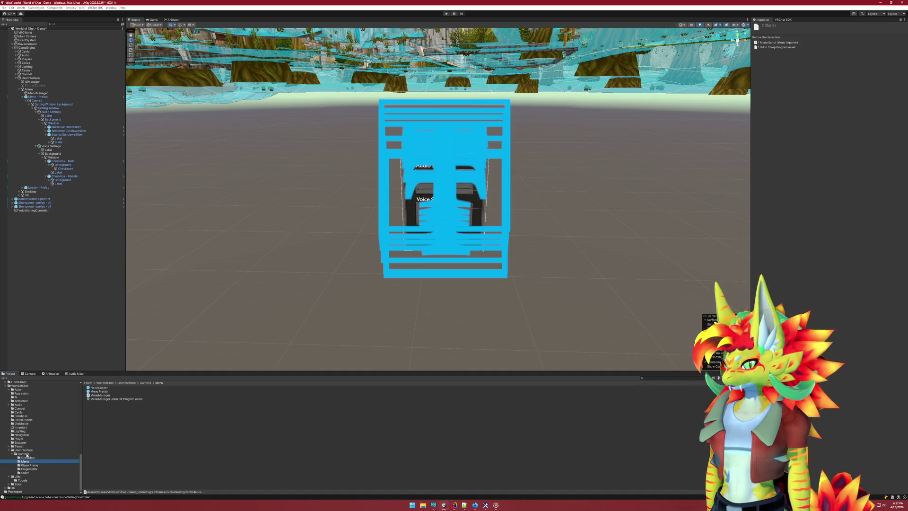
{"action": "left_click", "coordinate": [24, 454]}
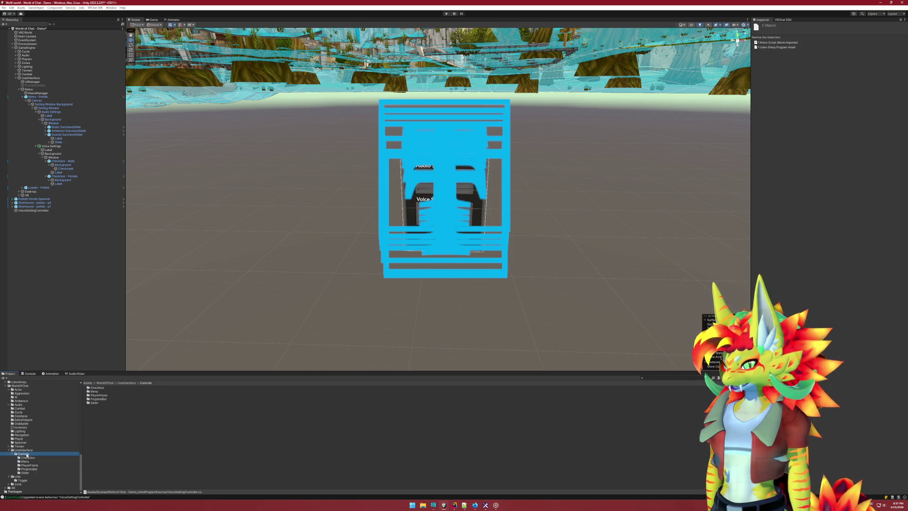
{"action": "right_click", "coordinate": [27, 455]}
Create a VoiceSettings folder under Controls
{"action": "mouse_move", "coordinate": [56, 306]}
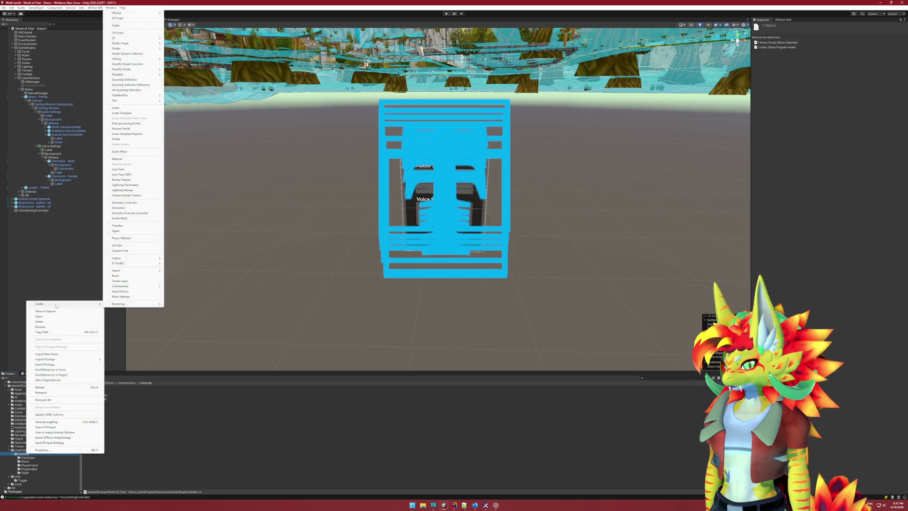
{"action": "left_click", "coordinate": [119, 25]}
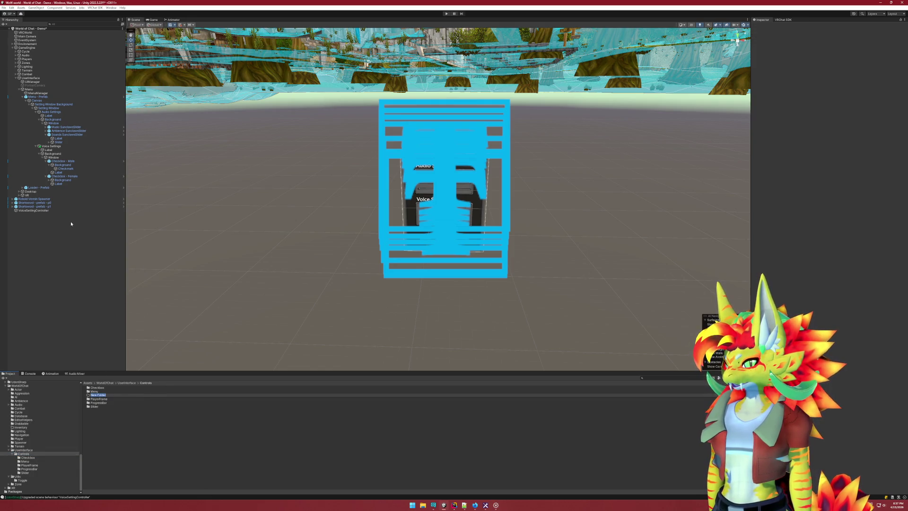
{"action": "type", "text": "M"}
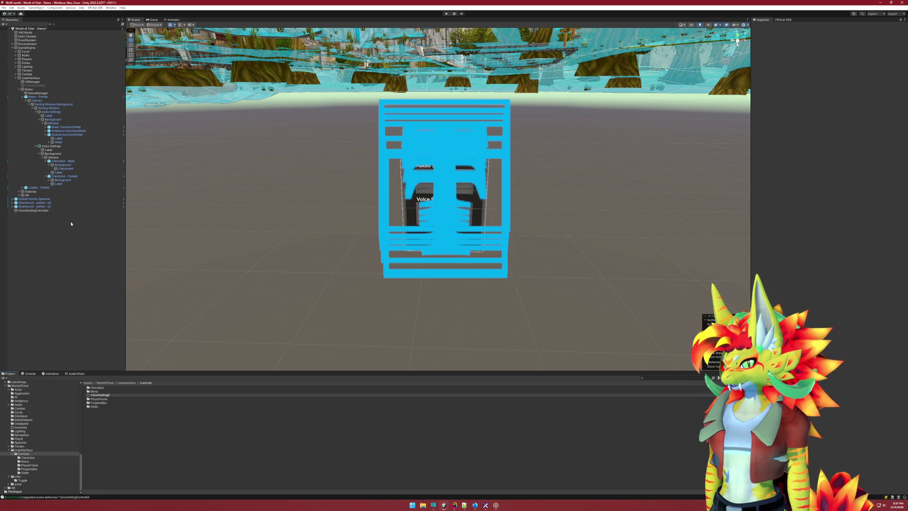
{"action": "key", "text": "Return"}
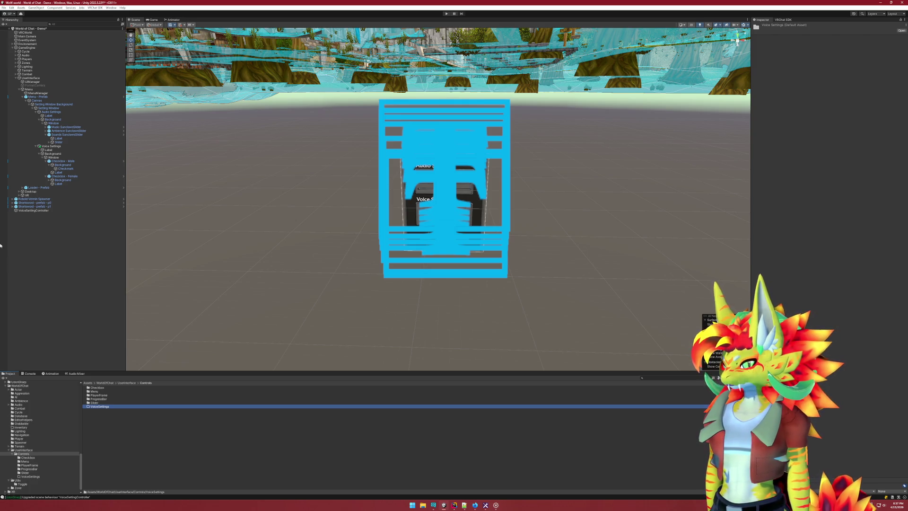
Create an AudioSettings folder and drag Audio Settings into it to make a prefab
{"action": "right_click", "coordinate": [99, 413]}
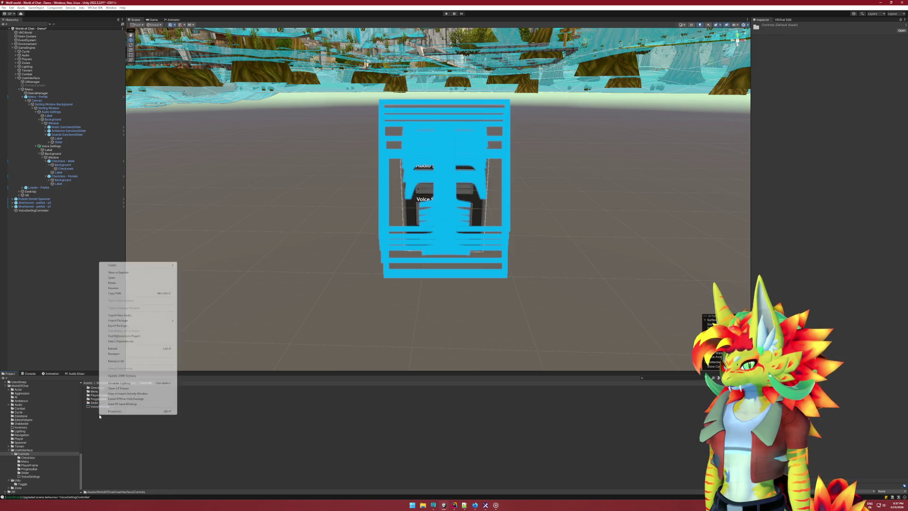
{"action": "mouse_move", "coordinate": [142, 265]}
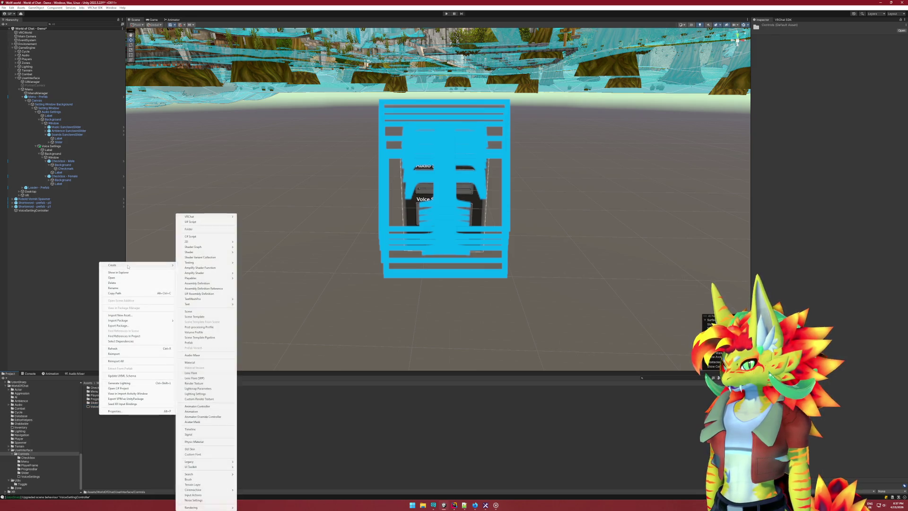
{"action": "left_click", "coordinate": [203, 229]}
{"action": "type", "text": "AudioSettings"}
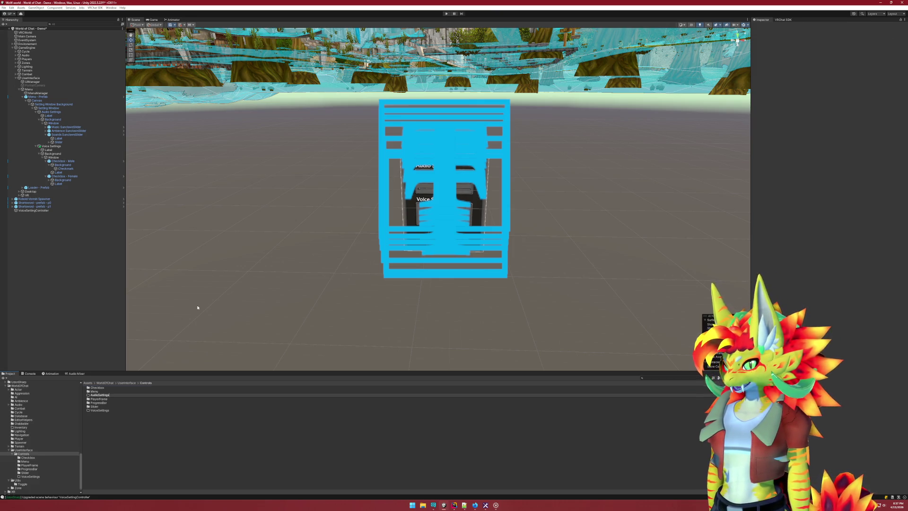
{"action": "key", "text": "Return"}
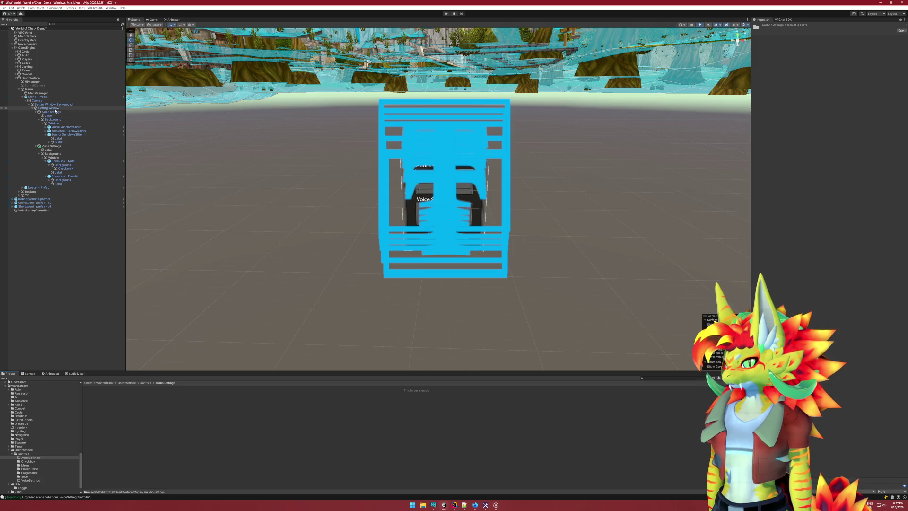
{"action": "left_click_drag", "start_coordinate": [55, 111], "coordinate": [133, 424]}
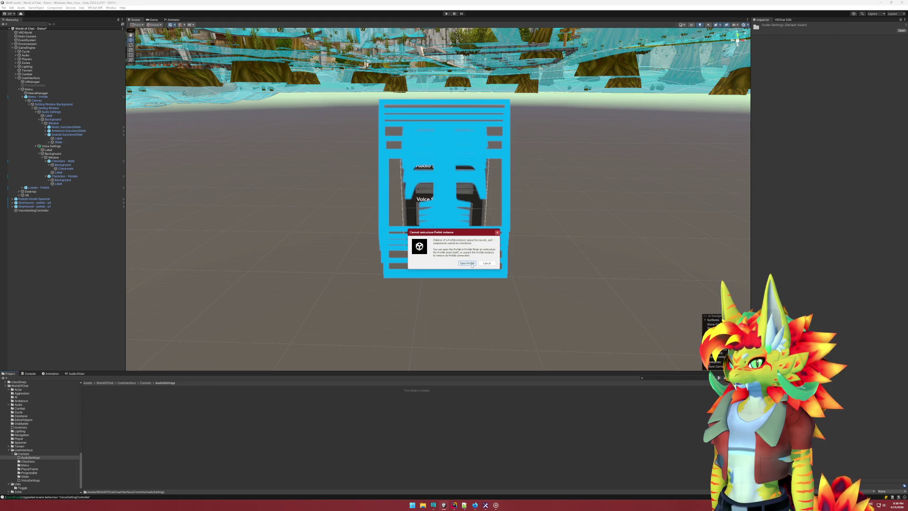
Create the Audio Settings prefab from Prefab Mode, then the Voice Settings prefab from the scene
{"action": "left_click", "coordinate": [468, 263]}
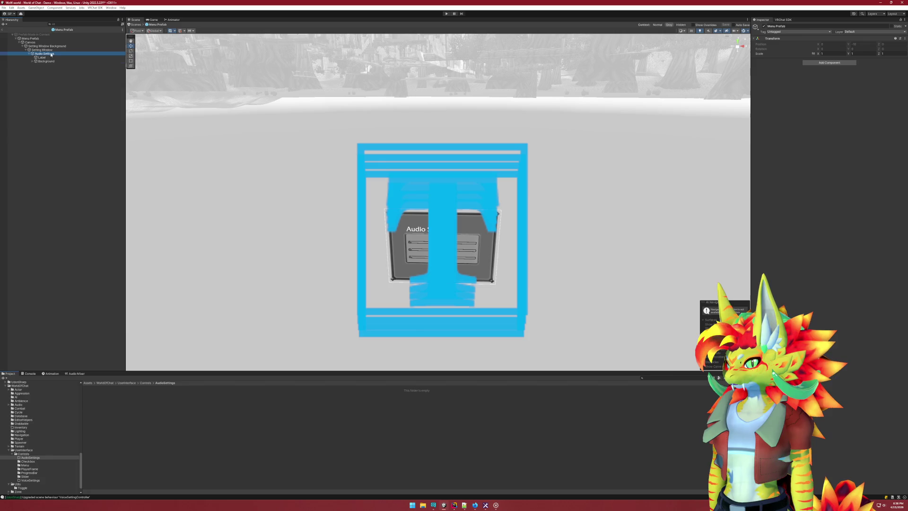
{"action": "left_click_drag", "start_coordinate": [44, 54], "coordinate": [116, 425]}
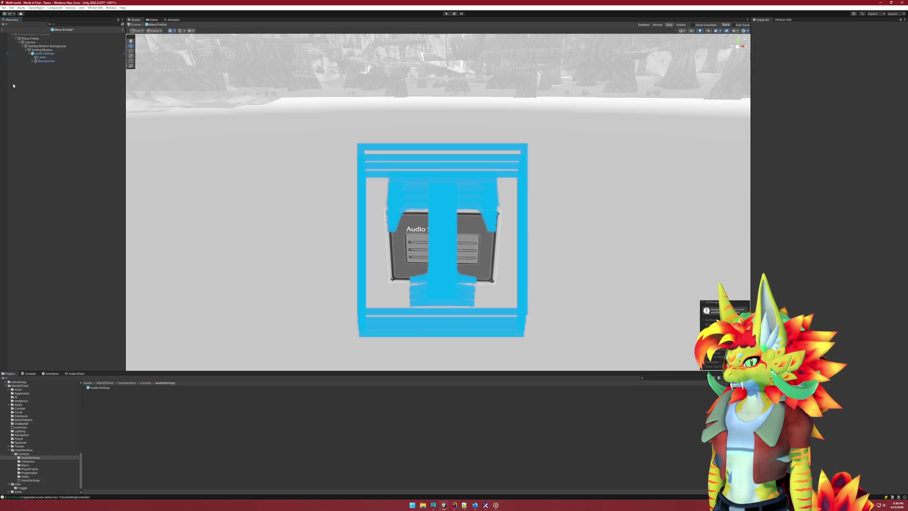
{"action": "left_click", "coordinate": [3, 29]}
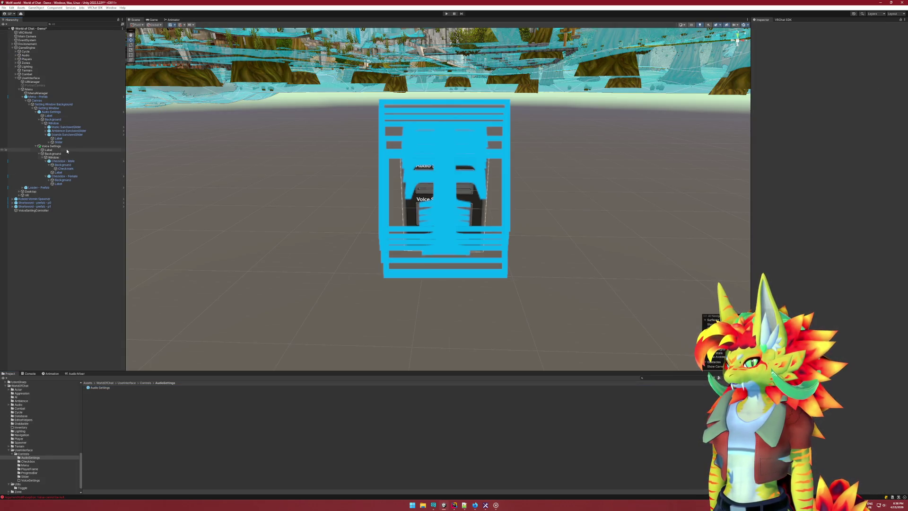
{"action": "left_click", "coordinate": [55, 147]}
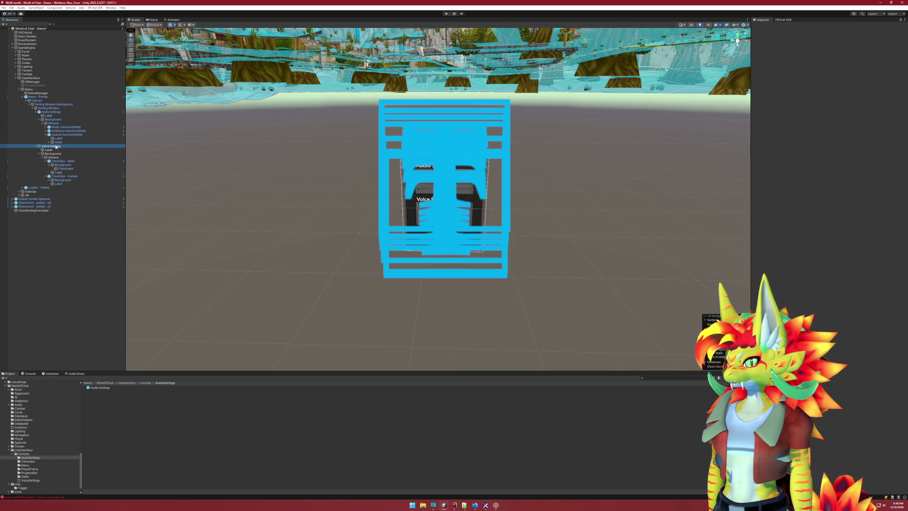
{"action": "left_click", "coordinate": [31, 481]}
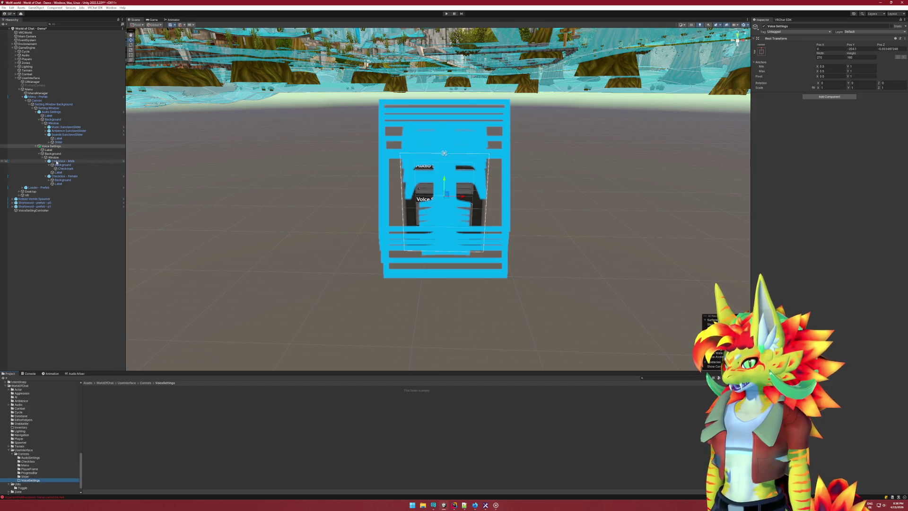
{"action": "left_click", "coordinate": [52, 146]}
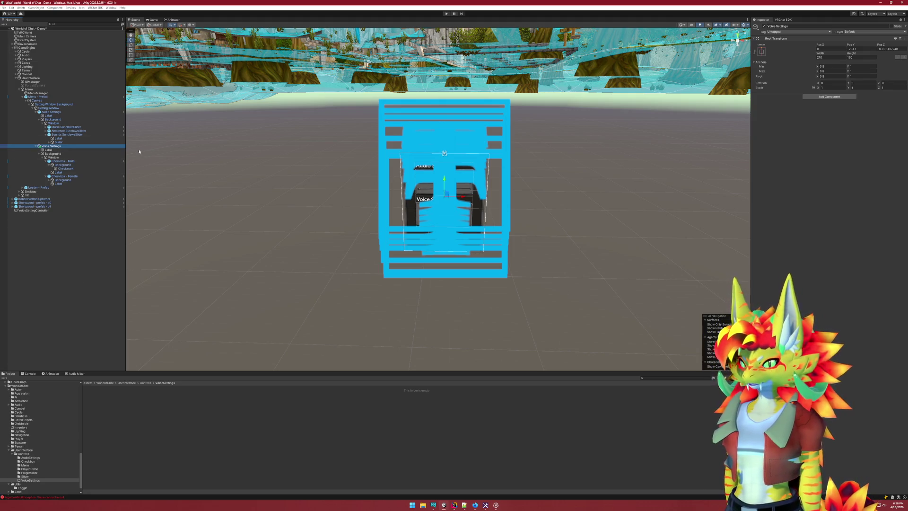
{"action": "left_click_drag", "start_coordinate": [52, 146], "coordinate": [129, 423]}
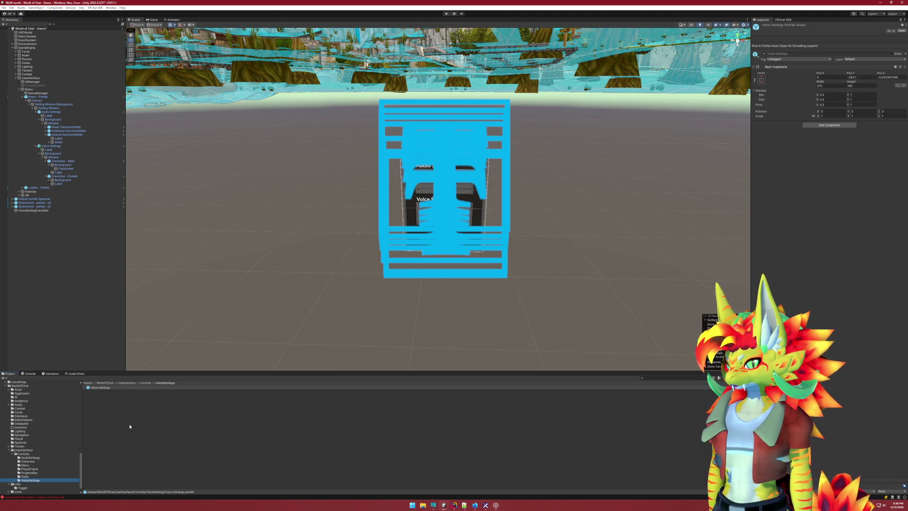
Apply the Voice Settings change to 'Menu Prefab'
{"action": "right_click", "coordinate": [58, 146]}
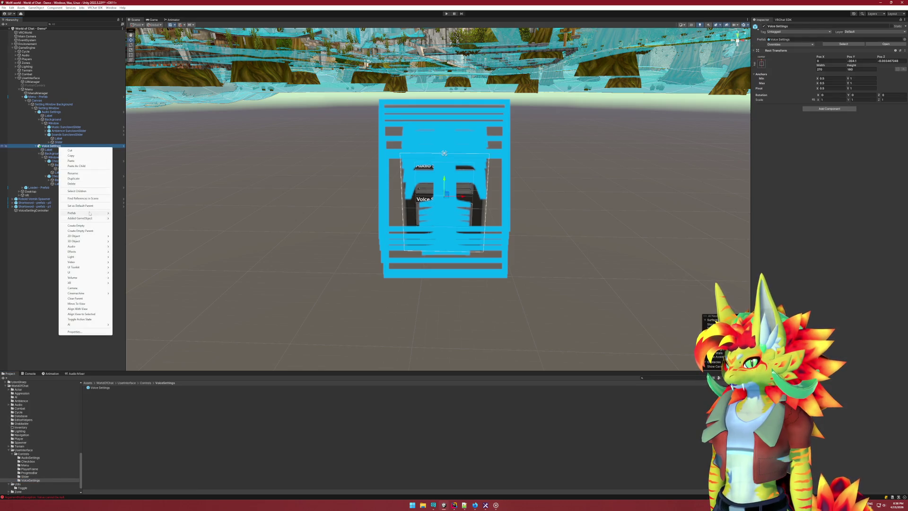
{"action": "mouse_move", "coordinate": [93, 214]}
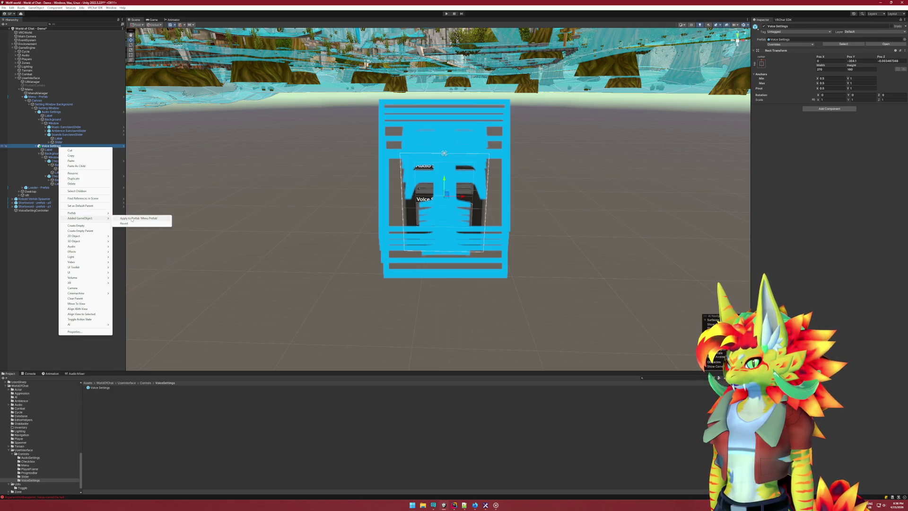
{"action": "left_click", "coordinate": [132, 218]}
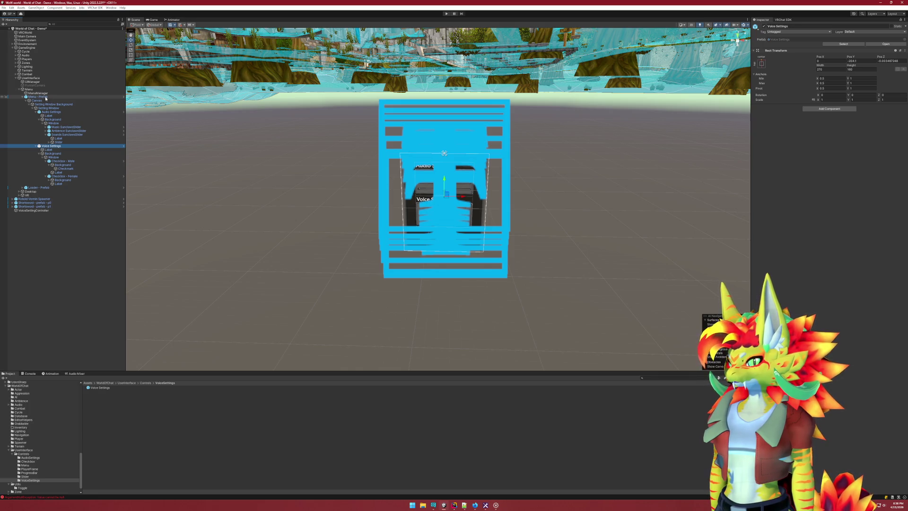
Select the Menu Prefab's Canvas and check prefab overrides on its layer, width, height and Pos Y
{"action": "left_click", "coordinate": [46, 98]}
{"action": "left_click", "coordinate": [67, 100]}
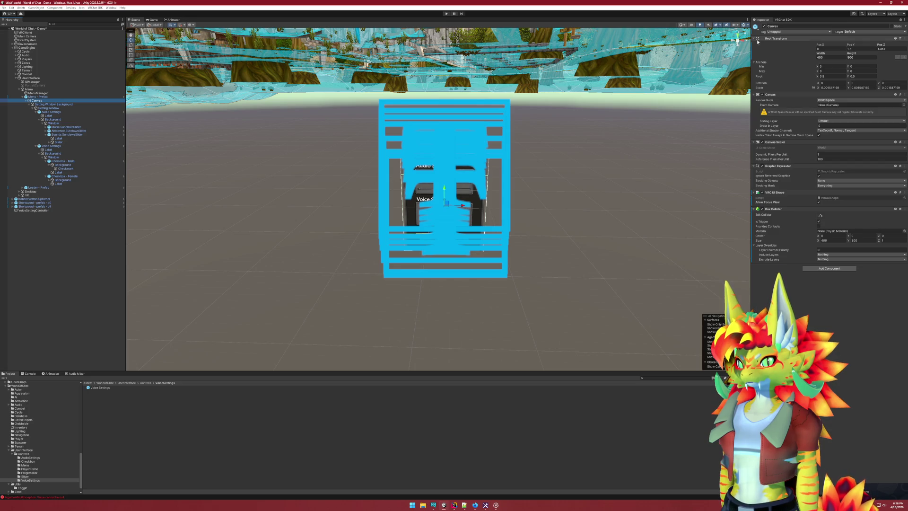
{"action": "left_click", "coordinate": [755, 34]}
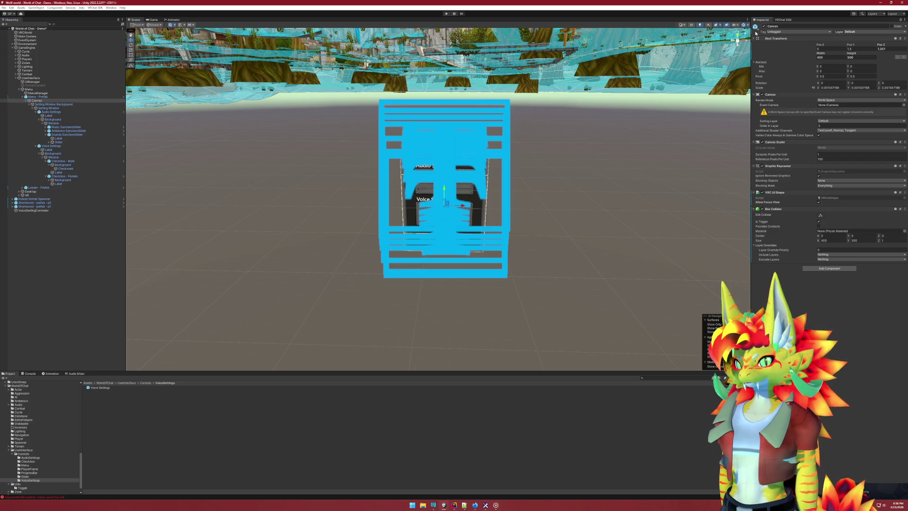
{"action": "right_click", "coordinate": [845, 32]}
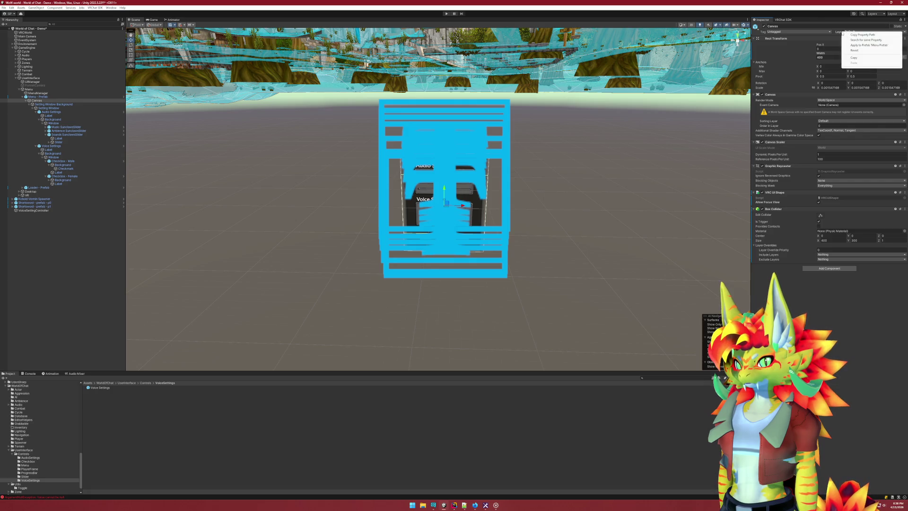
{"action": "left_click", "coordinate": [860, 45]}
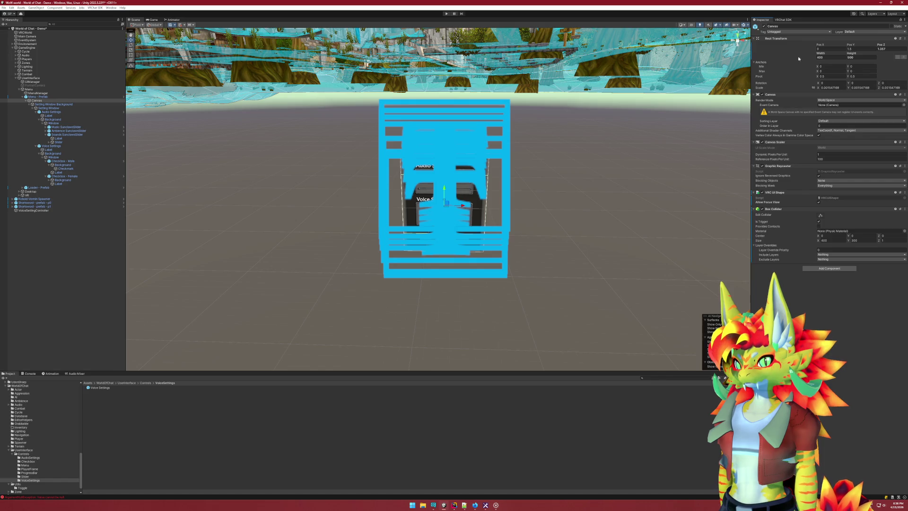
{"action": "left_click", "coordinate": [817, 57]}
{"action": "right_click", "coordinate": [820, 56]}
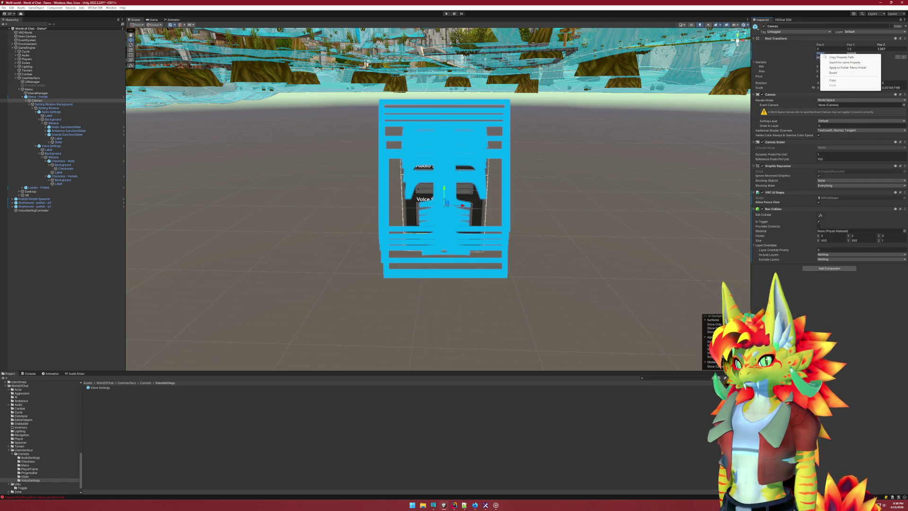
{"action": "left_click", "coordinate": [847, 61]}
{"action": "right_click", "coordinate": [854, 55]}
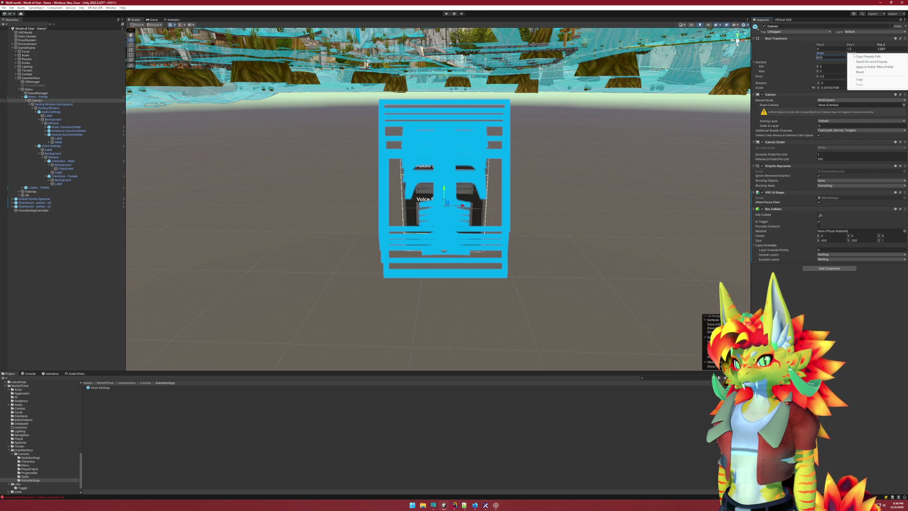
{"action": "left_click", "coordinate": [865, 69]}
{"action": "right_click", "coordinate": [851, 46]}
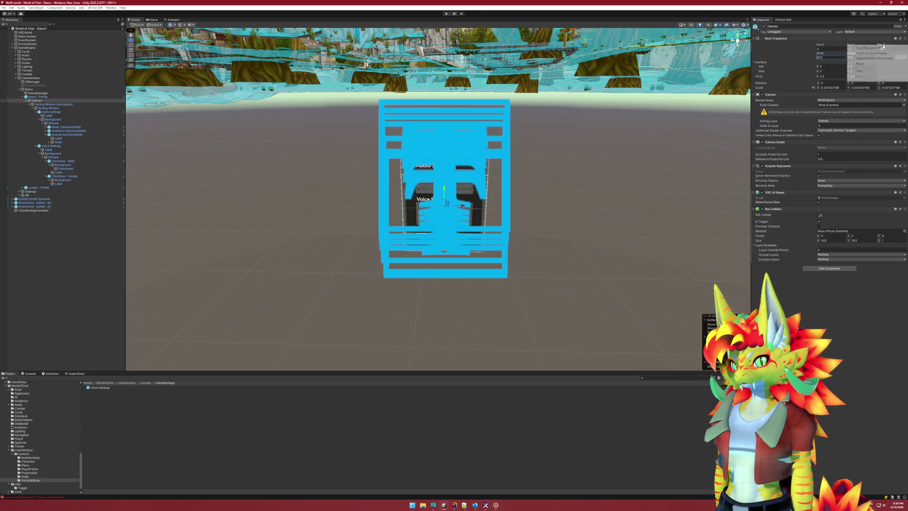
{"action": "left_click", "coordinate": [803, 57]}
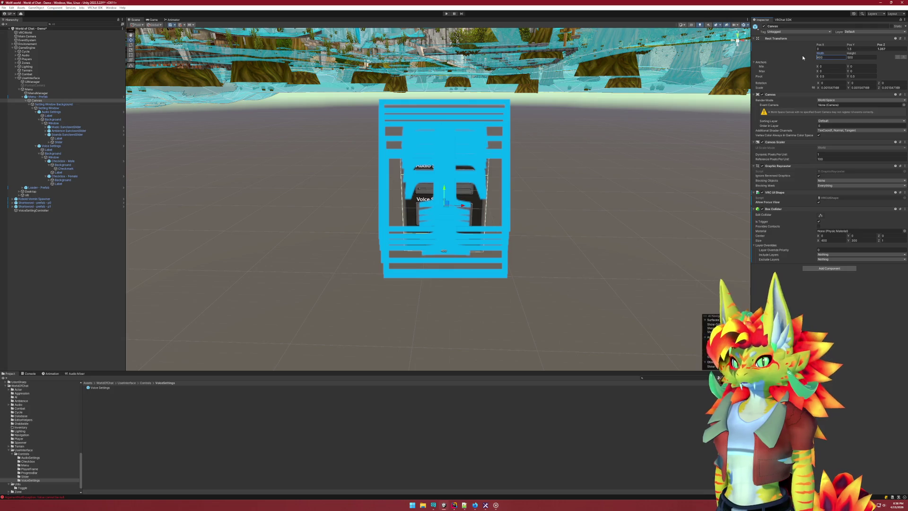
Set the canvas Rect Transform Pos Z to 1.3
{"action": "left_click", "coordinate": [887, 49]}
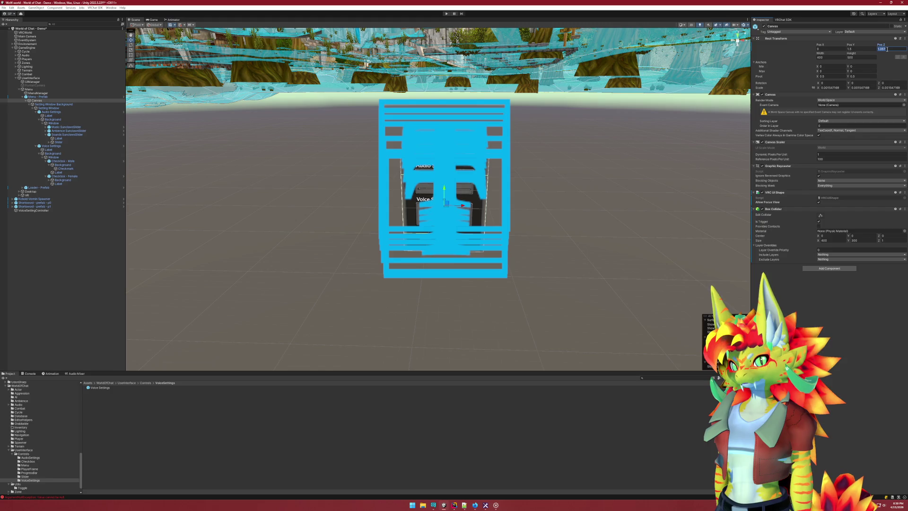
{"action": "type", "text": "1.3"}
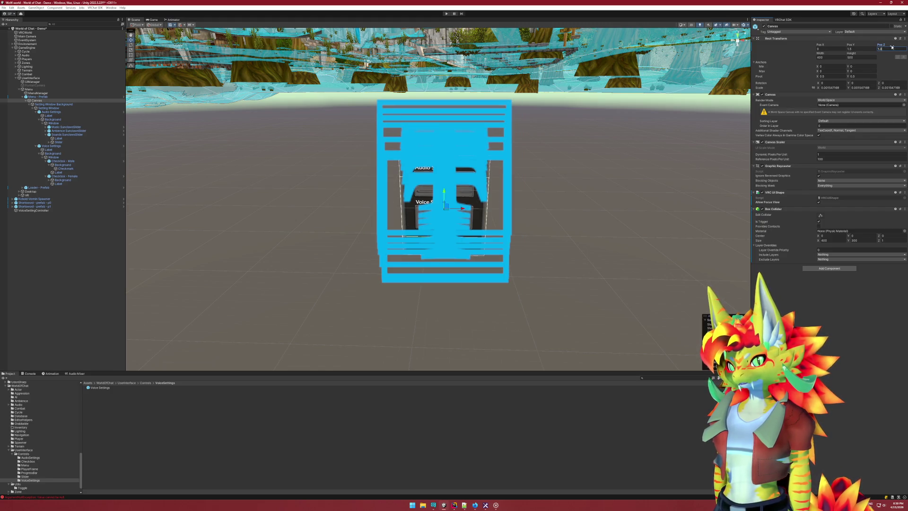
{"action": "right_click", "coordinate": [891, 47]}
{"action": "left_click", "coordinate": [863, 46]}
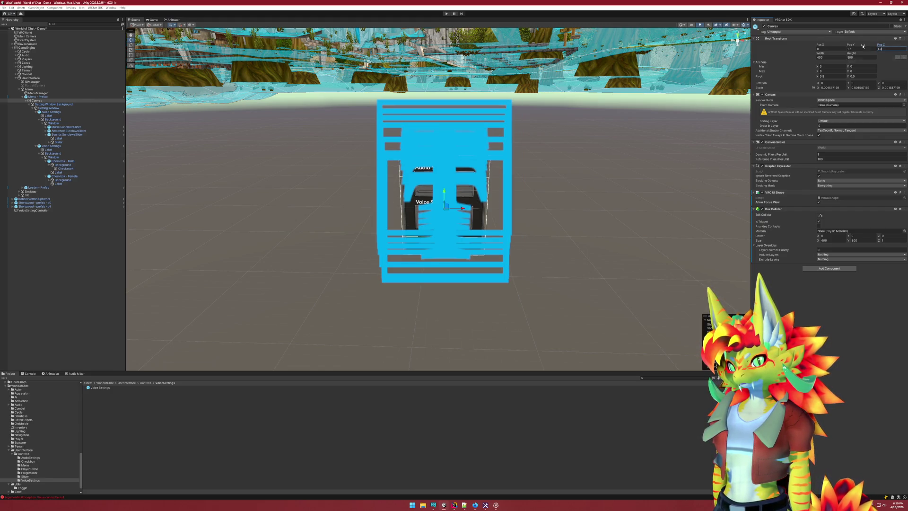
{"action": "key", "text": "Return"}
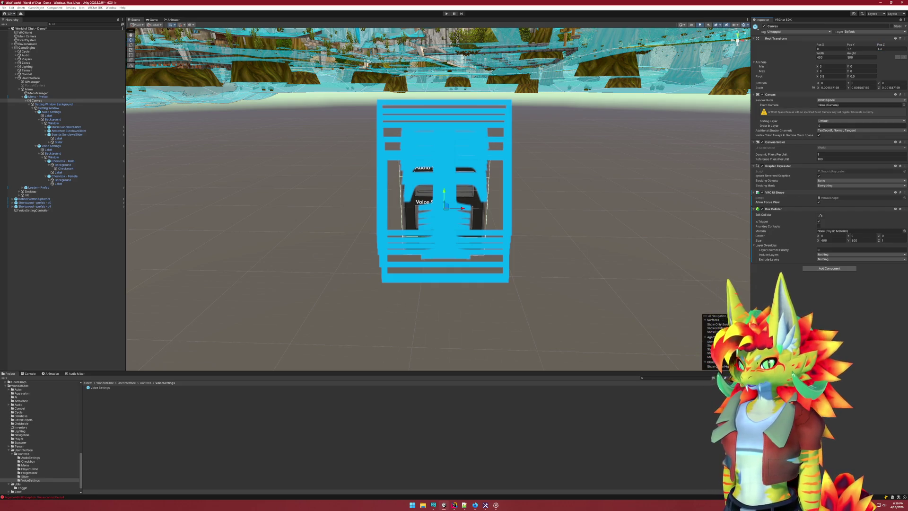
Apply the canvas's added VRC UI Shape component to 'Menu Prefab'
{"action": "right_click", "coordinate": [777, 208]}
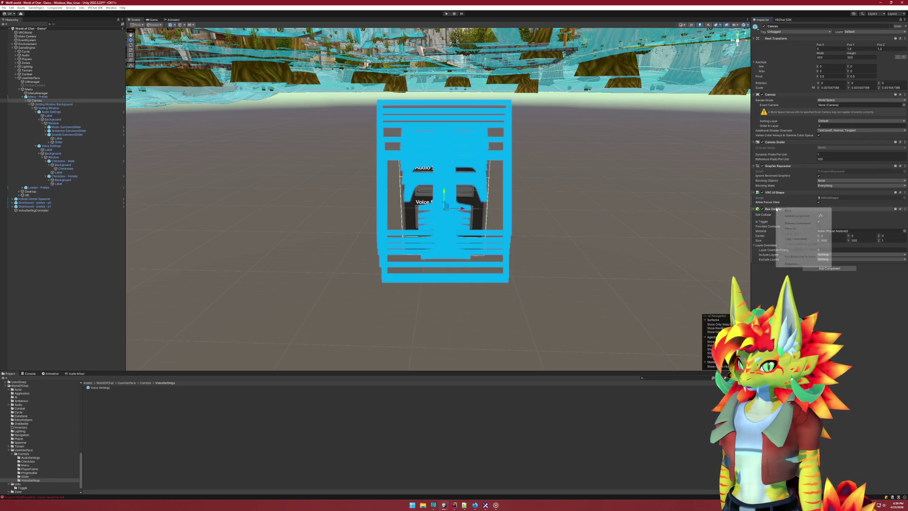
{"action": "mouse_move", "coordinate": [810, 217]}
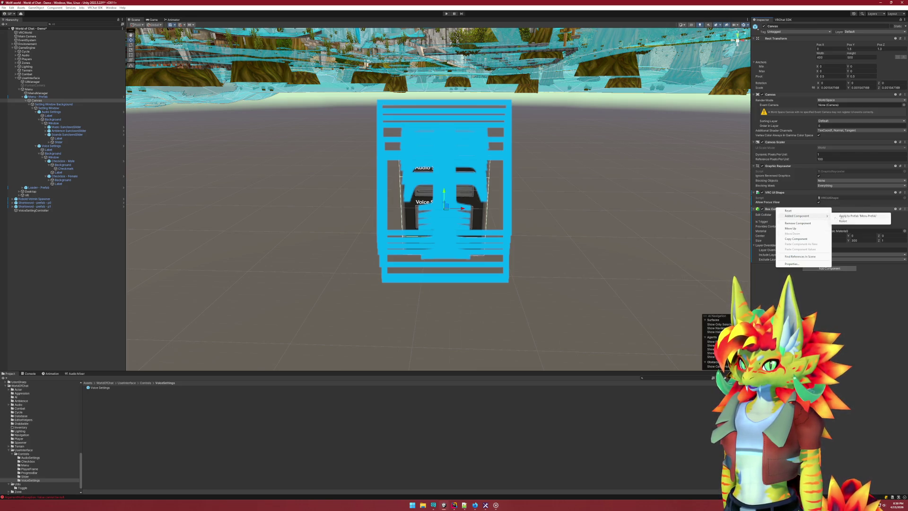
{"action": "right_click", "coordinate": [785, 193]}
{"action": "mouse_move", "coordinate": [810, 200]}
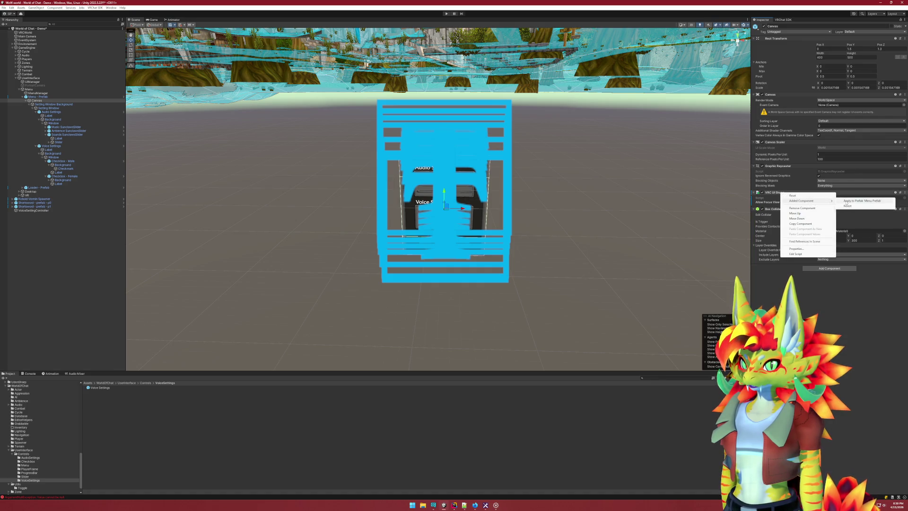
{"action": "left_click", "coordinate": [846, 202]}
{"action": "left_click", "coordinate": [78, 272]}
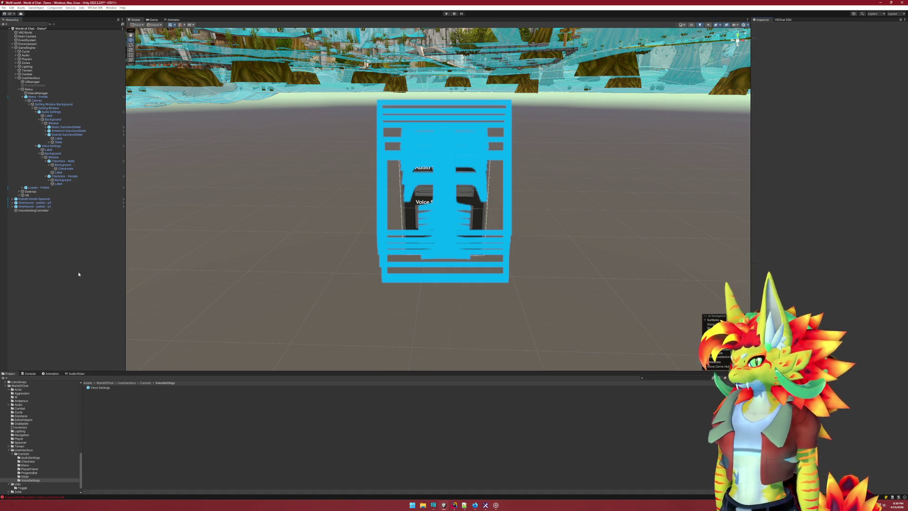
{"action": "left_click", "coordinate": [60, 147]}
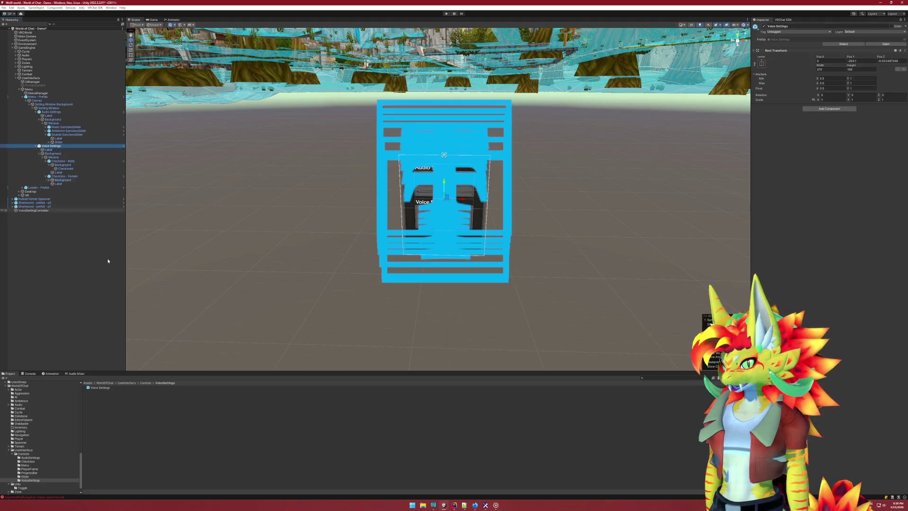
Move both VoiceSettingController files from World of Chat - Demo_UdonProgramSources into Controls/VoiceSettings
{"action": "left_click", "coordinate": [109, 389]}
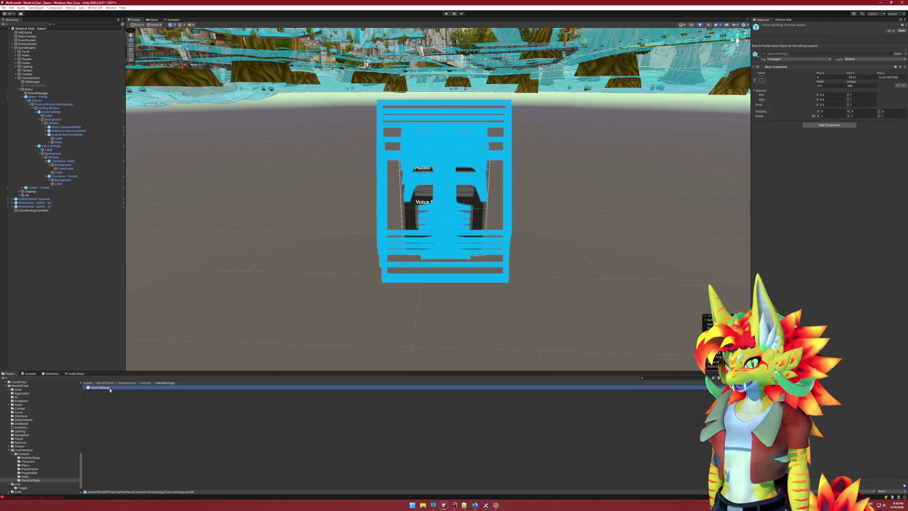
{"action": "left_click", "coordinate": [38, 480]}
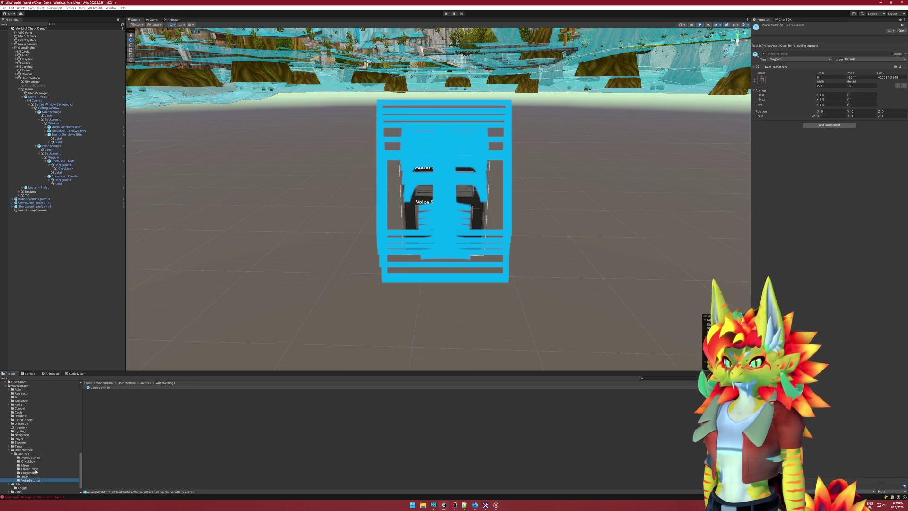
{"action": "scroll", "coordinate": [36, 471], "scroll_direction": "up", "scroll_amount": 4}
{"action": "left_click", "coordinate": [44, 413]}
{"action": "left_click", "coordinate": [123, 398]}
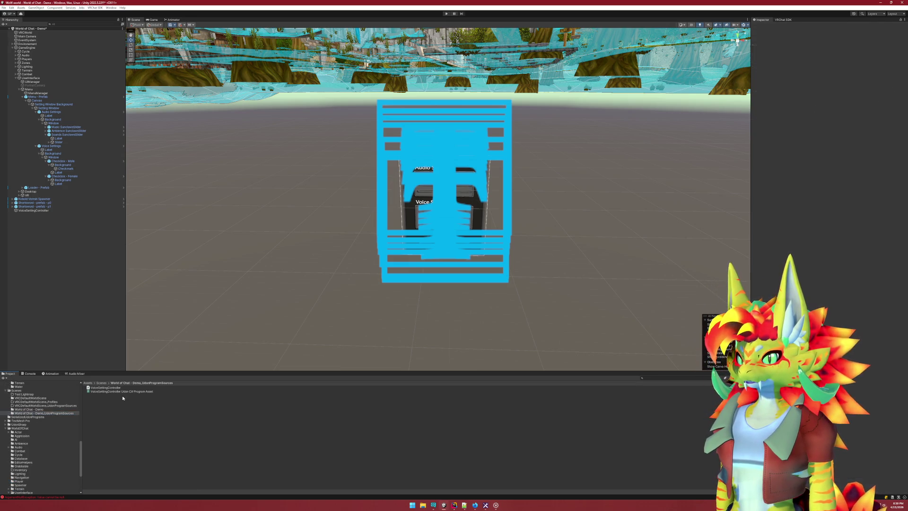
{"action": "left_click", "coordinate": [114, 387]}
{"action": "left_click", "coordinate": [114, 391], "text": "shift"}
{"action": "scroll", "coordinate": [82, 410], "scroll_direction": "down", "scroll_amount": 4}
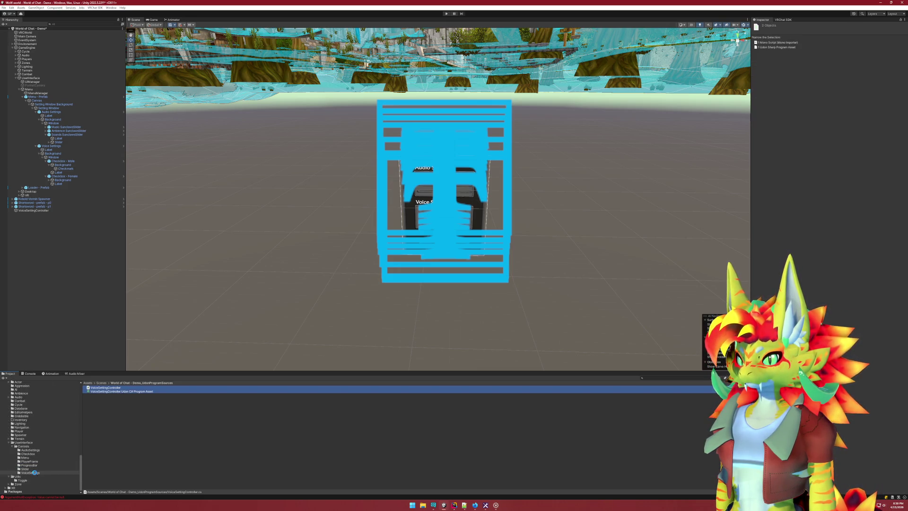
{"action": "left_click_drag", "start_coordinate": [35, 474], "coordinate": [35, 474]}
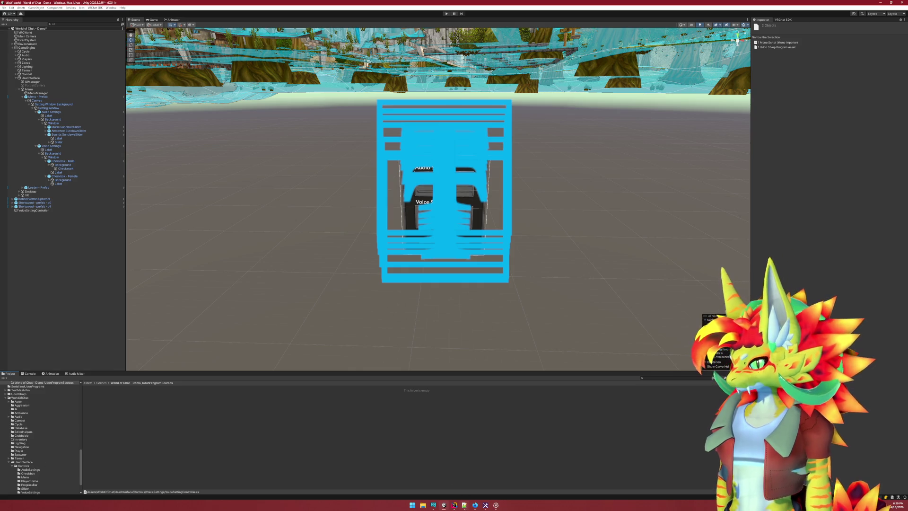
{"action": "left_click", "coordinate": [454, 504]}
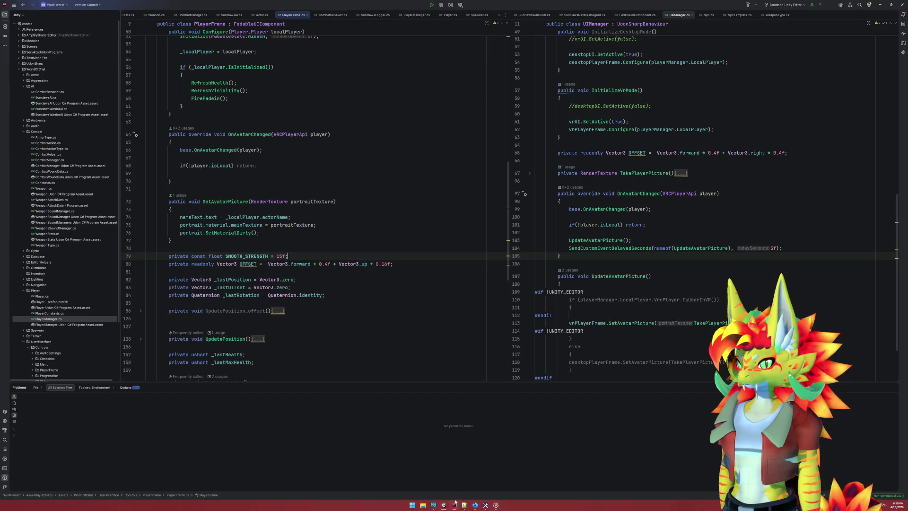
Open VoiceSettingController.cs from the VoiceSettings folder
{"action": "scroll", "coordinate": [52, 312], "scroll_direction": "down", "scroll_amount": 3}
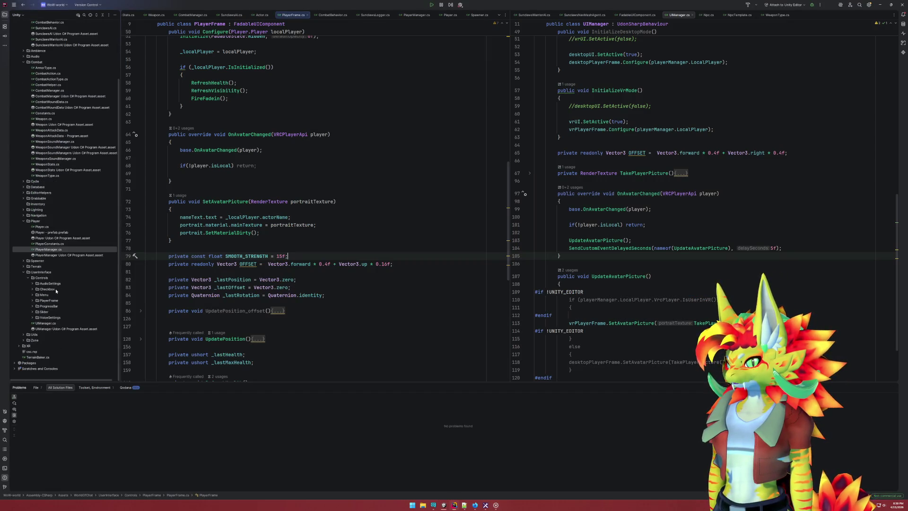
{"action": "left_click", "coordinate": [32, 318]}
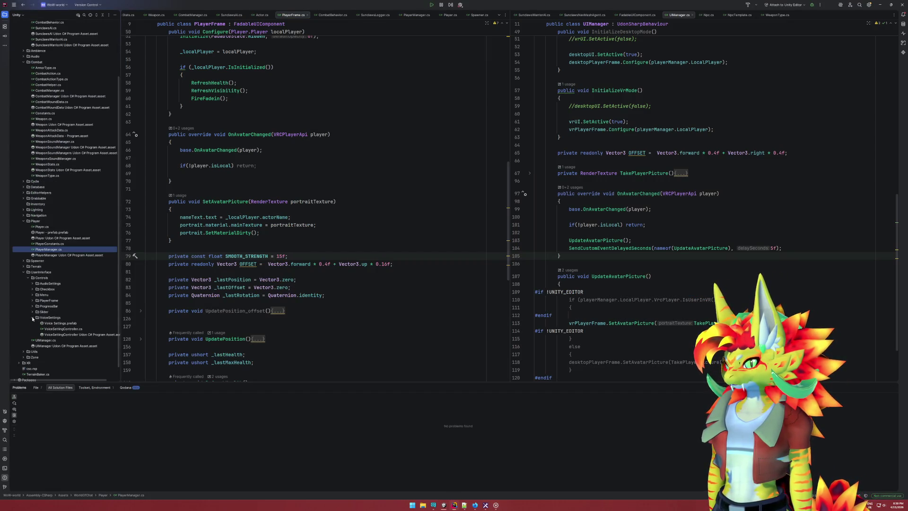
{"action": "double_click", "coordinate": [58, 328]}
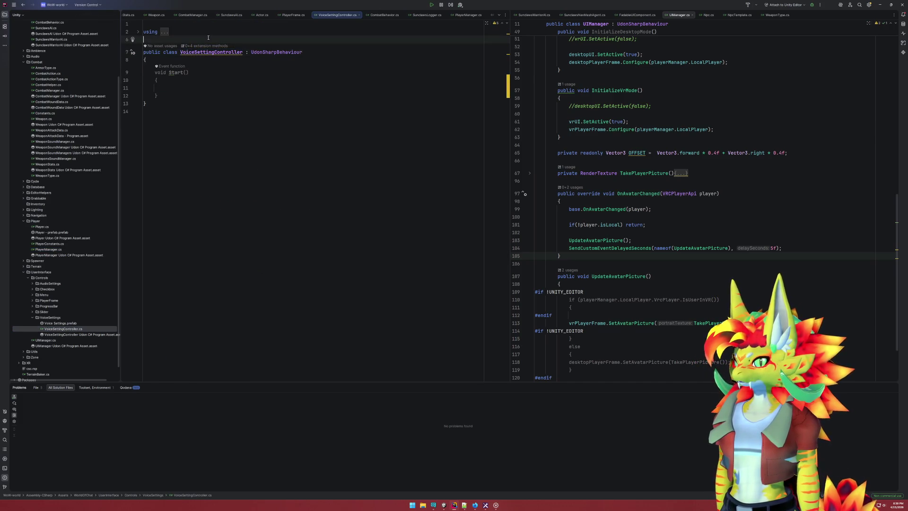
Wrap the class in namespace WorldOfChat.UserInterface.Controls.VoiceSettings and reformat the file
{"action": "key", "text": "Return"}
{"action": "type", "text": "namespace"}
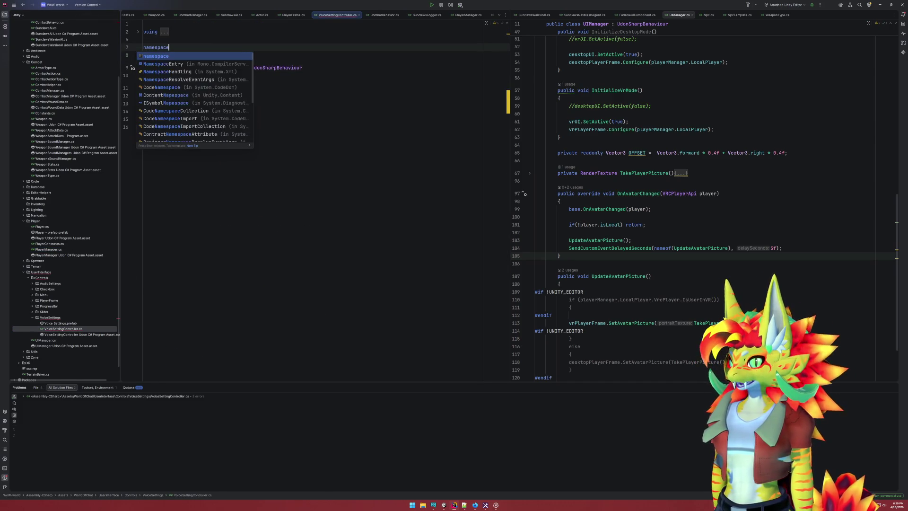
{"action": "type", "text": " WorldOfChat"}
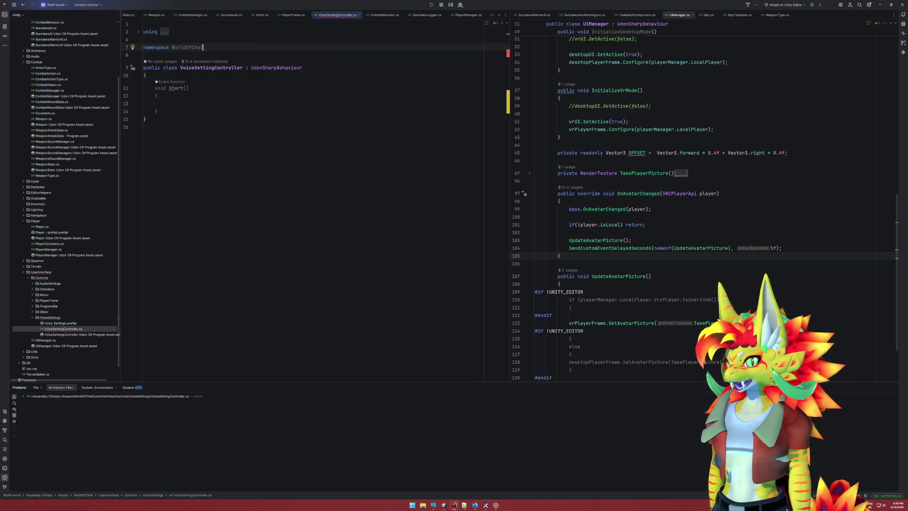
{"action": "type", "text": "."}
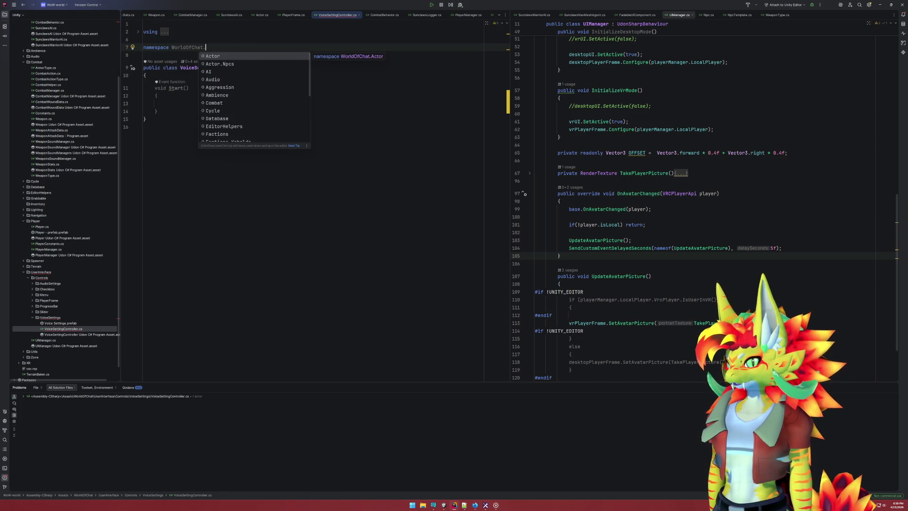
{"action": "type", "text": "UserInterface.Controls."}
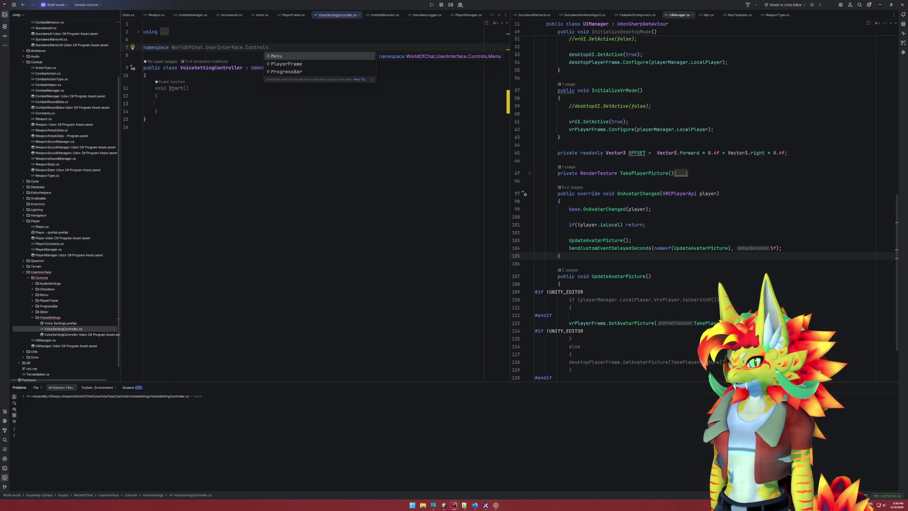
{"action": "type", "text": "VoiceSett"}
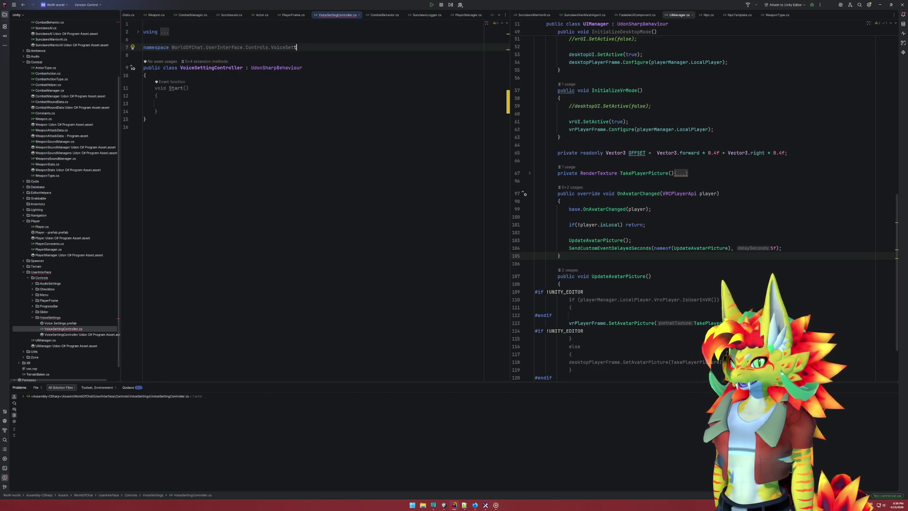
{"action": "type", "text": "ings"}
{"action": "key", "text": "Return"}
{"action": "type", "text": "{"}
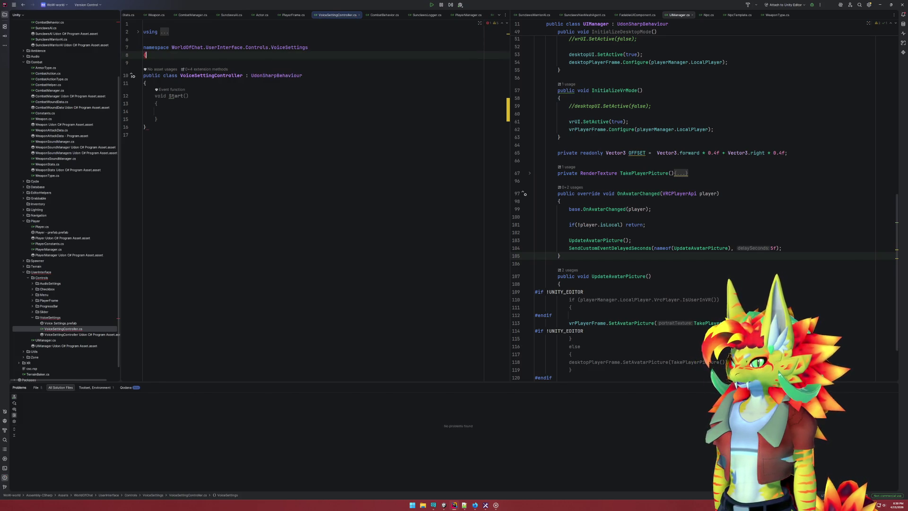
{"action": "key", "text": "Down"}
{"action": "left_click", "coordinate": [144, 135]}
{"action": "type", "text": "}"}
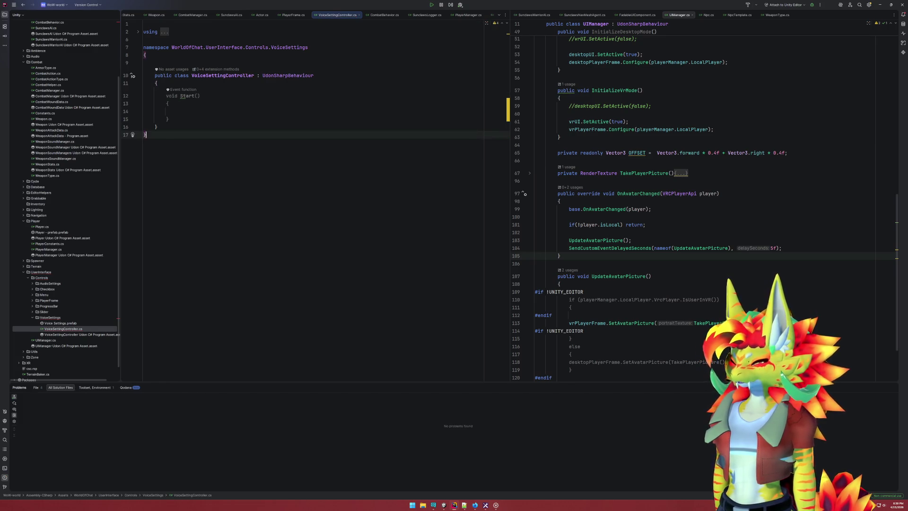
{"action": "key", "text": "ctrl+alt+l"}
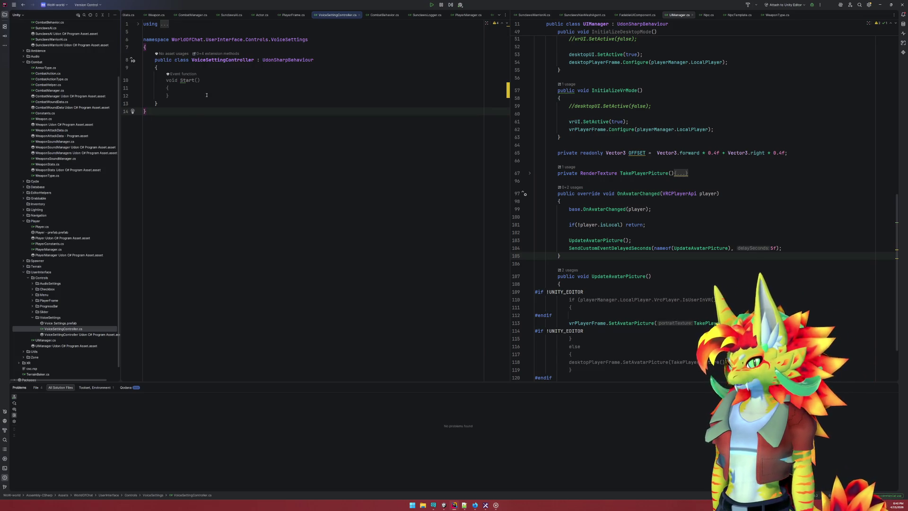
Replace the empty Start method with a [SerializeField] PlayerManager playerManager field
{"action": "left_click_drag", "start_coordinate": [185, 96], "coordinate": [165, 81]}
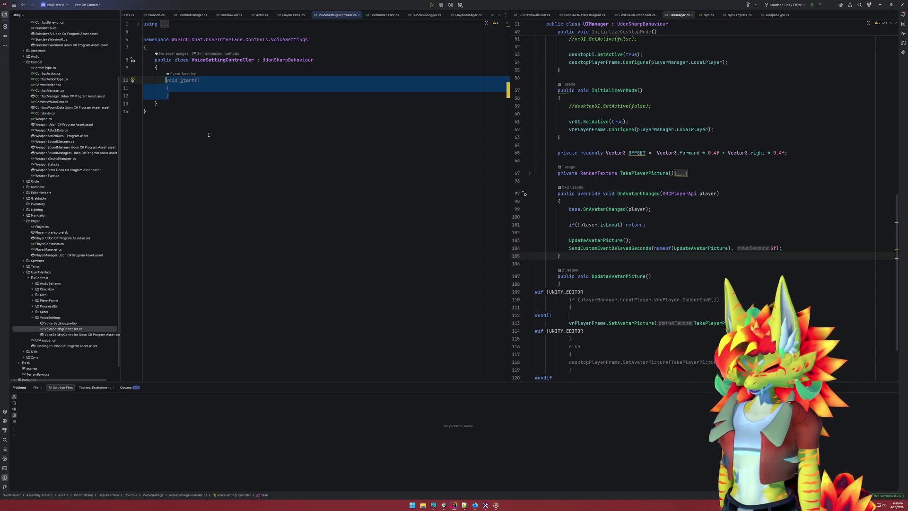
{"action": "key", "text": "BackSpace"}
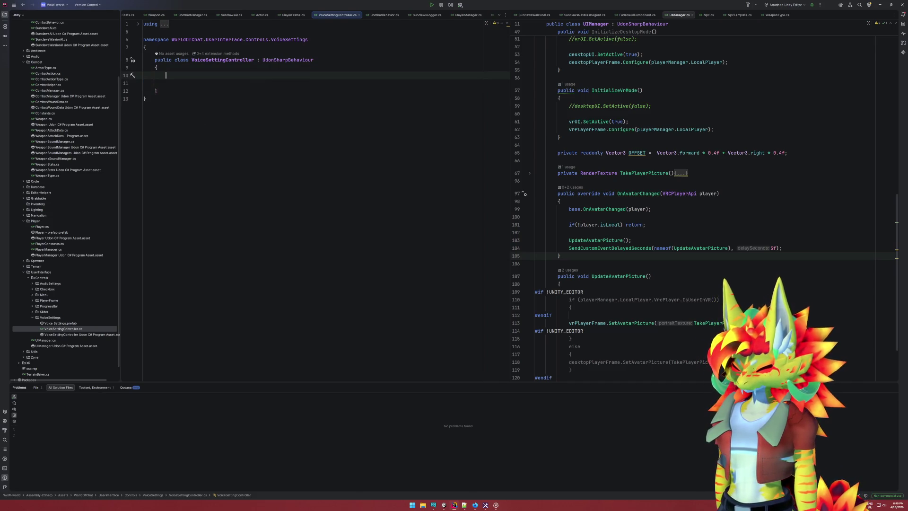
{"action": "type", "text": "[S"}
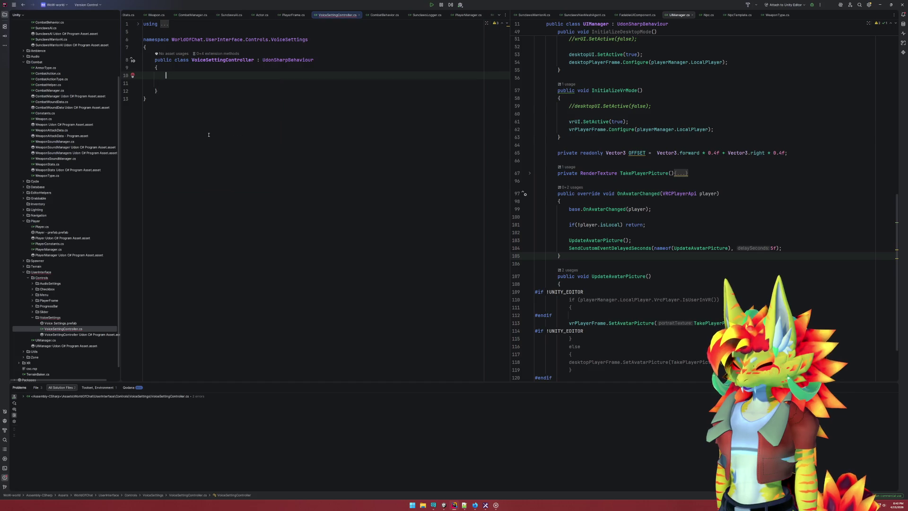
{"action": "key", "text": "Return"}
{"action": "type", "text": "]"}
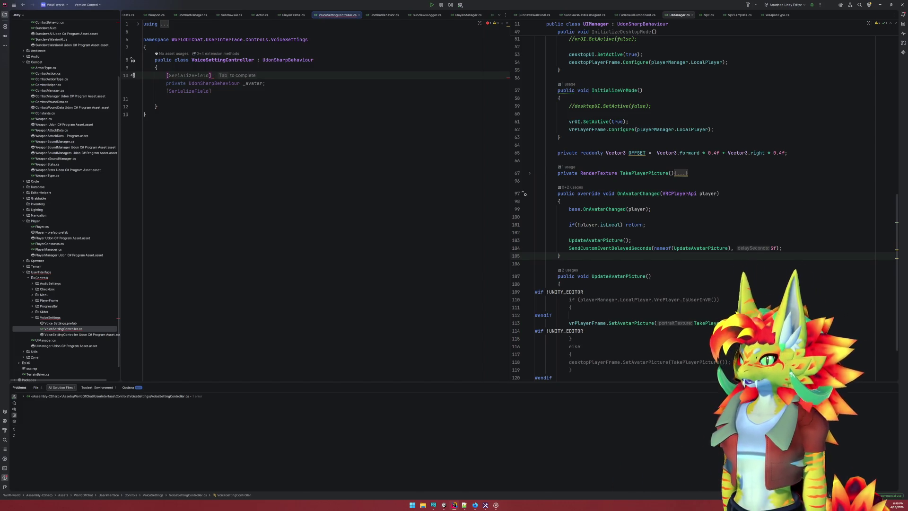
{"action": "type", "text": "PlayerMa"}
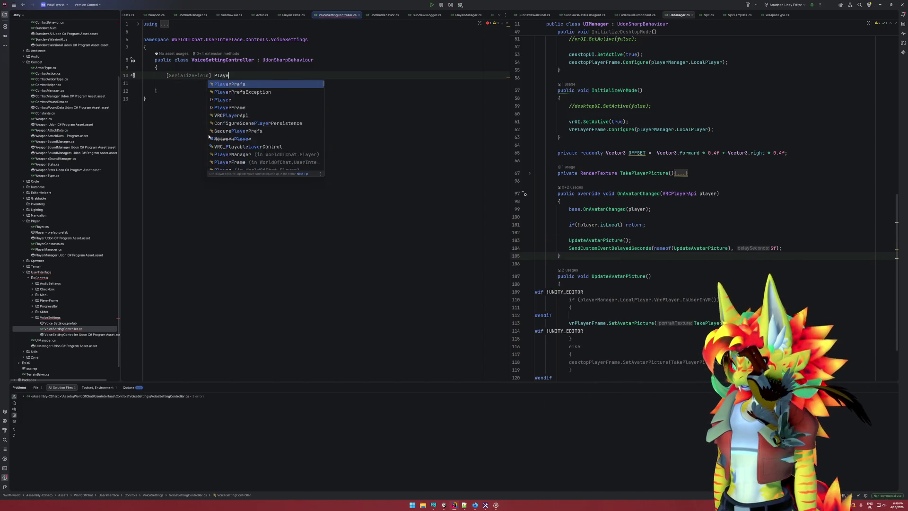
{"action": "key", "text": "Tab"}
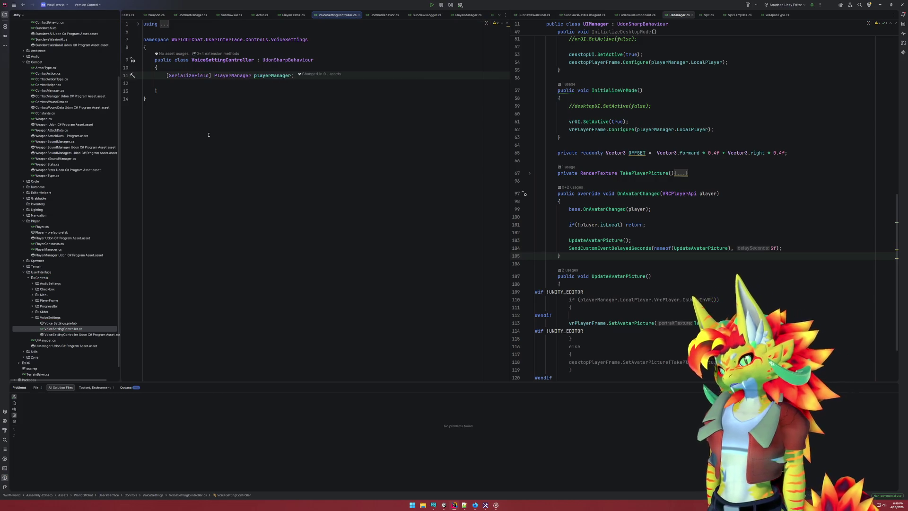
{"action": "key", "text": "Return"}
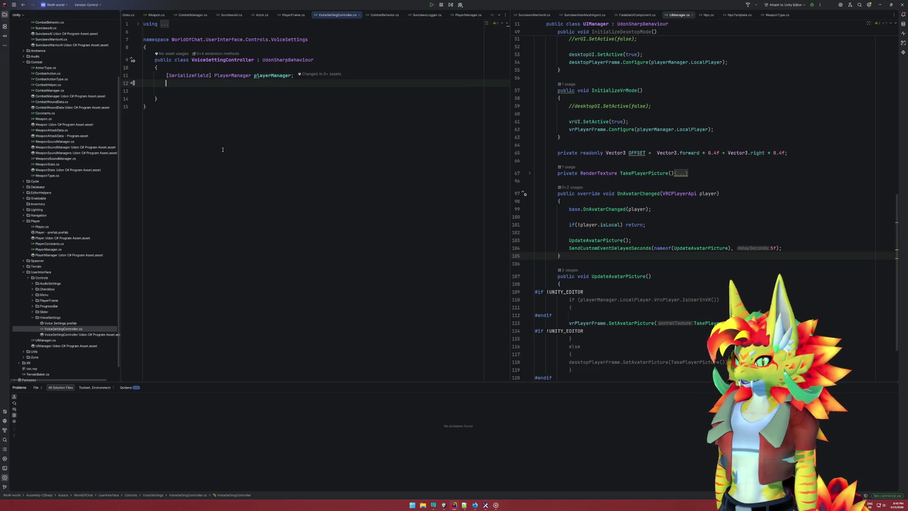
Add [SerializeField] Toggle fields maleToggle and femaleToggle
{"action": "type", "text": "[Seri"}
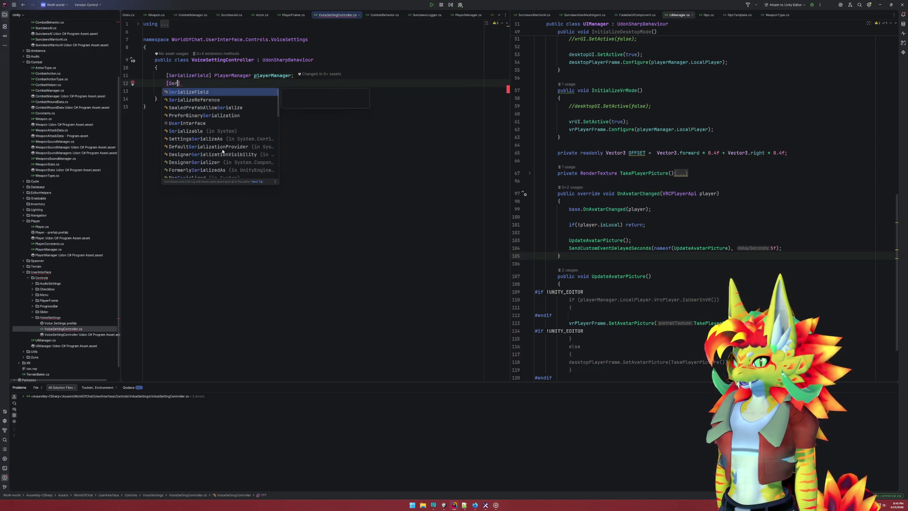
{"action": "key", "text": "Tab"}
{"action": "type", "text": "]"}
{"action": "key", "text": "Home"}
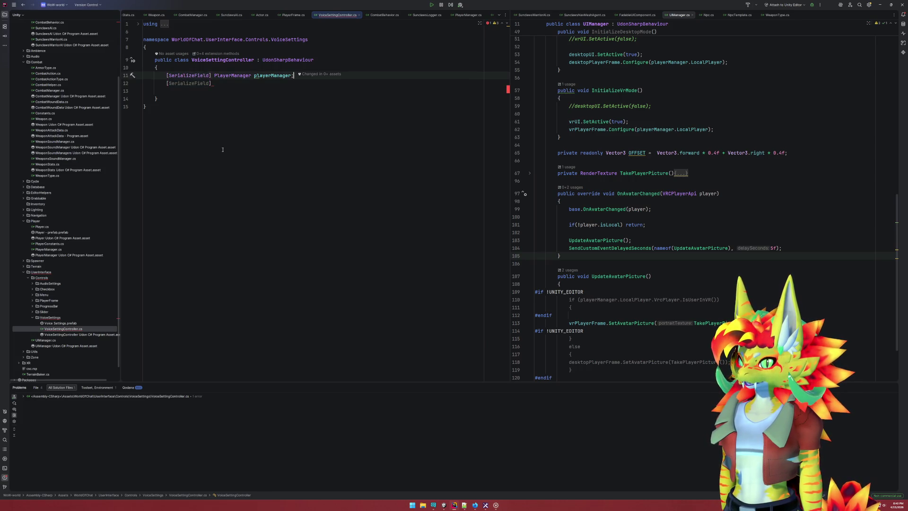
{"action": "key", "text": "Return"}
{"action": "key", "text": "End"}
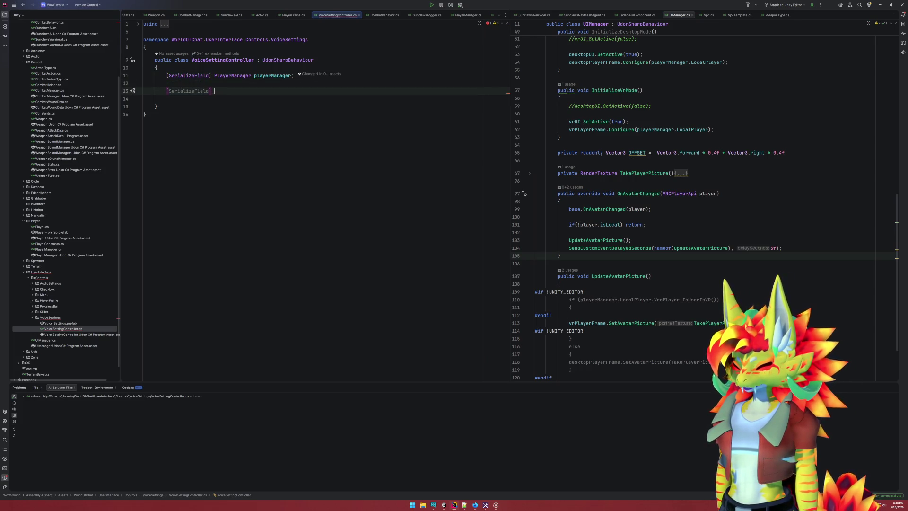
{"action": "type", "text": "Checkbo"}
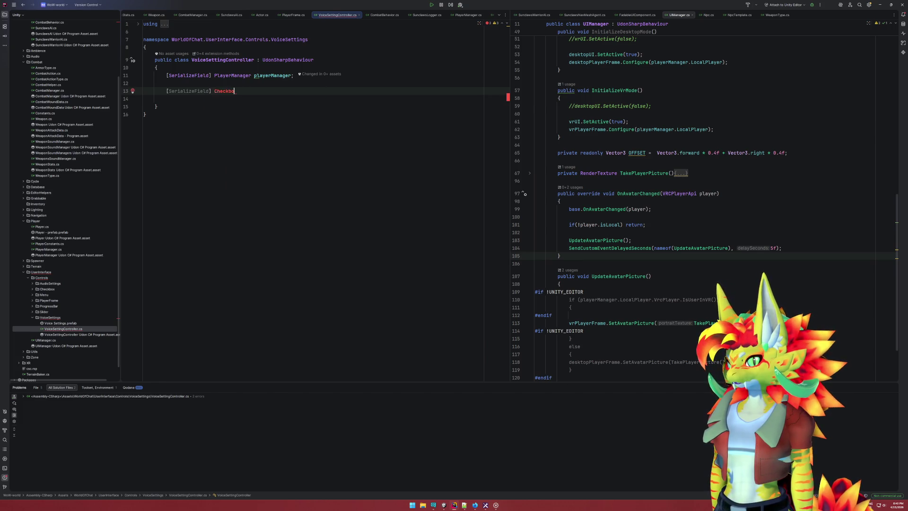
{"action": "type", "text": "x"}
{"action": "key", "text": "ctrl+Left"}
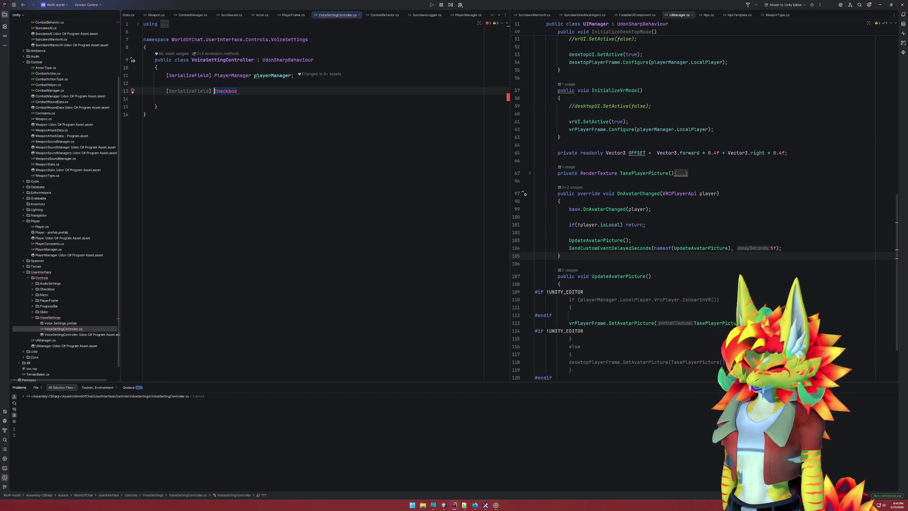
{"action": "key", "text": "ctrl+Delete"}
{"action": "type", "text": "Toggle"}
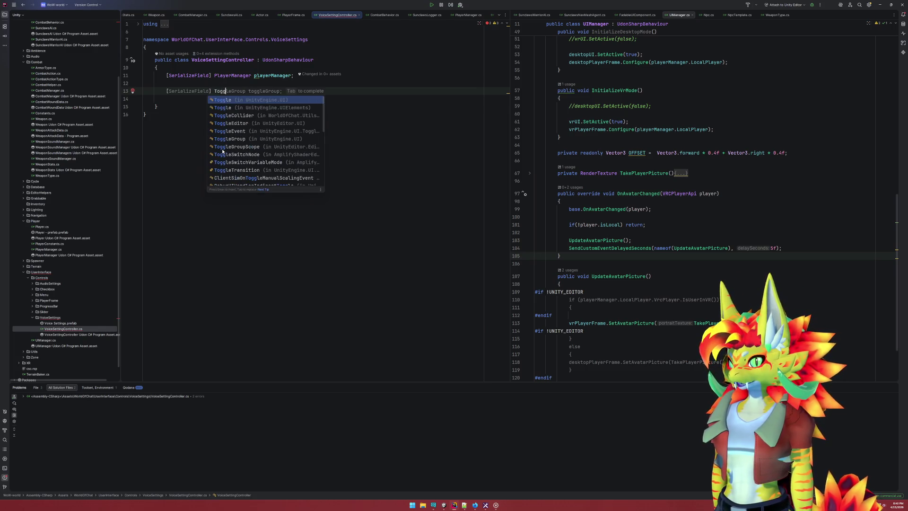
{"action": "key", "text": "Return"}
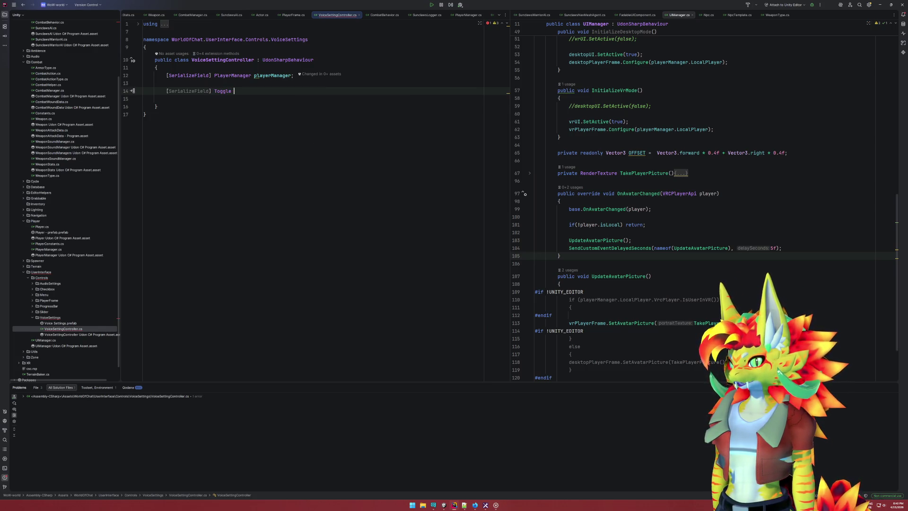
{"action": "type", "text": "male"}
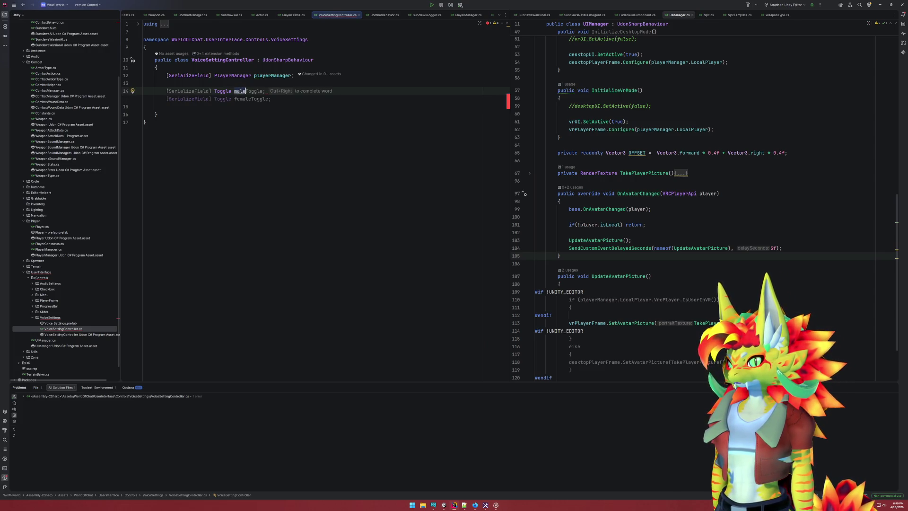
{"action": "key", "text": "Tab"}
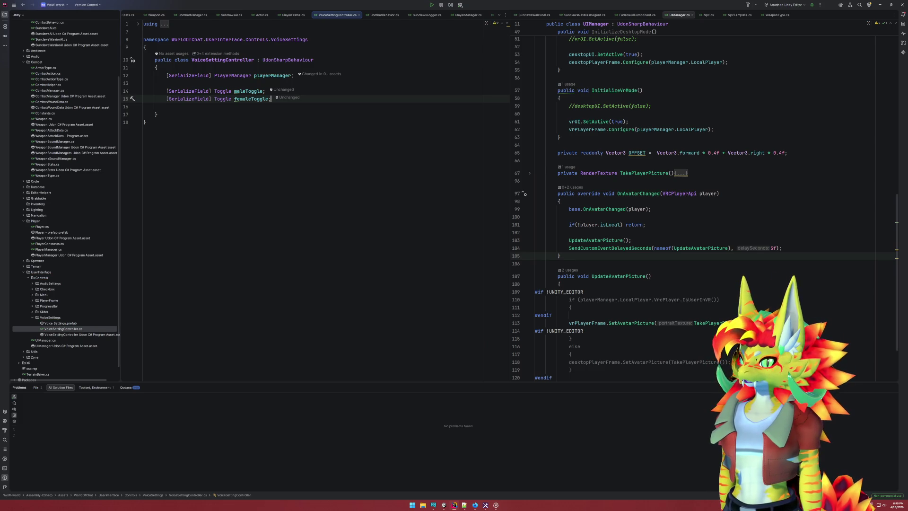
{"action": "key", "text": "Down"}
{"action": "key", "text": "Return"}
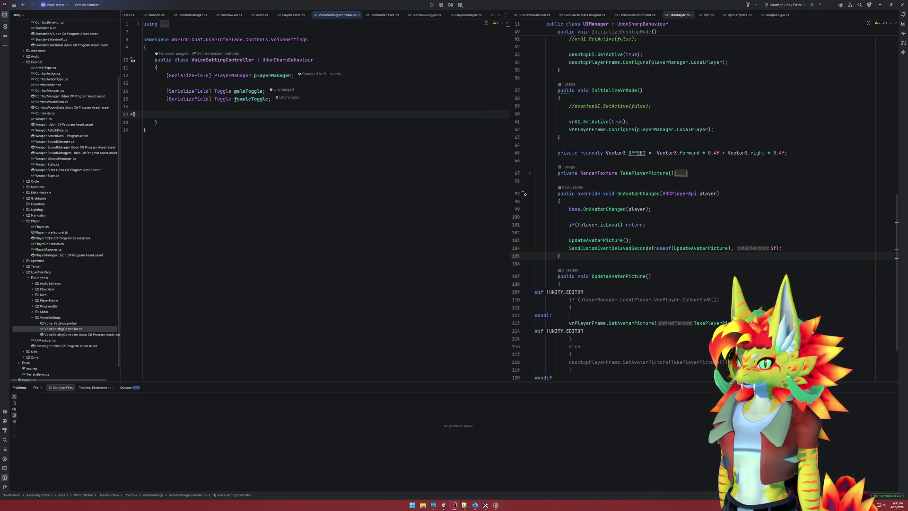
Add a Start method beginning a maleToggle.onValueChanged += subscription
{"action": "type", "text": "void Start()"}
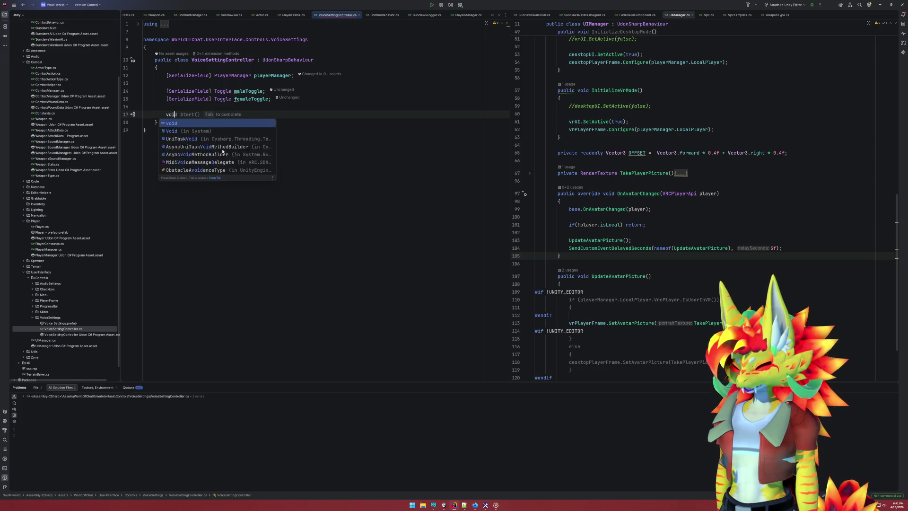
{"action": "key", "text": "Return"}
{"action": "type", "text": "{"}
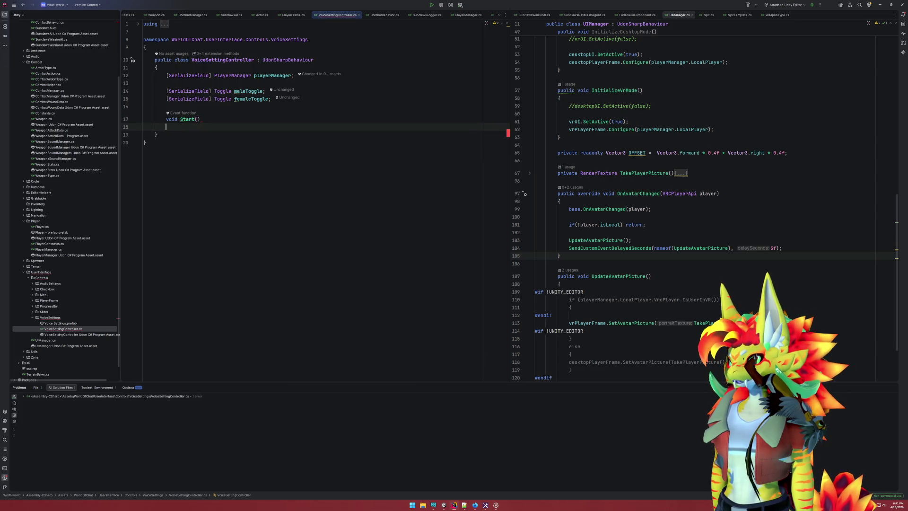
{"action": "key", "text": "Return"}
{"action": "type", "text": "male"}
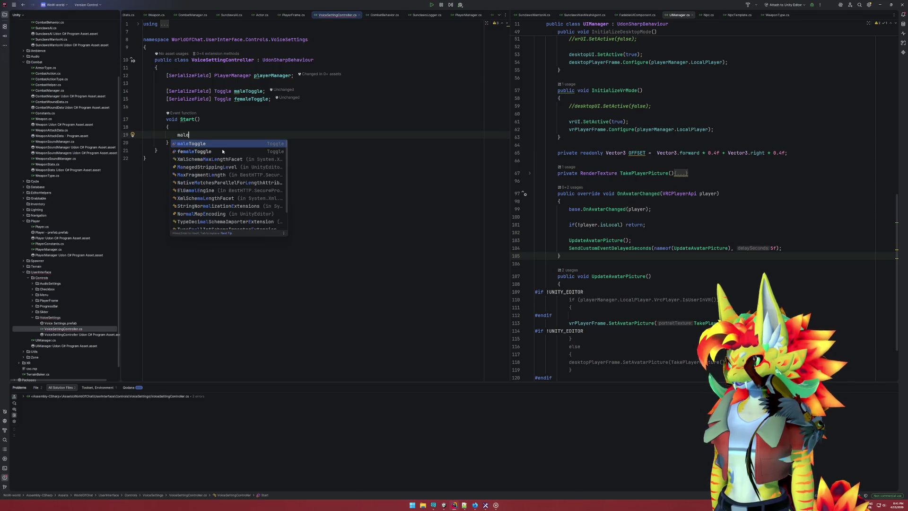
{"action": "key", "text": "Return"}
{"action": "type", "text": "."}
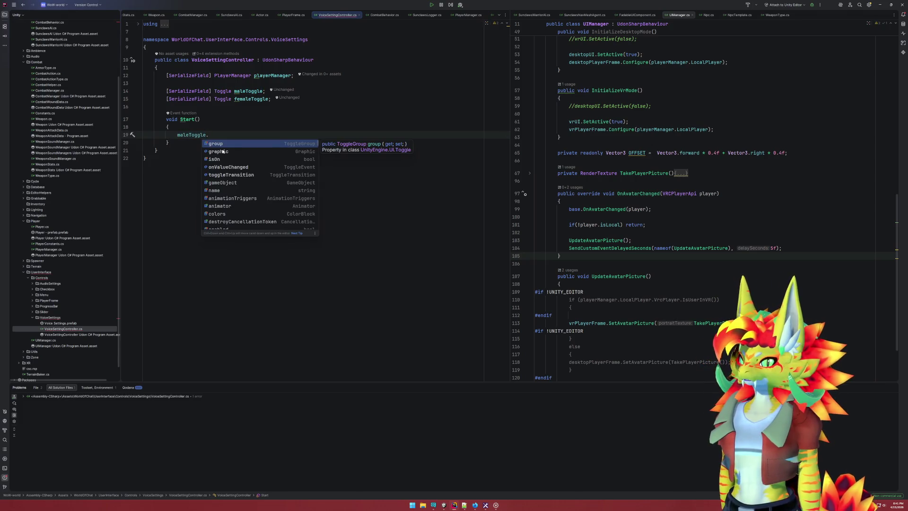
{"action": "type", "text": "on"}
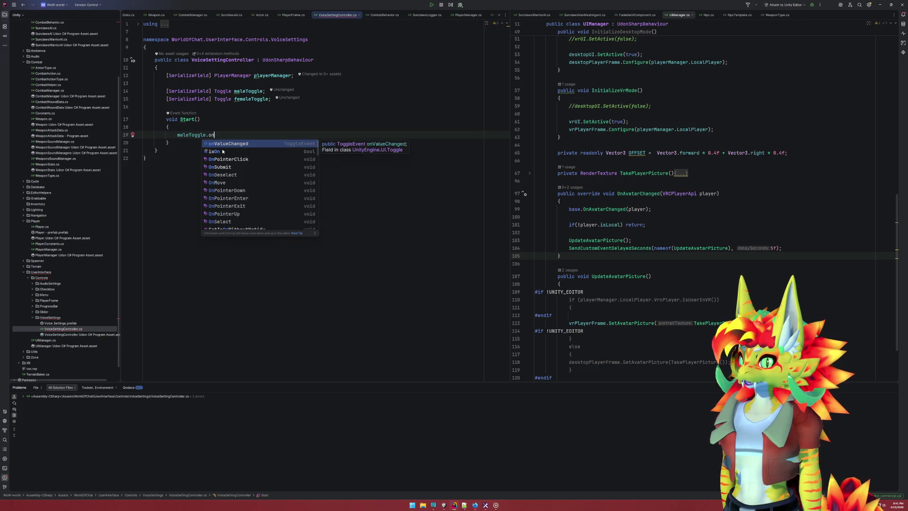
{"action": "key", "text": "Return"}
{"action": "type", "text": "+="}
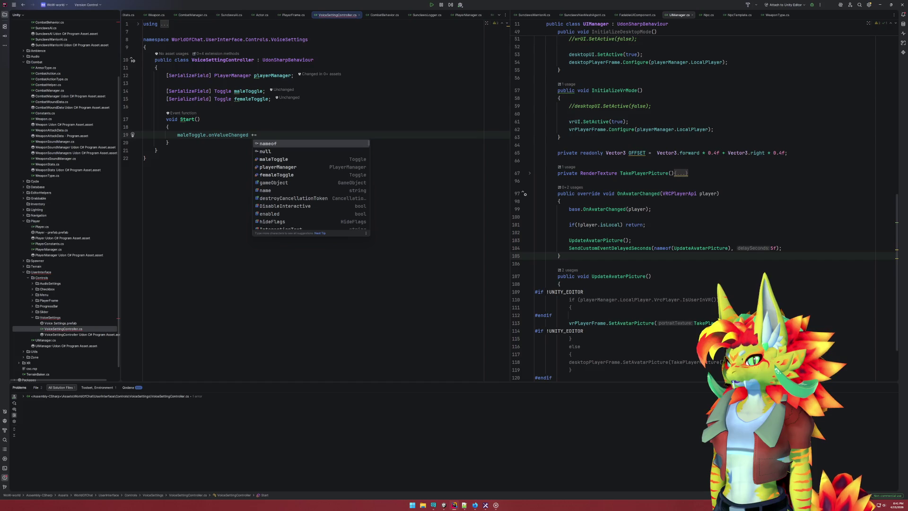
{"action": "key", "text": "Escape"}
Look up the onValueChanged declaration in Toggle.cs, then return to VoiceSettingController.cs
{"action": "left_click", "coordinate": [230, 135]}
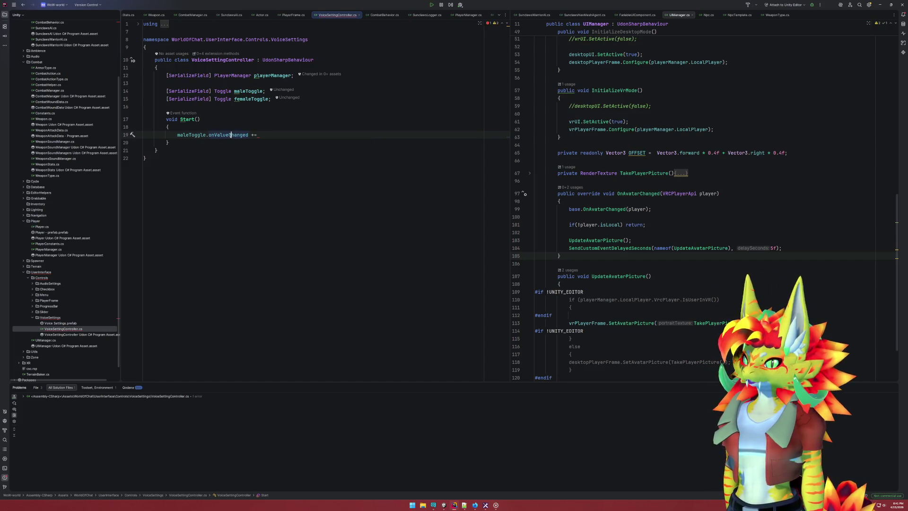
{"action": "left_click", "coordinate": [231, 135], "text": "ctrl"}
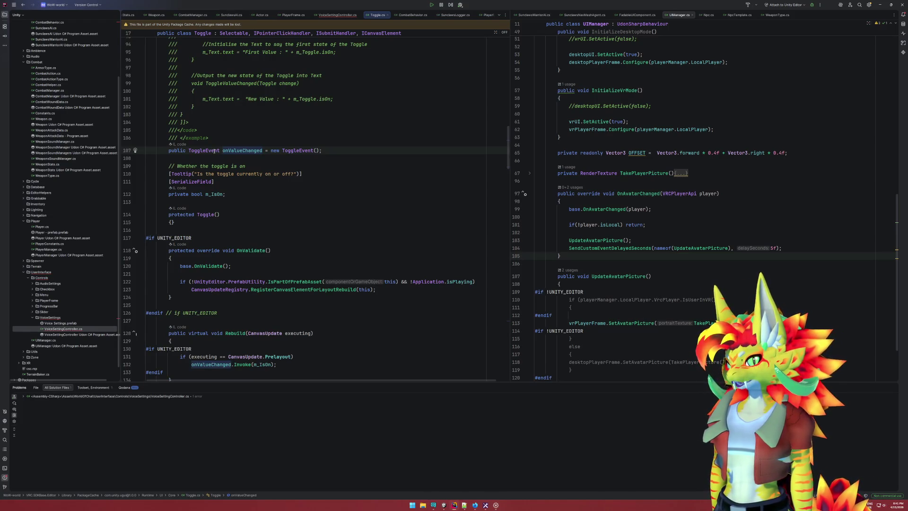
{"action": "mouse_move", "coordinate": [214, 151]}
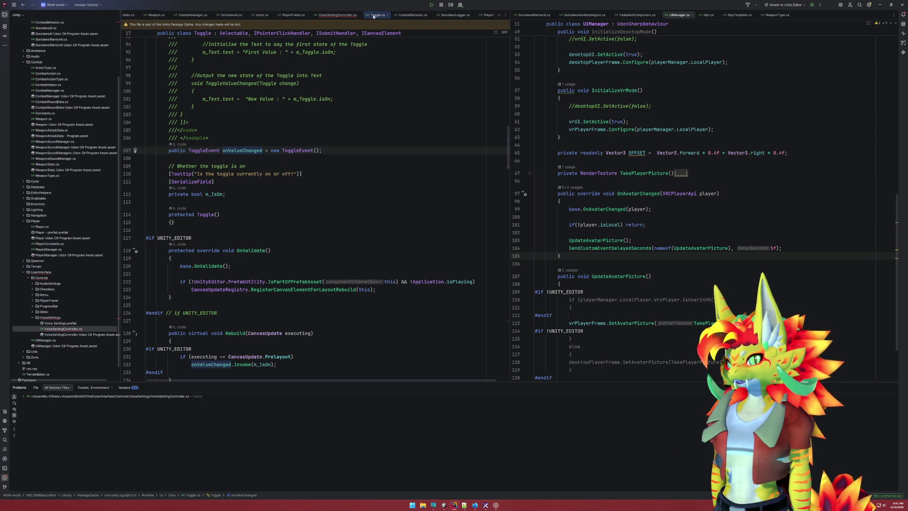
{"action": "left_click", "coordinate": [387, 15]}
Add empty OnMaleToggled(bool value) and OnFemaleToggled(bool value) methods after Start
{"action": "left_click", "coordinate": [217, 143]}
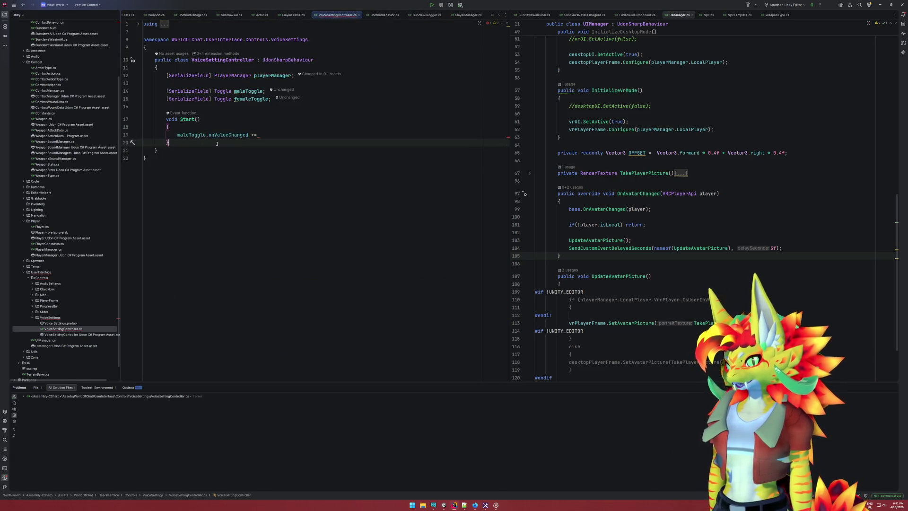
{"action": "key", "text": "Return"}
{"action": "key", "text": "Return"}
{"action": "type", "text": "private void "}
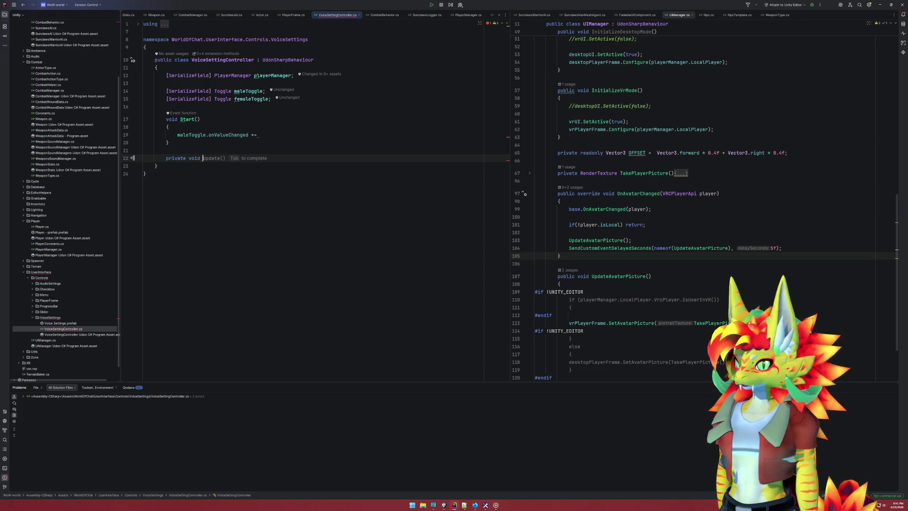
{"action": "type", "text": "OnM"}
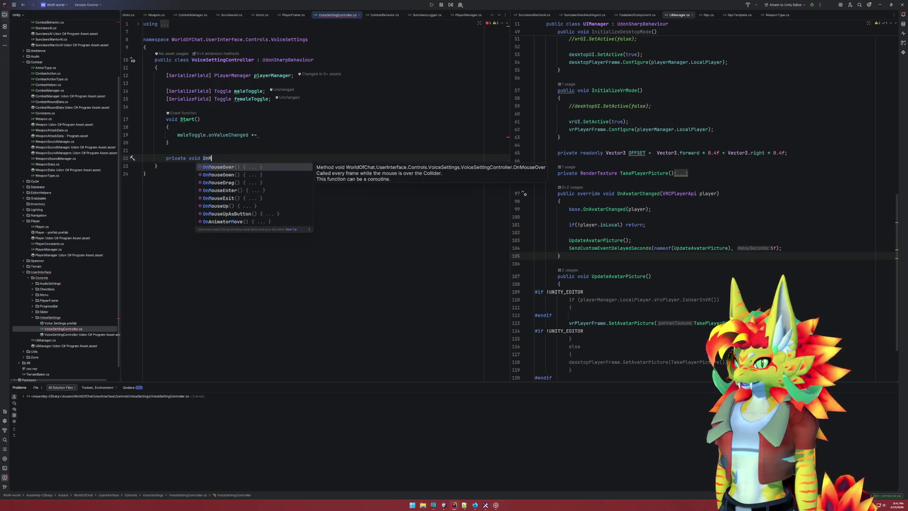
{"action": "type", "text": "aleT"}
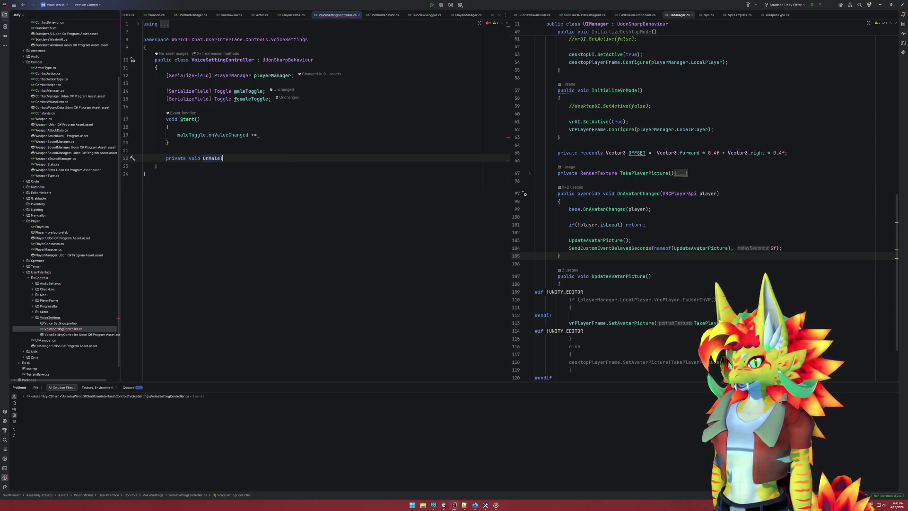
{"action": "type", "text": "oggled"}
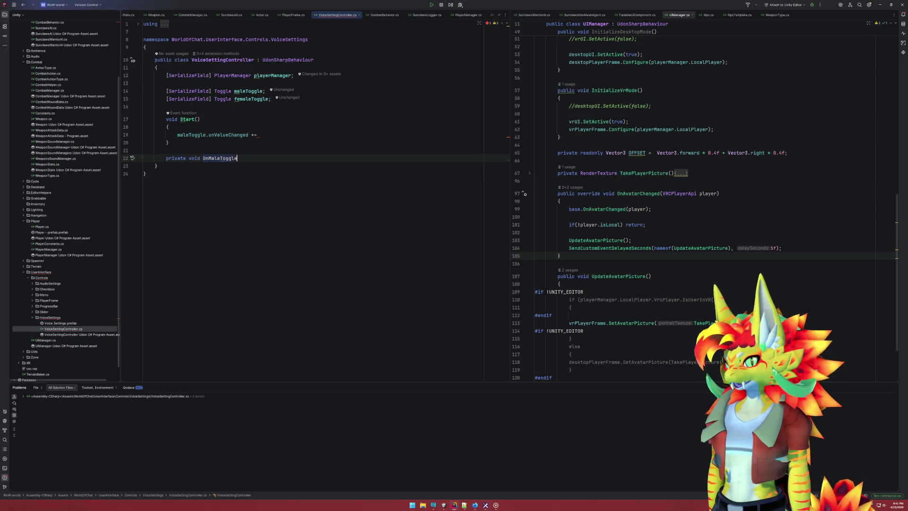
{"action": "key", "text": "Tab"}
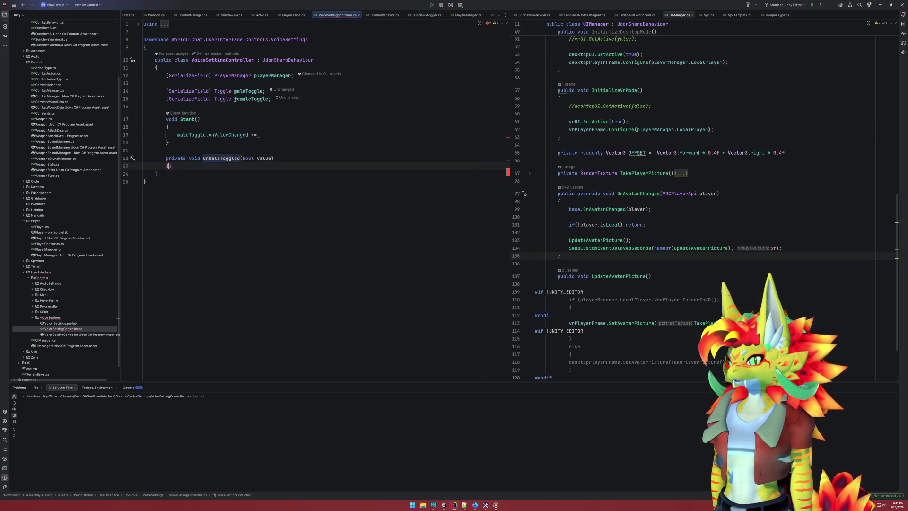
{"action": "key", "text": "Return"}
{"action": "key", "text": "Down"}
{"action": "key", "text": "Return"}
{"action": "key", "text": "Return"}
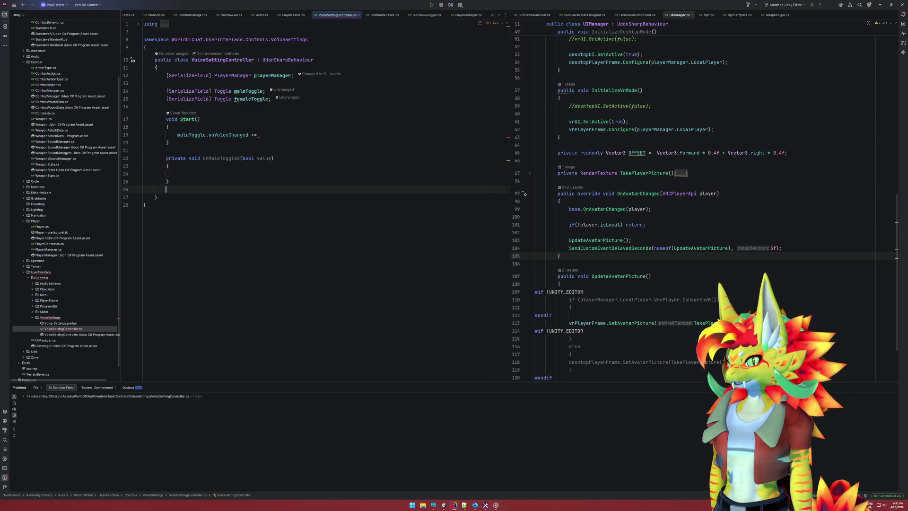
{"action": "key", "text": "Tab"}
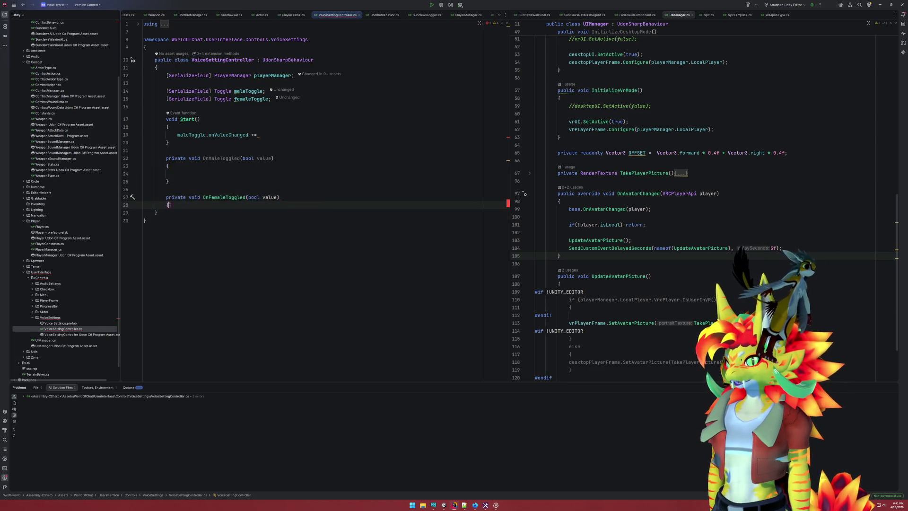
{"action": "key", "text": "Tab"}
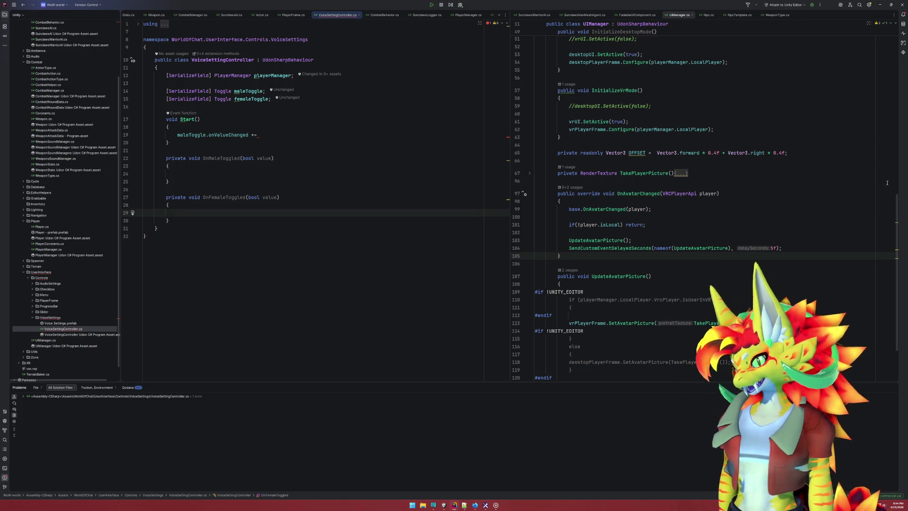
{"action": "left_click", "coordinate": [282, 135]}
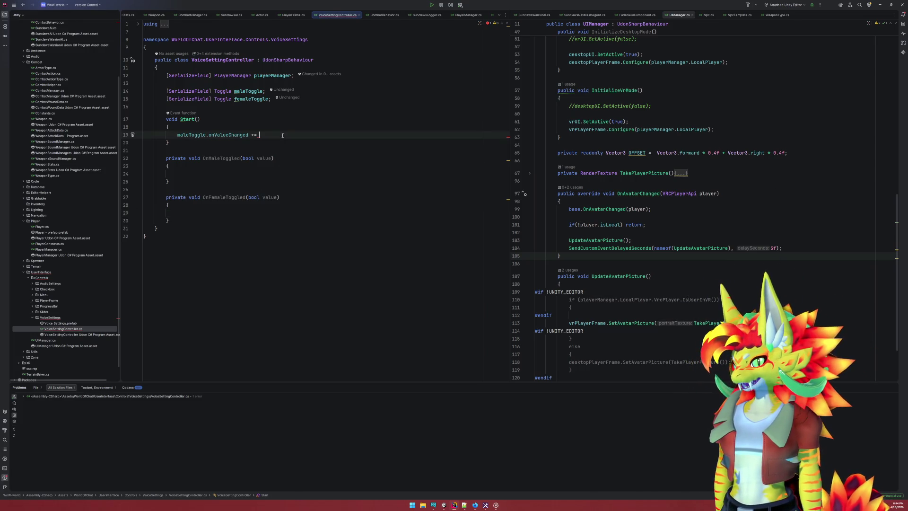
Complete line 19 with the OnMaleToggled handler name and a closing semicolon
{"action": "type", "text": "OnM"}
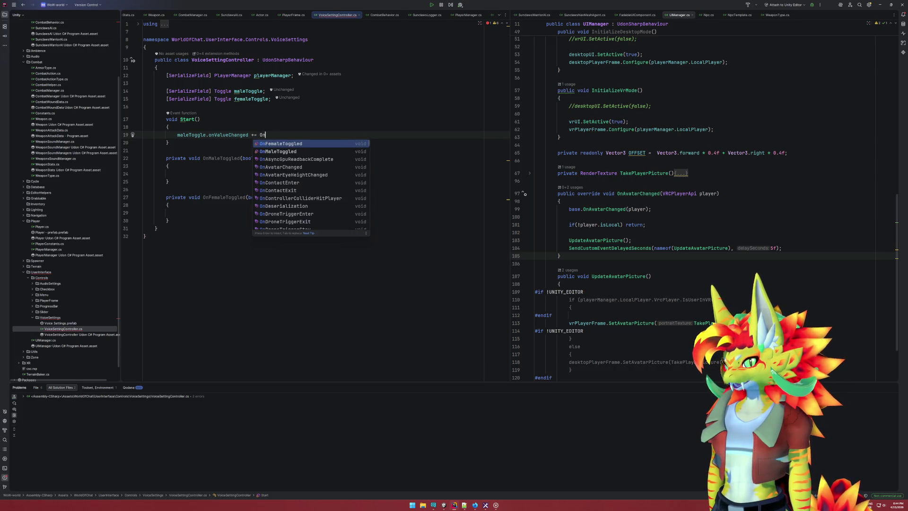
{"action": "key", "text": "Return"}
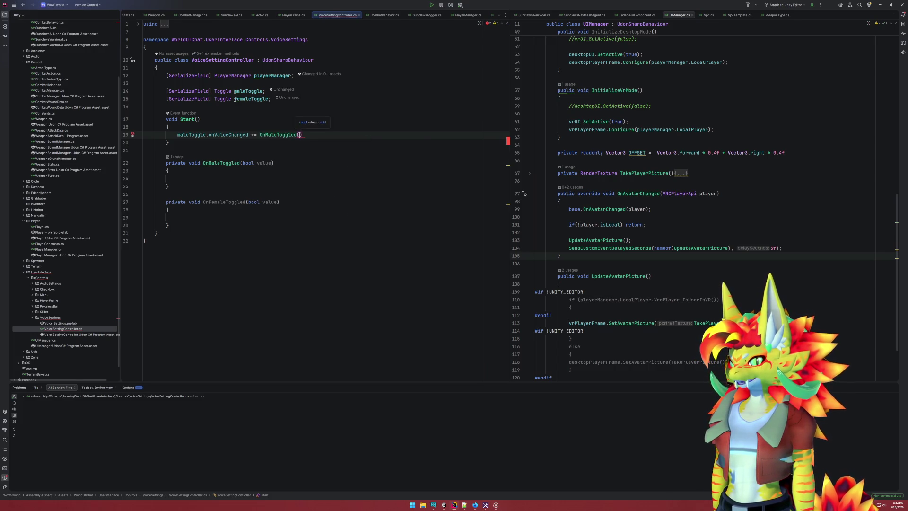
{"action": "key", "text": "BackSpace"}
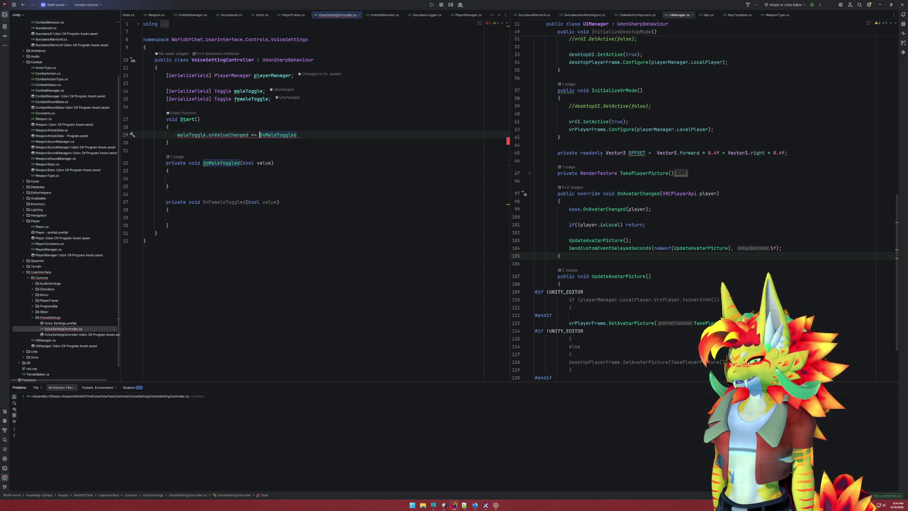
{"action": "type", "text": ",e"}
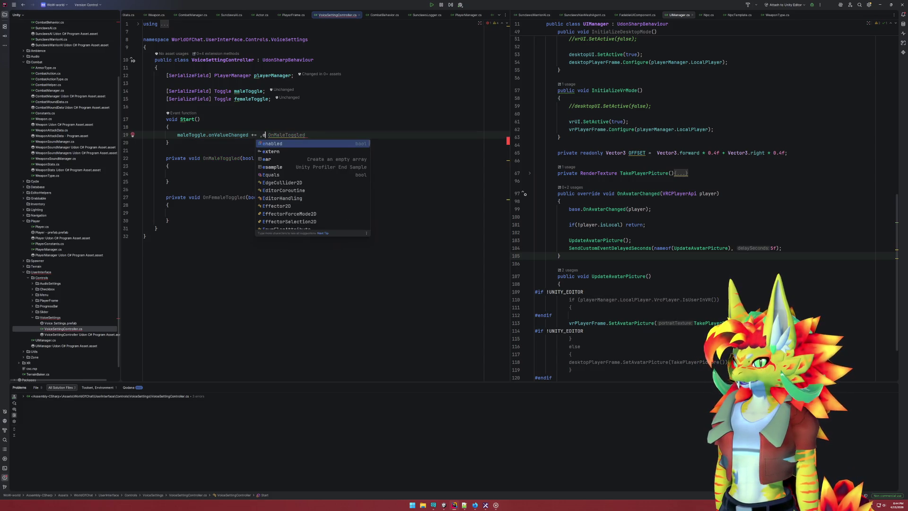
{"action": "key", "text": "BackSpace"}
{"action": "key", "text": "BackSpace"}
{"action": "key", "text": "End"}
{"action": "type", "text": ";"}
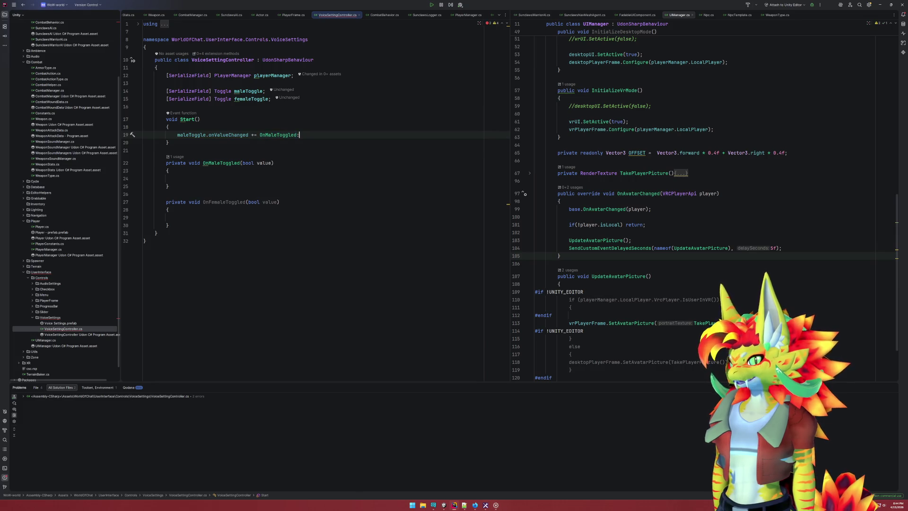
{"action": "key", "text": "Down"}
{"action": "key", "text": "Down"}
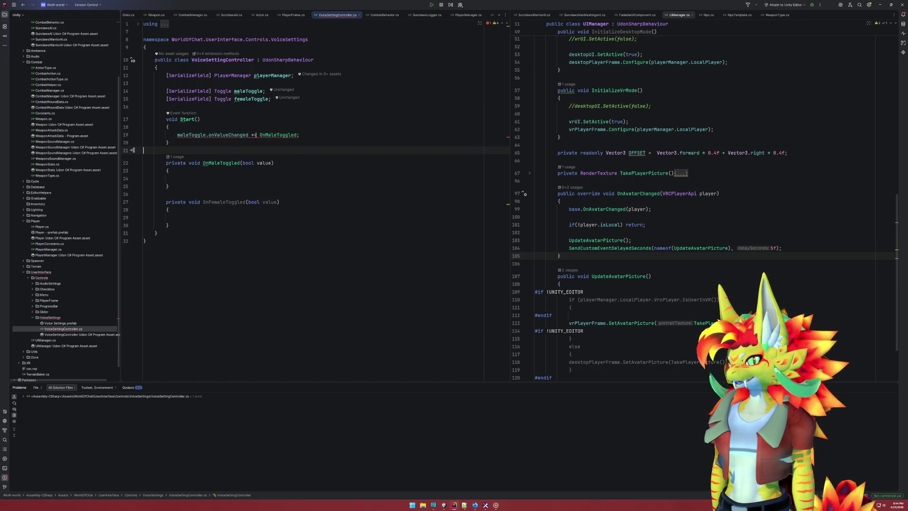
Turn '+= OnMaleToggled' on line 19 into '.AddListener(OnMaleToggled);'
{"action": "mouse_move", "coordinate": [255, 135]}
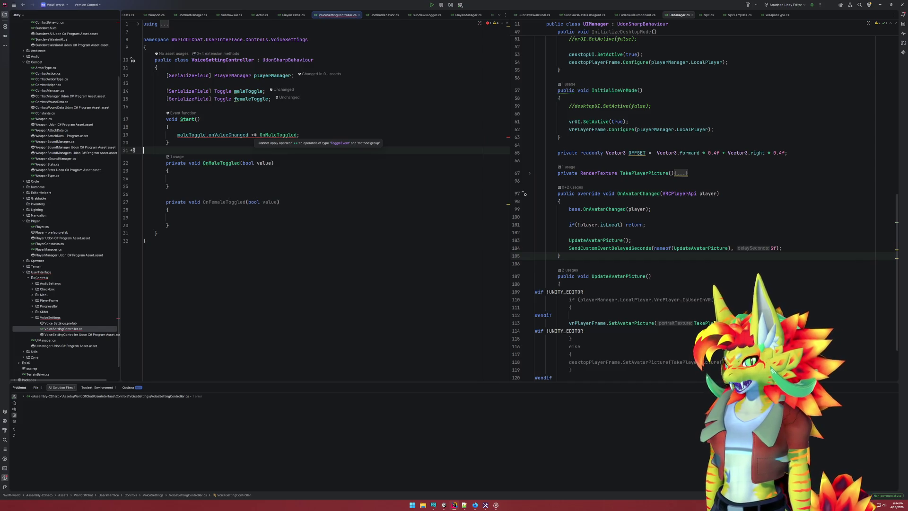
{"action": "left_click", "coordinate": [259, 135]}
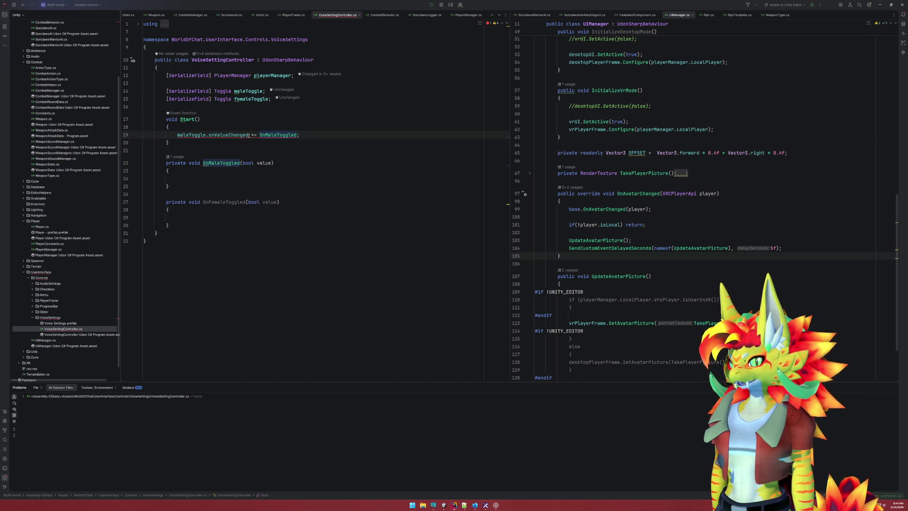
{"action": "type", "text": ".AddL"}
{"action": "key", "text": "Return"}
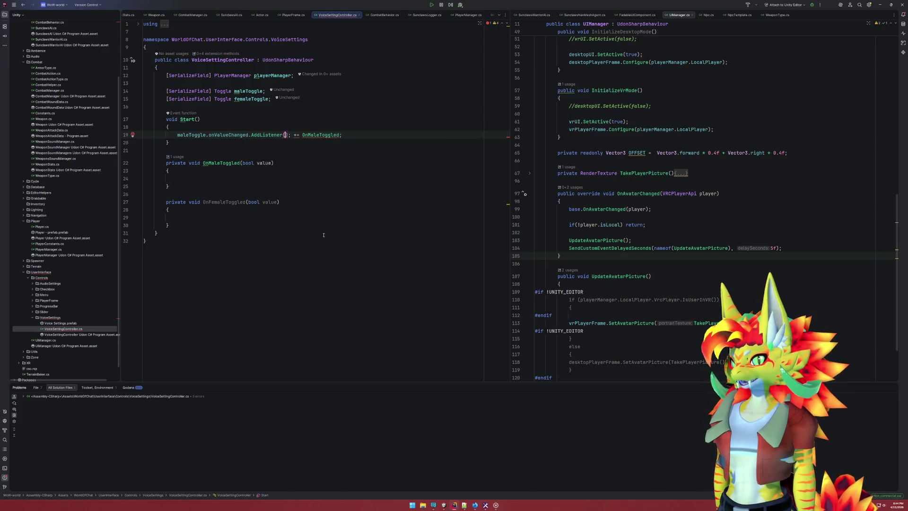
{"action": "key", "text": "Delete"}
{"action": "key", "text": "Delete"}
{"action": "key", "text": "Delete"}
{"action": "key", "text": "End"}
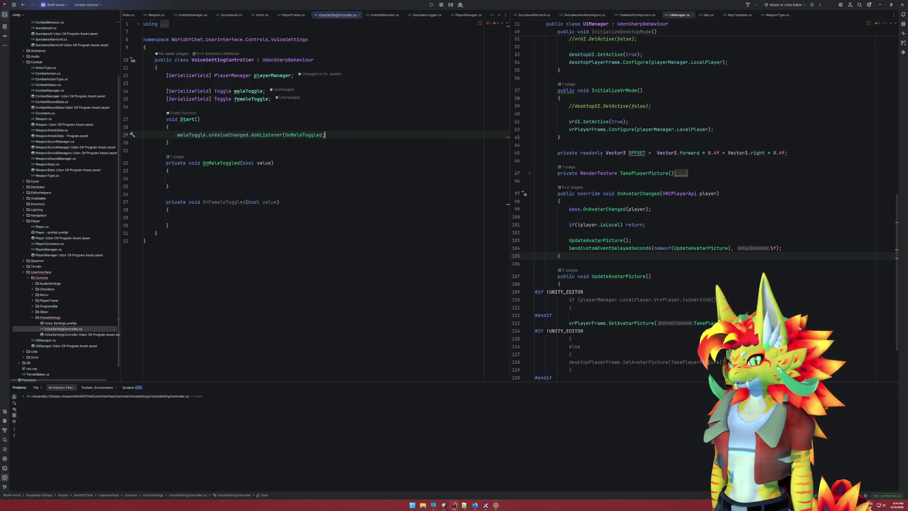
{"action": "key", "text": "Left"}
{"action": "type", "text": ")"}
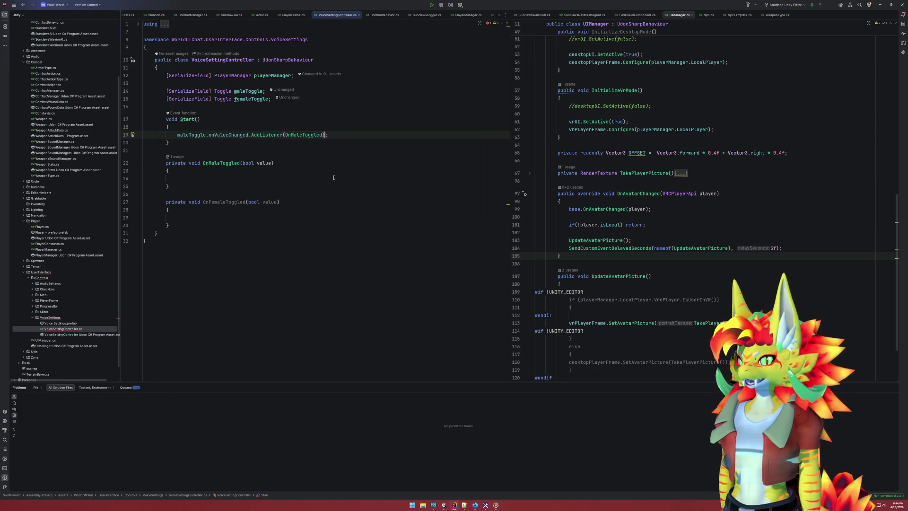
Change OnMaleToggled's bool value parameter to 'Toggle toggle'
{"action": "mouse_move", "coordinate": [279, 134]}
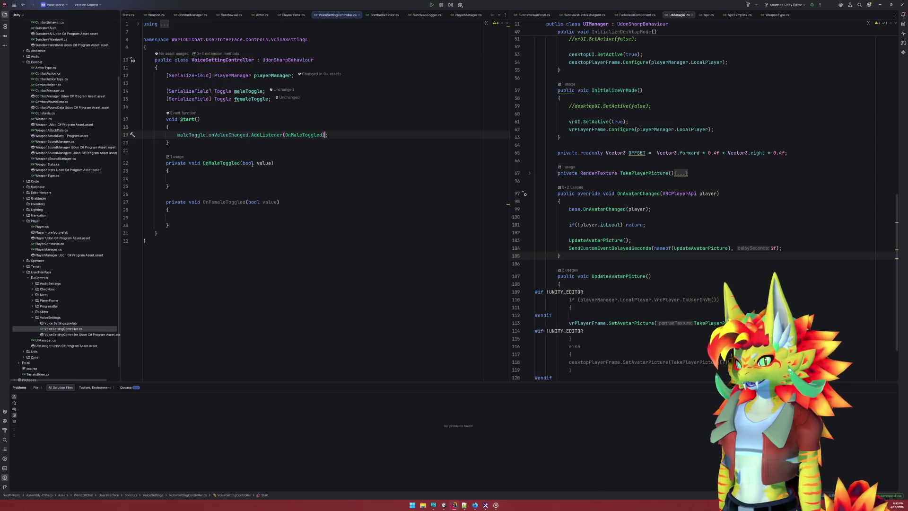
{"action": "mouse_move", "coordinate": [249, 163]}
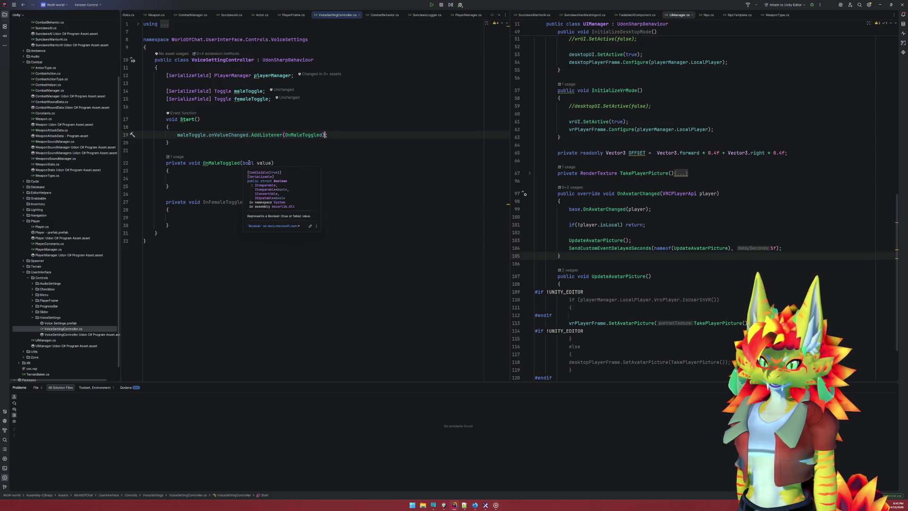
{"action": "left_click", "coordinate": [253, 163]}
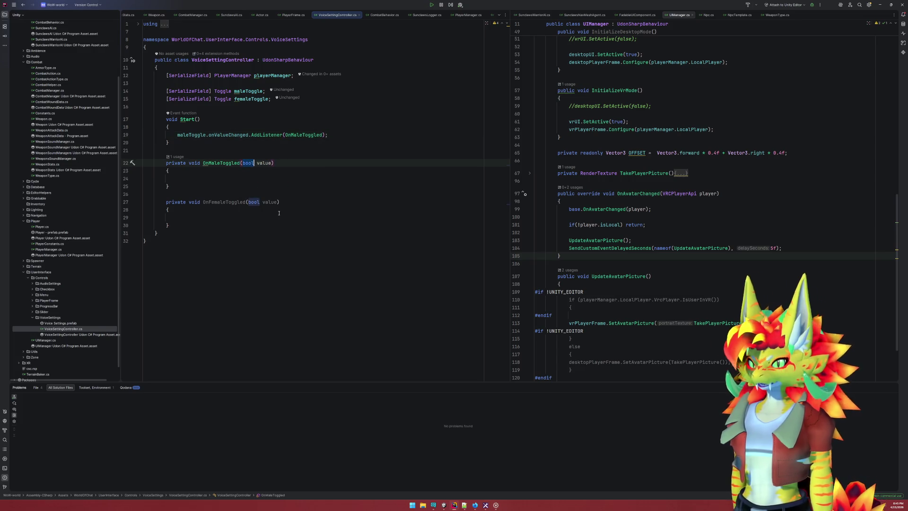
{"action": "key", "text": "BackSpace"}
{"action": "key", "text": "BackSpace"}
{"action": "key", "text": "BackSpace"}
{"action": "type", "text": "To"}
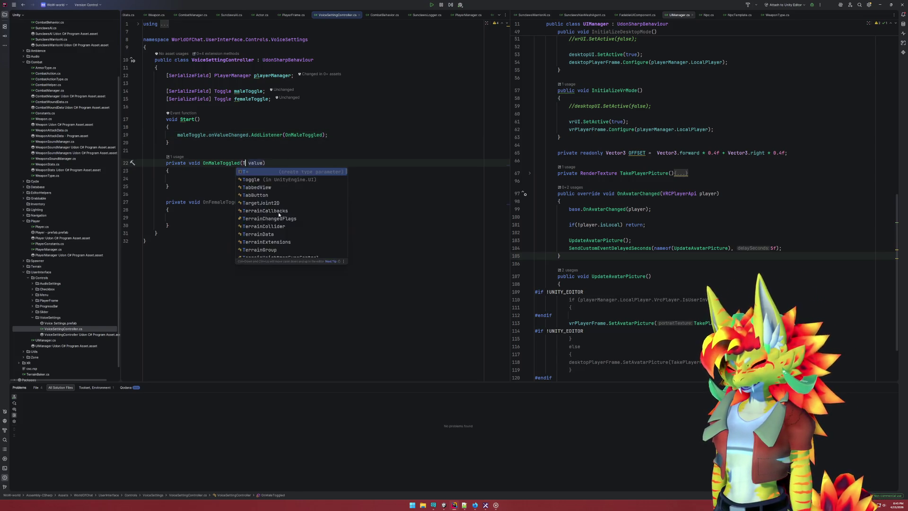
{"action": "key", "text": "Escape"}
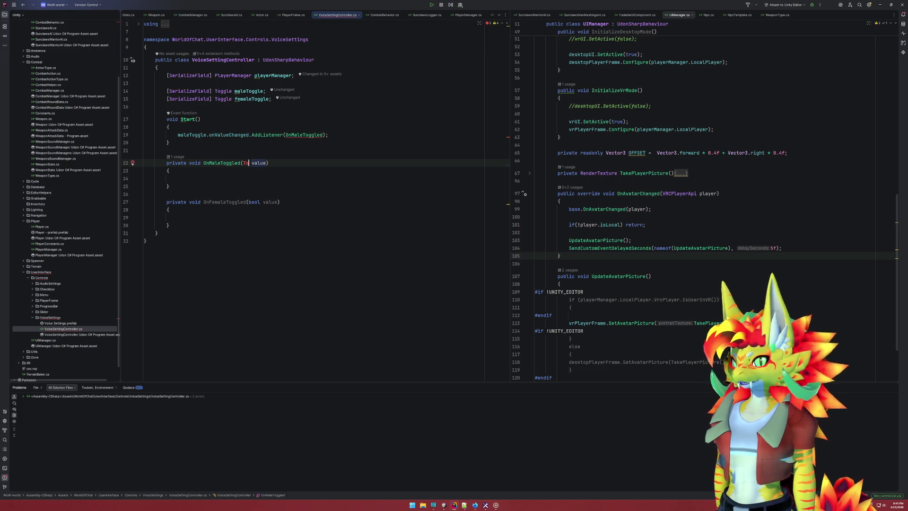
{"action": "type", "text": "ggle"}
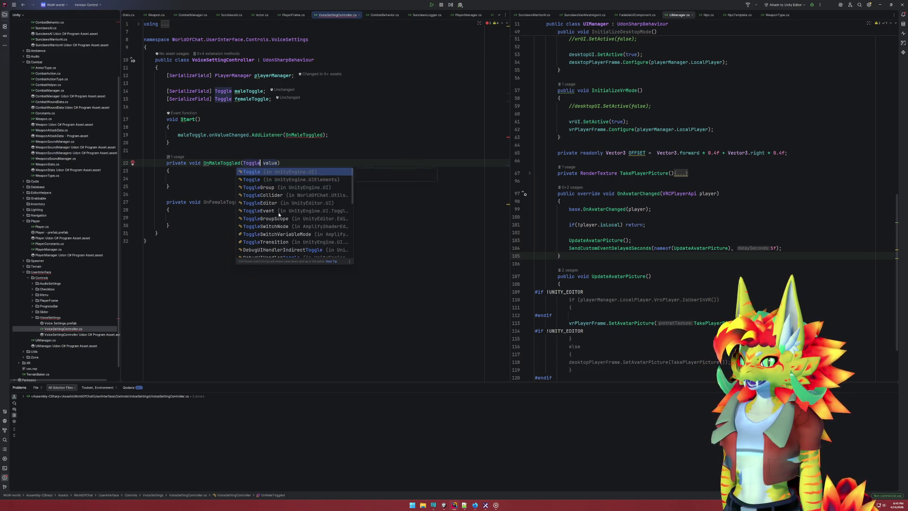
{"action": "key", "text": "Escape"}
{"action": "double_click", "coordinate": [270, 163]}
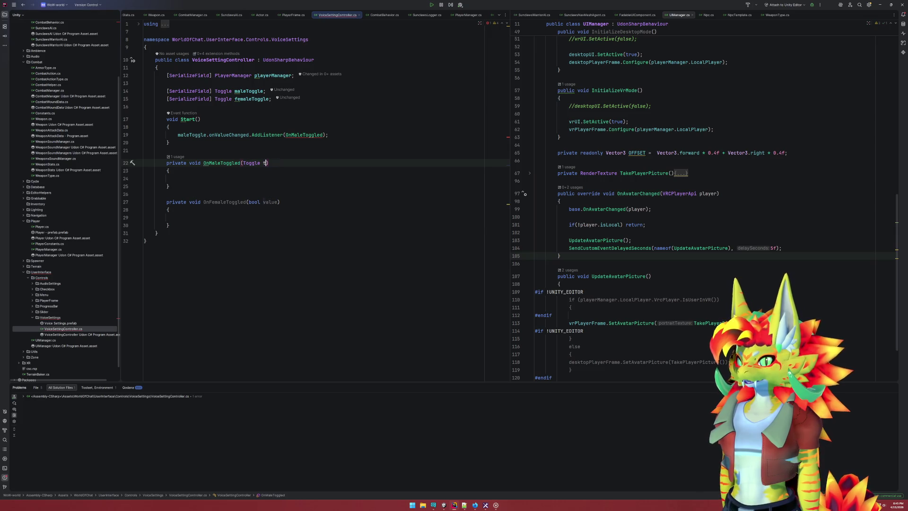
{"action": "type", "text": "toggle"}
{"action": "key", "text": "Escape"}
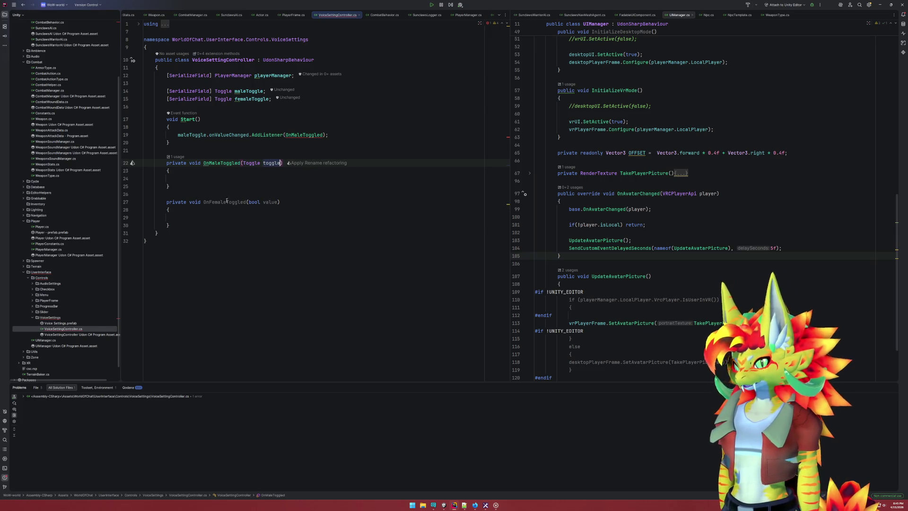
Copy the 'Toggle toggle' parameter over OnFemaleToggled's bool value parameter
{"action": "key", "text": "ctrl+shift+Left"}
{"action": "key", "text": "ctrl+shift+Left"}
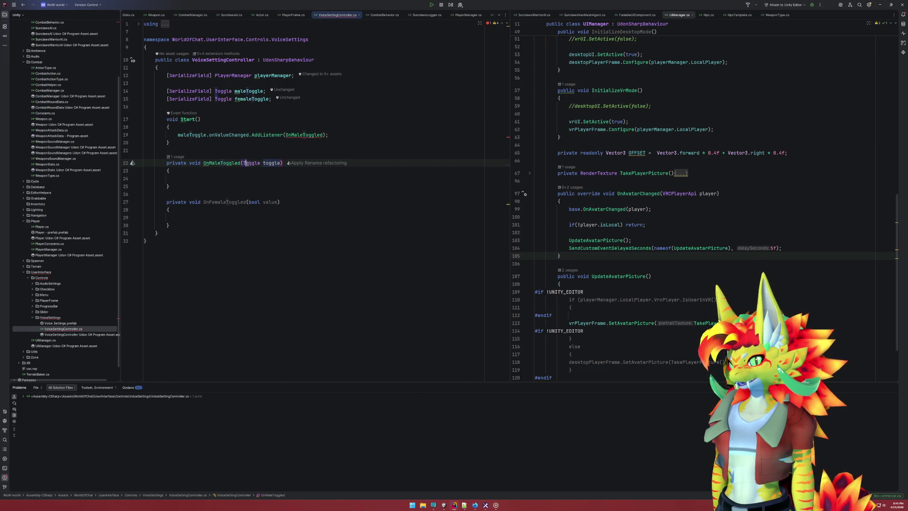
{"action": "key", "text": "ctrl+c"}
{"action": "left_click_drag", "start_coordinate": [277, 201], "coordinate": [249, 202]}
{"action": "key", "text": "ctrl+v"}
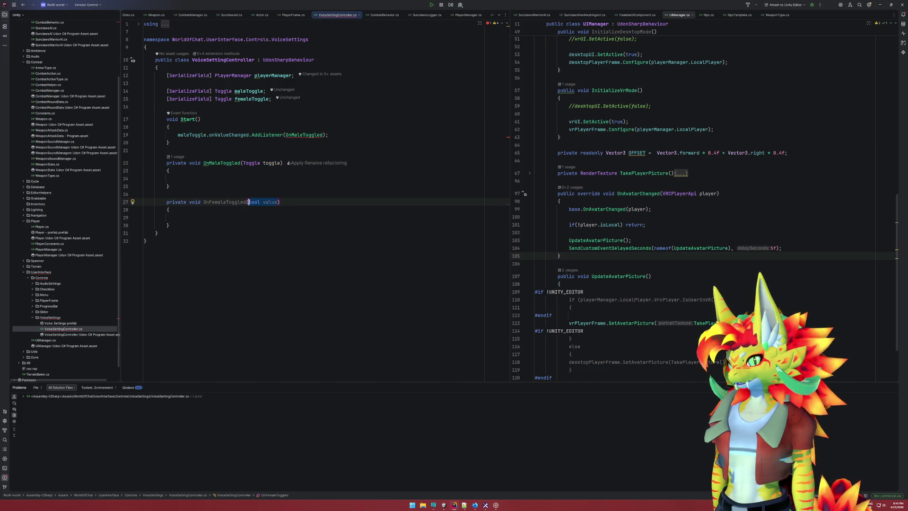
Undo both parameter changes back to bool value, and add a line below line 19
{"action": "left_click", "coordinate": [338, 137]}
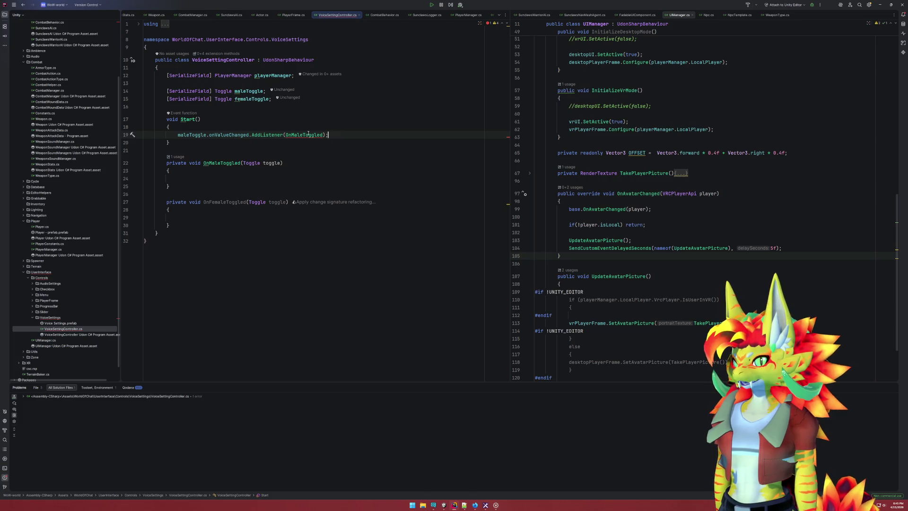
{"action": "mouse_move", "coordinate": [308, 134]}
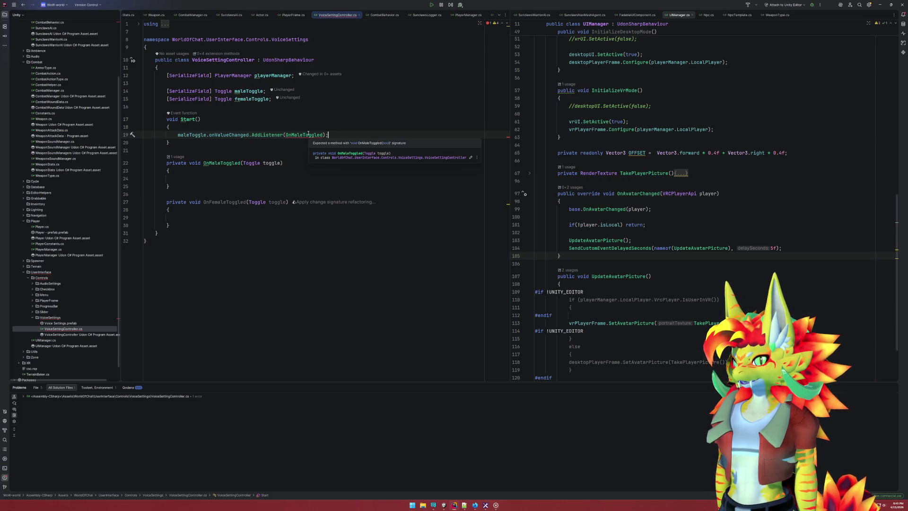
{"action": "key", "text": "ctrl+z"}
{"action": "key", "text": "ctrl+z"}
{"action": "key", "text": "ctrl+z"}
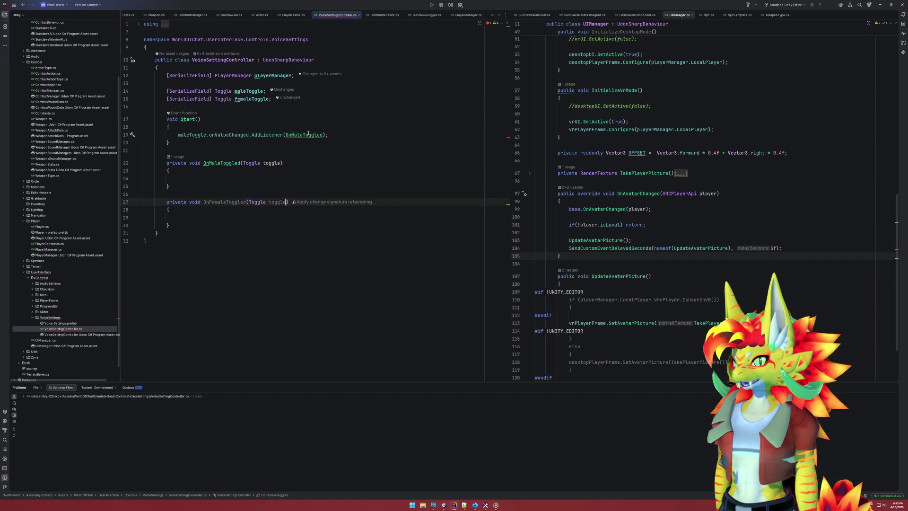
{"action": "key", "text": "ctrl+z"}
{"action": "key", "text": "ctrl+z"}
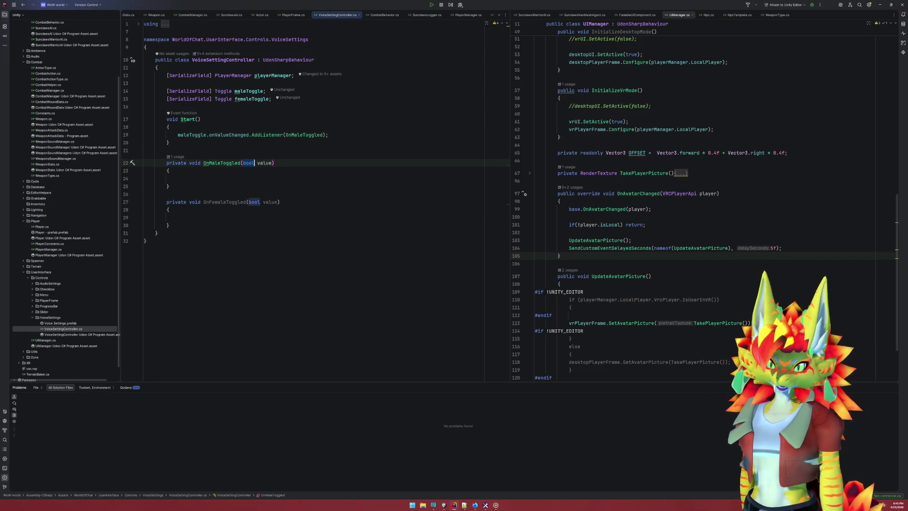
{"action": "left_click", "coordinate": [329, 135]}
{"action": "key", "text": "Return"}
Add femaleToggle.onValueChanged.AddListener(OnFemaleToggled); and begin an 'if(' inside OnMaleToggled
{"action": "type", "text": "femaleToggle.onValueChanged.AddListener(OnFemaleToggled);"}
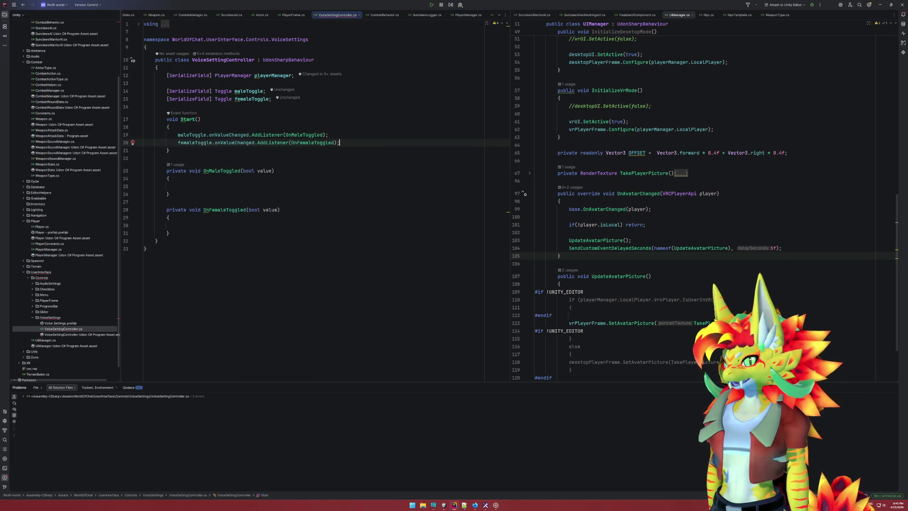
{"action": "left_click", "coordinate": [225, 186]}
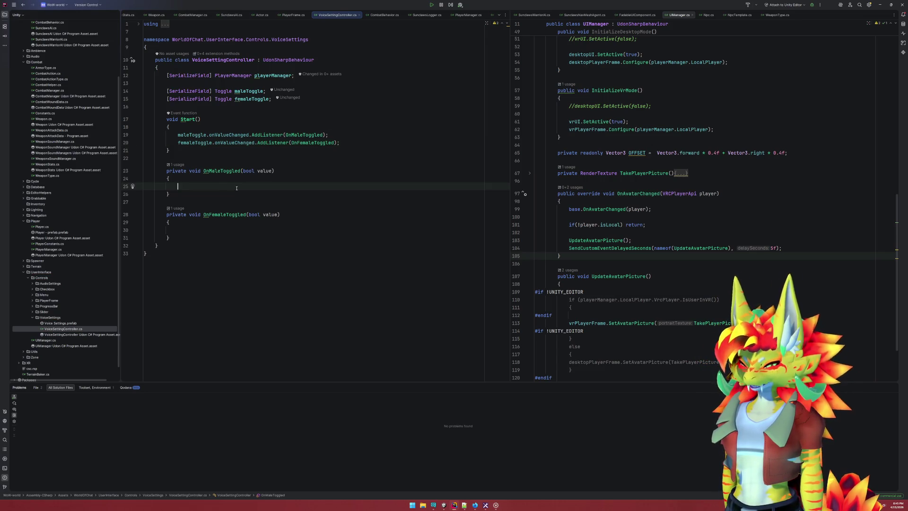
{"action": "type", "text": "if("}
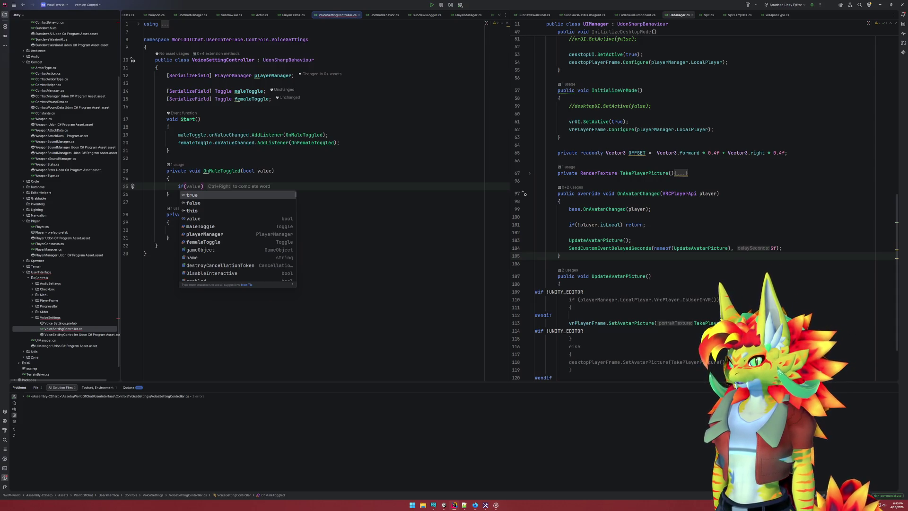
{"action": "key", "text": "Escape"}
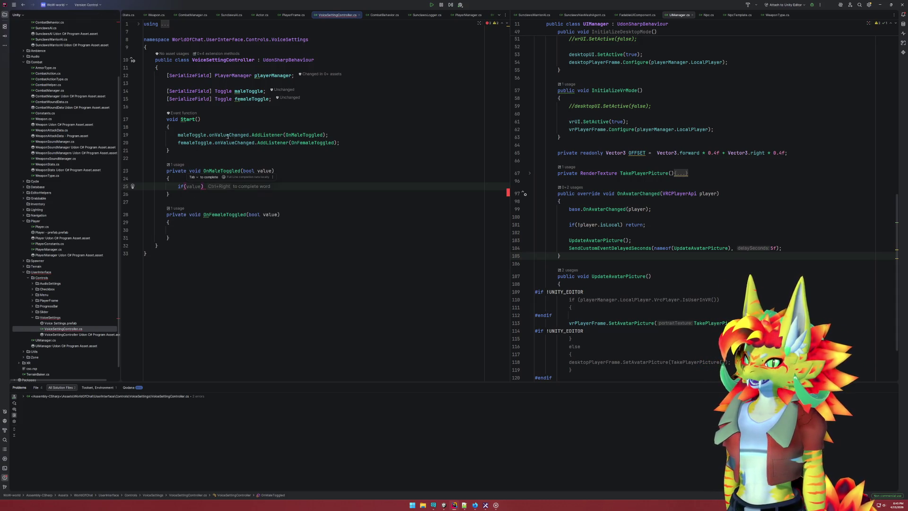
{"action": "mouse_move", "coordinate": [227, 136]}
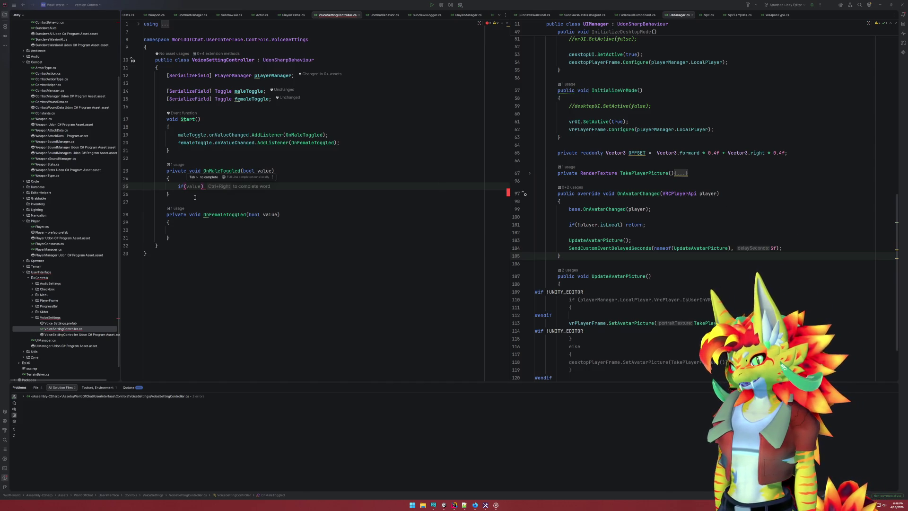
Write an if (value == true) block setting femaleToggle.isOn = true in OnMaleToggled
{"action": "key", "text": "Escape"}
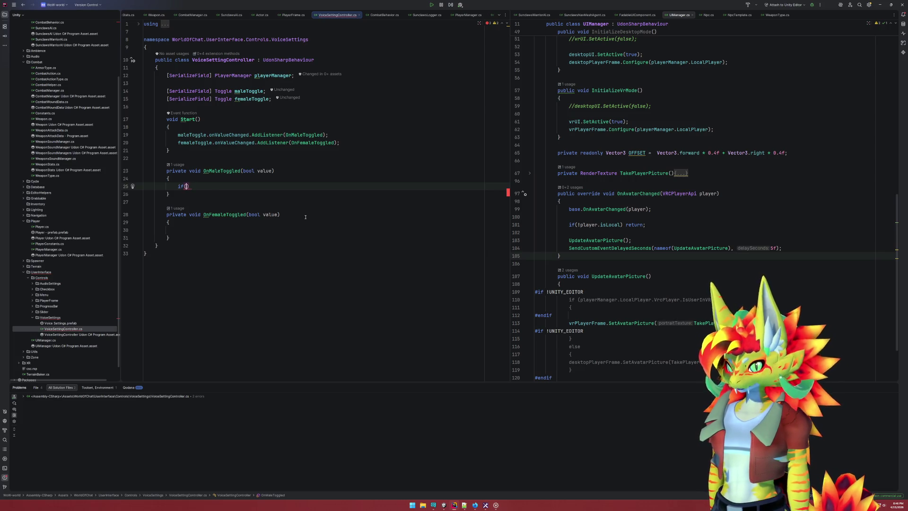
{"action": "type", "text": "v"}
{"action": "key", "text": "Return"}
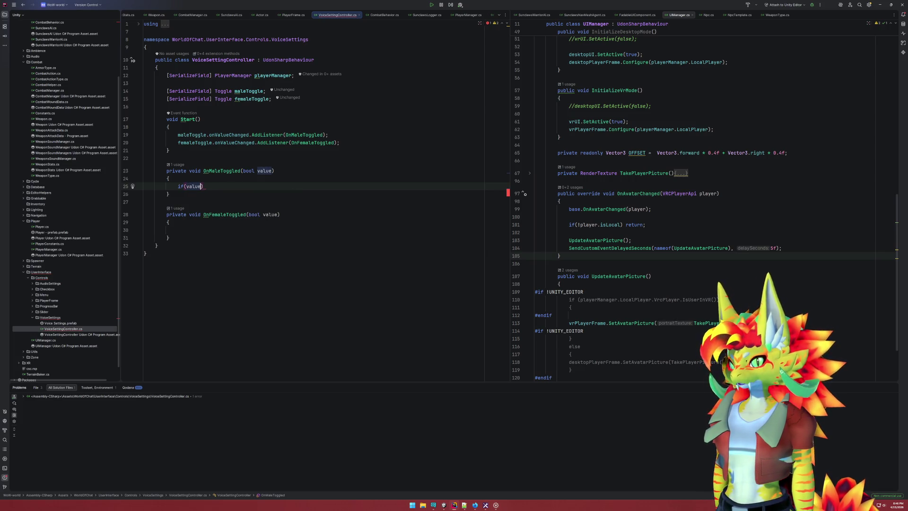
{"action": "type", "text": "== true"}
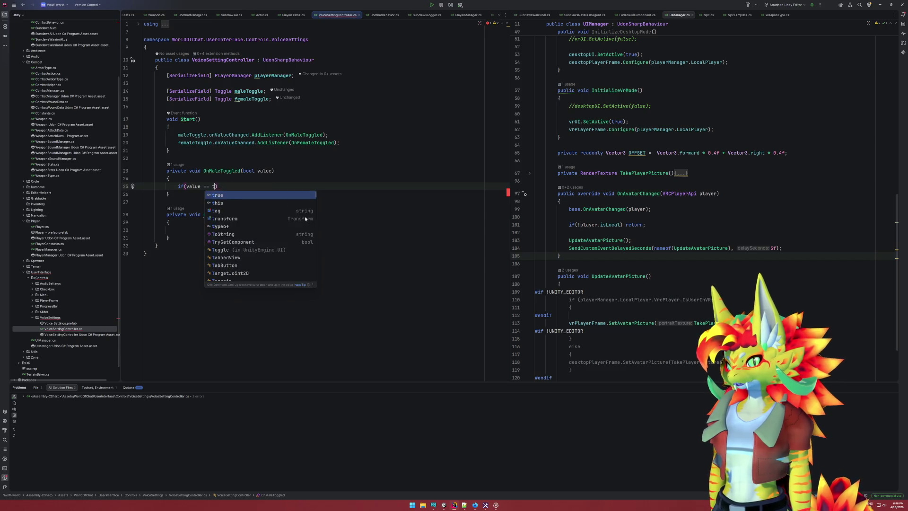
{"action": "key", "text": "Return"}
{"action": "type", "text": "{"}
{"action": "key", "text": "Return"}
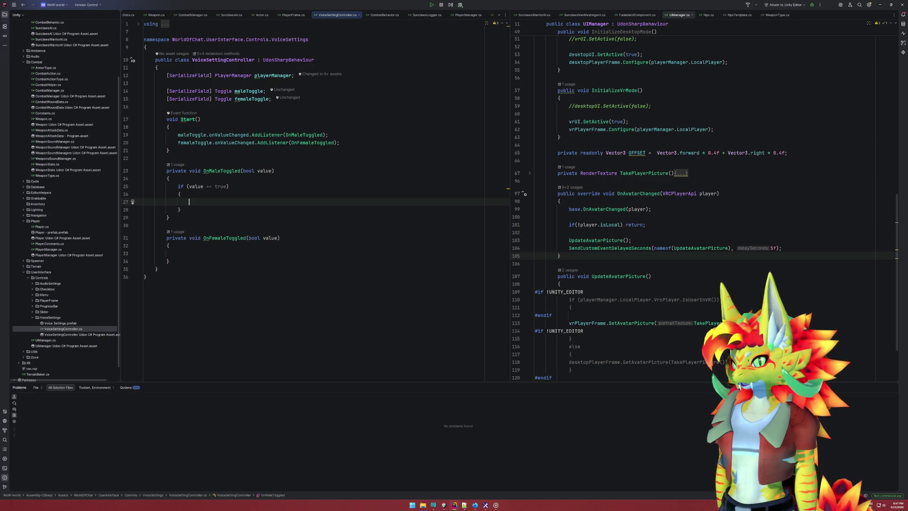
{"action": "type", "text": "femaleToggle.isOn = true;"}
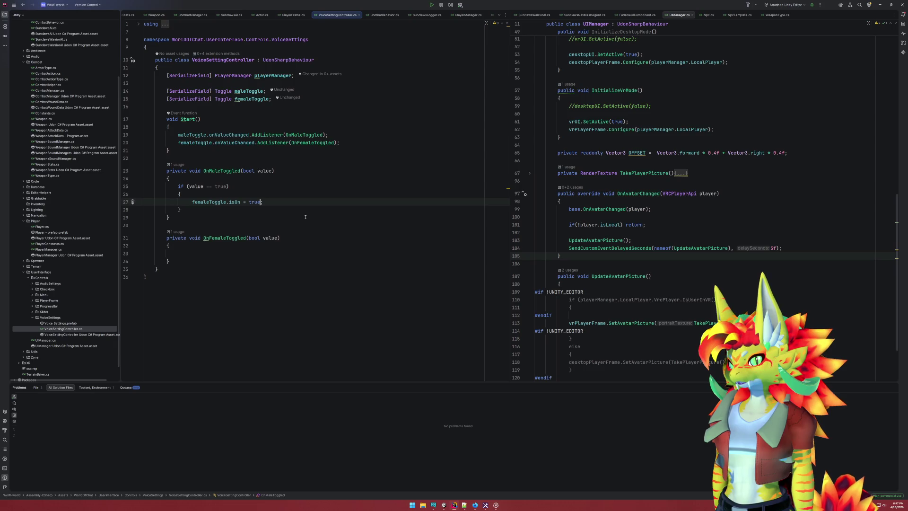
Change the assignment inside the if block to femaleToggle.isOn = false
{"action": "key", "text": "ctrl+shift+Left"}
{"action": "key", "text": "ctrl+shift+Left"}
{"action": "key", "text": "ctrl+shift+Left"}
{"action": "type", "text": ".is"}
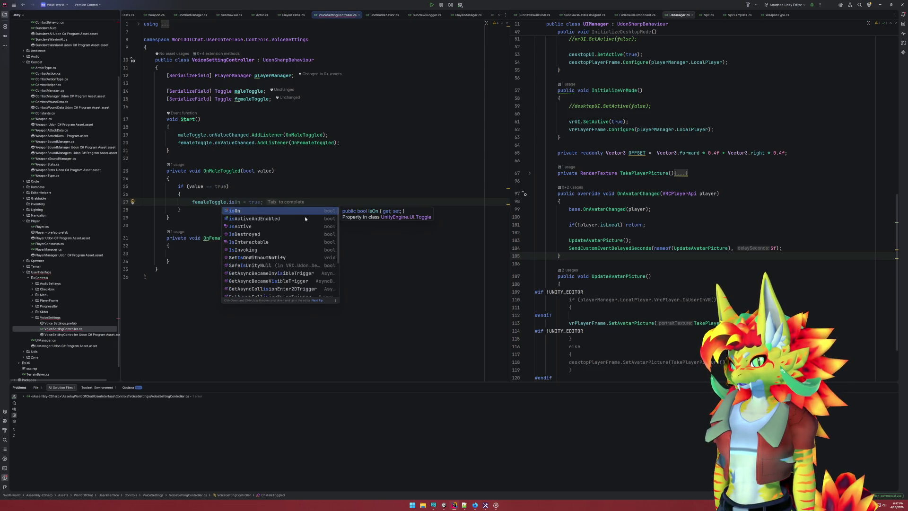
{"action": "key", "text": "Tab"}
{"action": "key", "text": "End"}
{"action": "key", "text": "Left"}
{"action": "key", "text": "ctrl+shift+Left"}
{"action": "type", "text": "fals"}
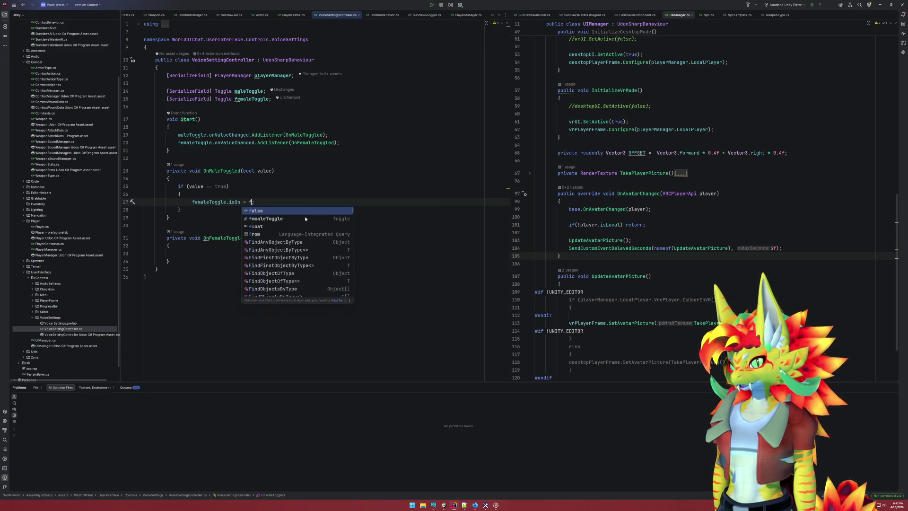
{"action": "key", "text": "Tab"}
{"action": "key", "text": "Up"}
{"action": "key", "text": "Up"}
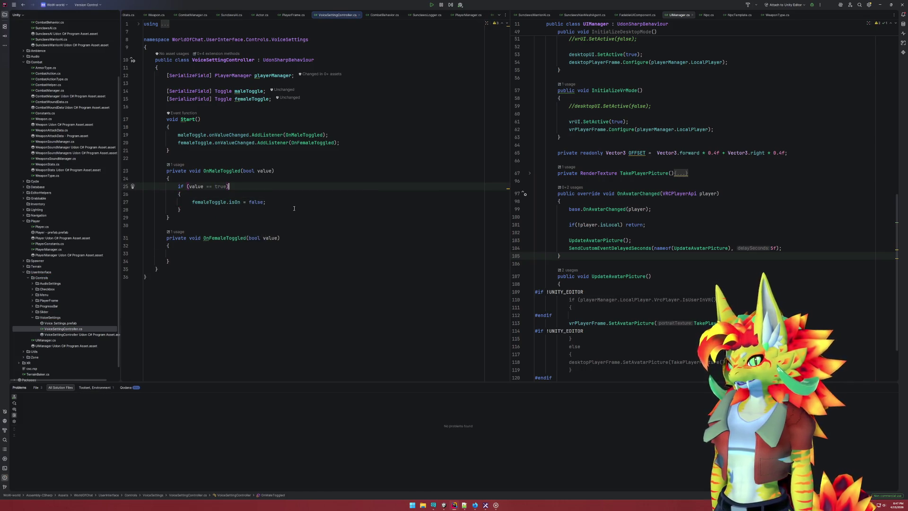
Copy the femaleToggle assignment above the if statement at method-level indentation
{"action": "triple_click", "coordinate": [284, 202]}
{"action": "key", "text": "ctrl+c"}
{"action": "left_click", "coordinate": [241, 180]}
{"action": "key", "text": "Return"}
{"action": "key", "text": "ctrl+v"}
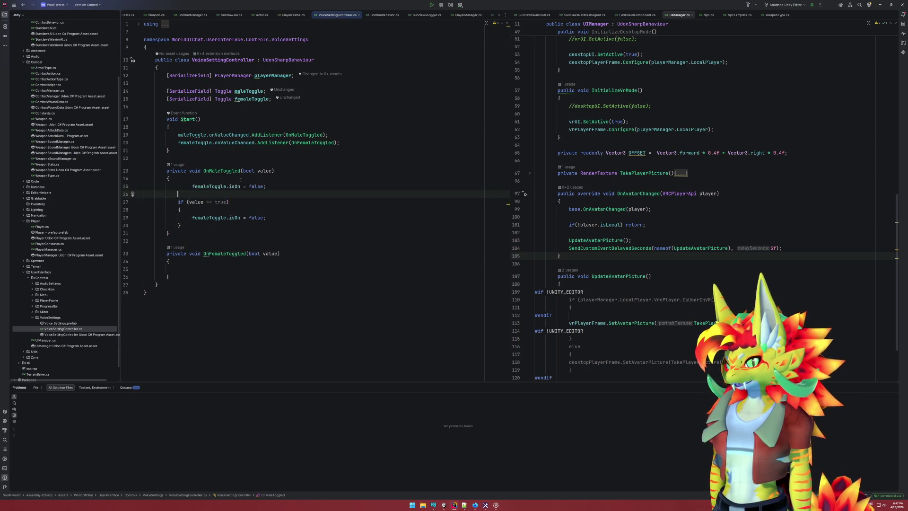
{"action": "left_click", "coordinate": [195, 187]}
{"action": "key", "text": "Home"}
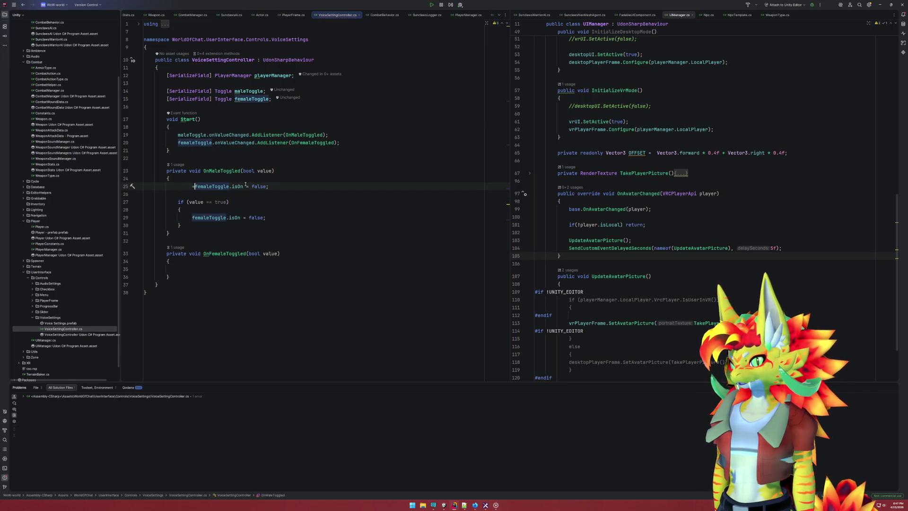
{"action": "key", "text": "shift+Tab"}
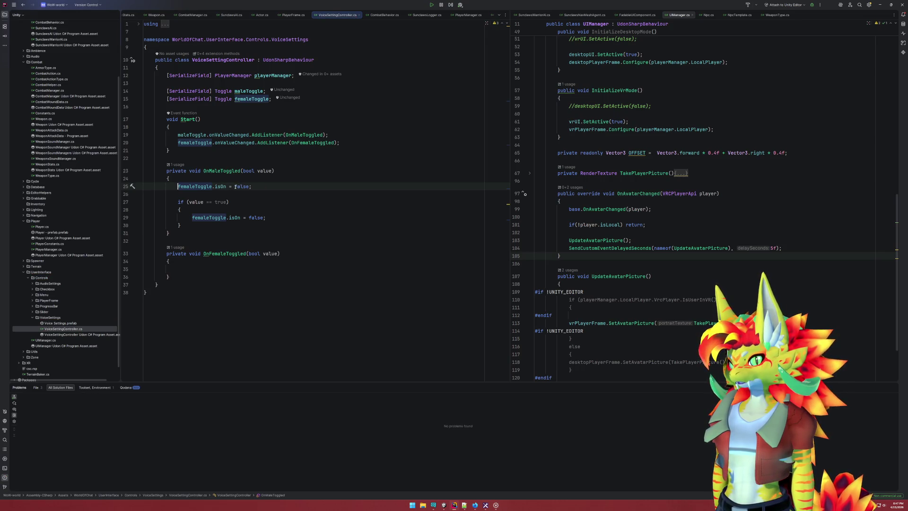
Make it femaleToggle.isOn = !value and delete the leftover if block
{"action": "double_click", "coordinate": [241, 186]}
{"action": "type", "text": "!value"}
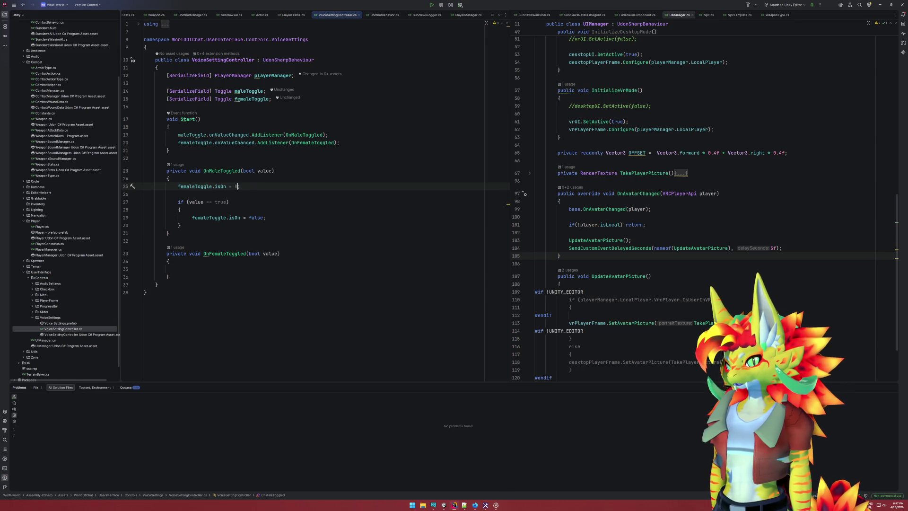
{"action": "key", "text": "Down"}
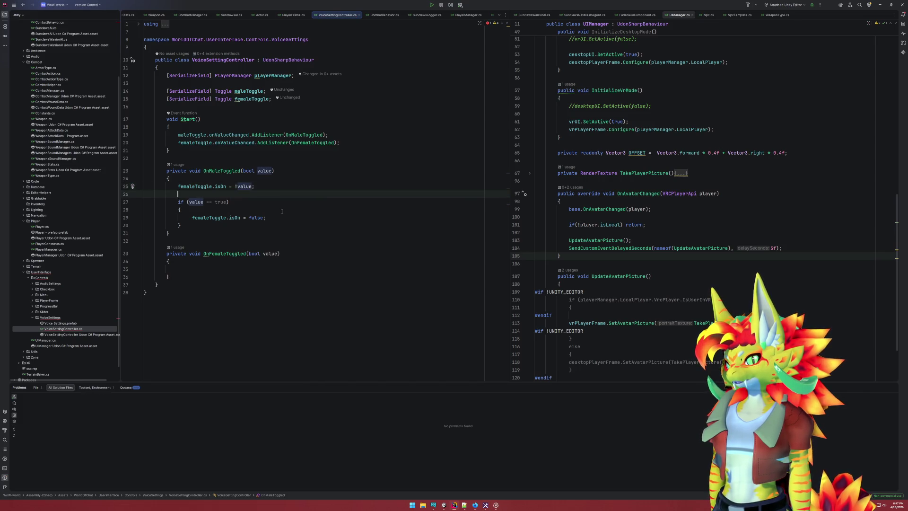
{"action": "key", "text": "ctrl+y"}
{"action": "key", "text": "ctrl+y"}
{"action": "key", "text": "ctrl+y"}
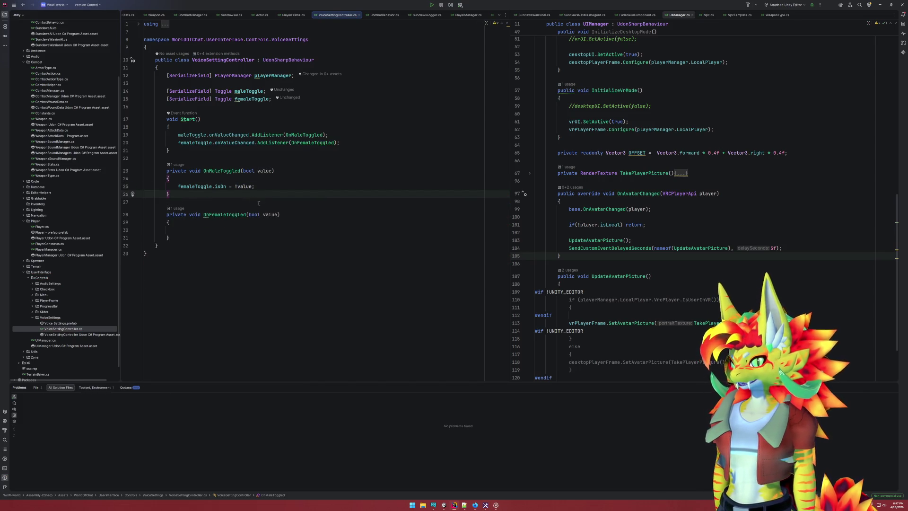
Copy the assignment into OnFemaleToggled as maleToggle.isOn = !value
{"action": "key", "text": "shift+Up"}
{"action": "key", "text": "ctrl+c"}
{"action": "key", "text": "Down"}
{"action": "key", "text": "Down"}
{"action": "key", "text": "Down"}
{"action": "key", "text": "ctrl+v"}
{"action": "double_click", "coordinate": [180, 230]}
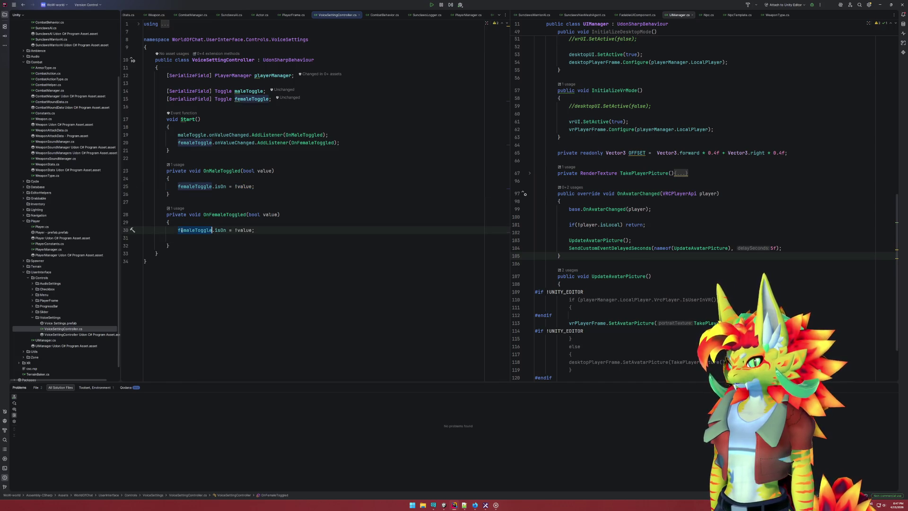
{"action": "type", "text": "male"}
{"action": "key", "text": "Return"}
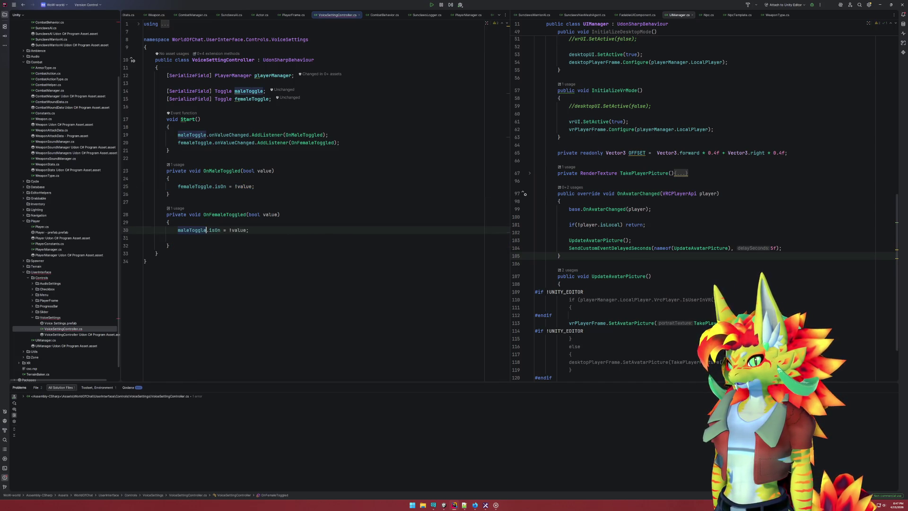
{"action": "key", "text": "Down"}
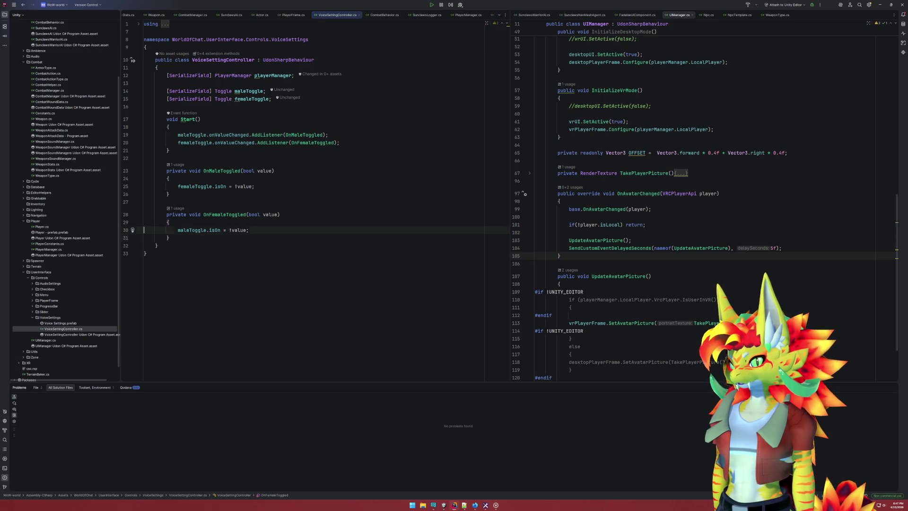
Begin a new 'private void OnMale()' method below OnFemaleToggled
{"action": "left_click", "coordinate": [169, 238]}
{"action": "key", "text": "Return"}
{"action": "key", "text": "Return"}
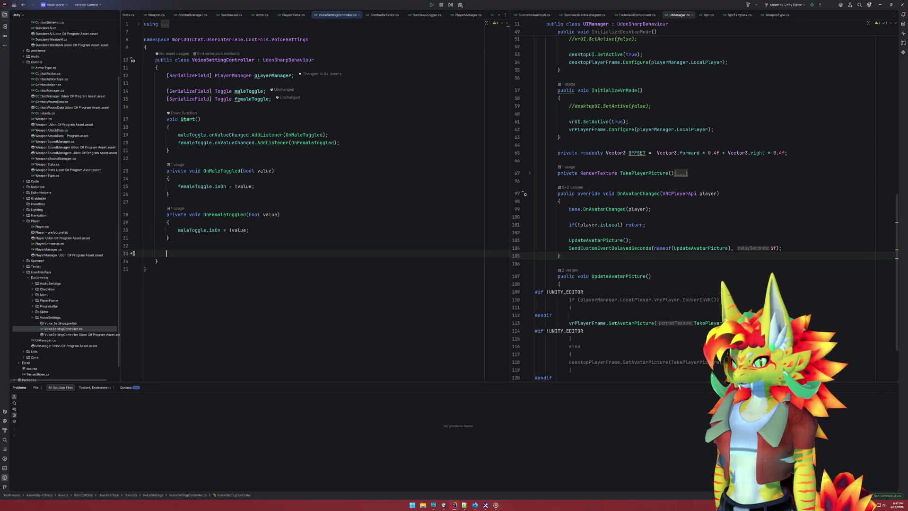
{"action": "type", "text": "private void "}
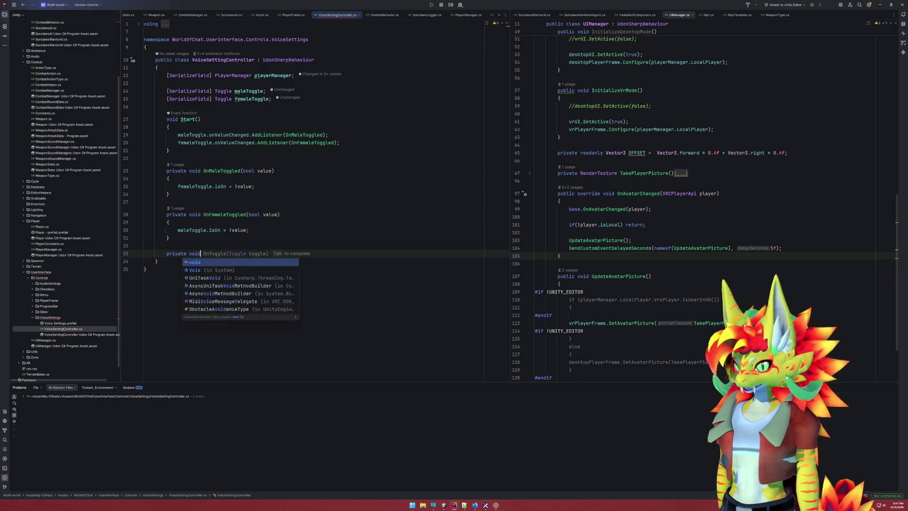
{"action": "type", "text": "OnMale()"}
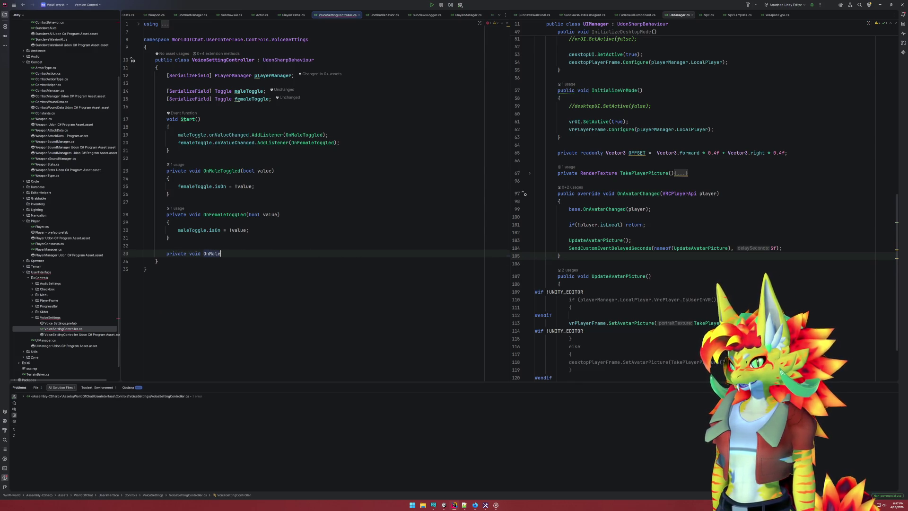
Give OnMale() an empty braced body and leave space for another method
{"action": "key", "text": "Return"}
{"action": "type", "text": "{"}
{"action": "key", "text": "Return"}
{"action": "key", "text": "Down"}
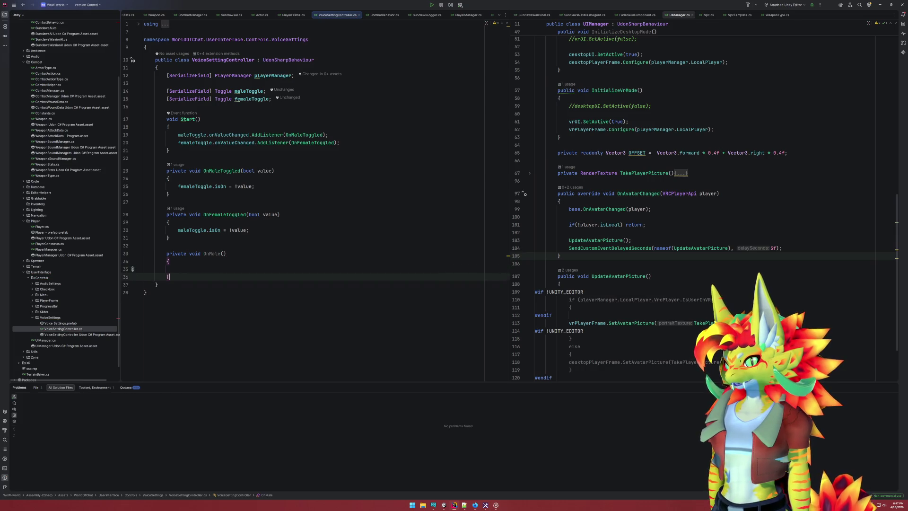
{"action": "key", "text": "Return"}
{"action": "key", "text": "Return"}
Add an empty private void OnFemale() method, then open Player.cs
{"action": "type", "text": "private void"}
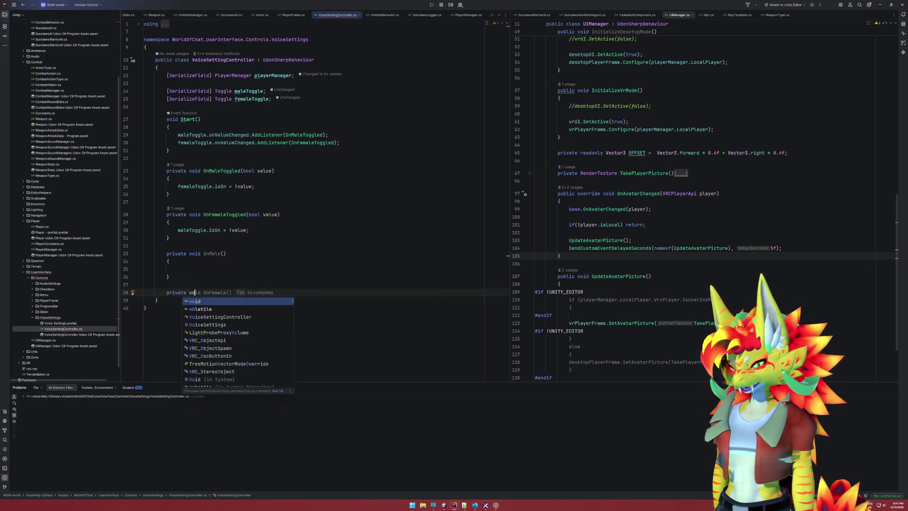
{"action": "key", "text": "Tab"}
{"action": "key", "text": "Return"}
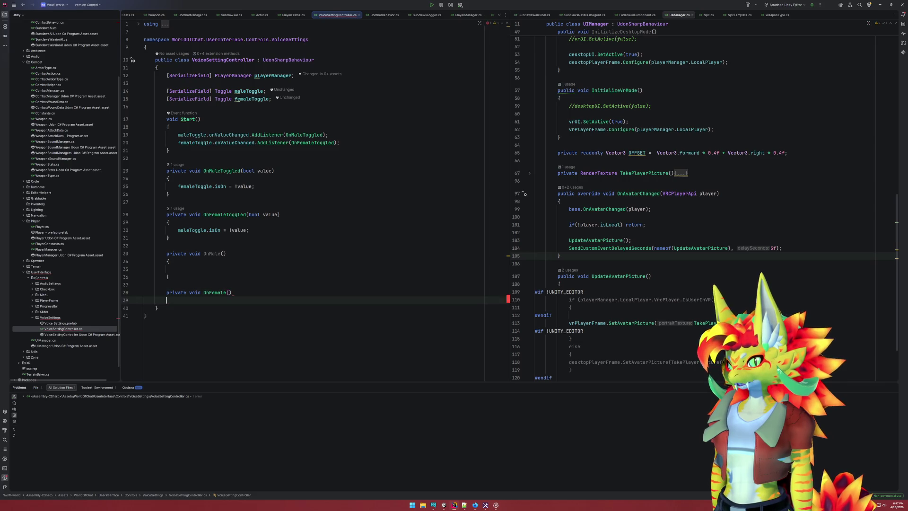
{"action": "type", "text": "{"}
{"action": "key", "text": "Return"}
{"action": "key", "text": "Up"}
{"action": "key", "text": "Up"}
{"action": "key", "text": "Up"}
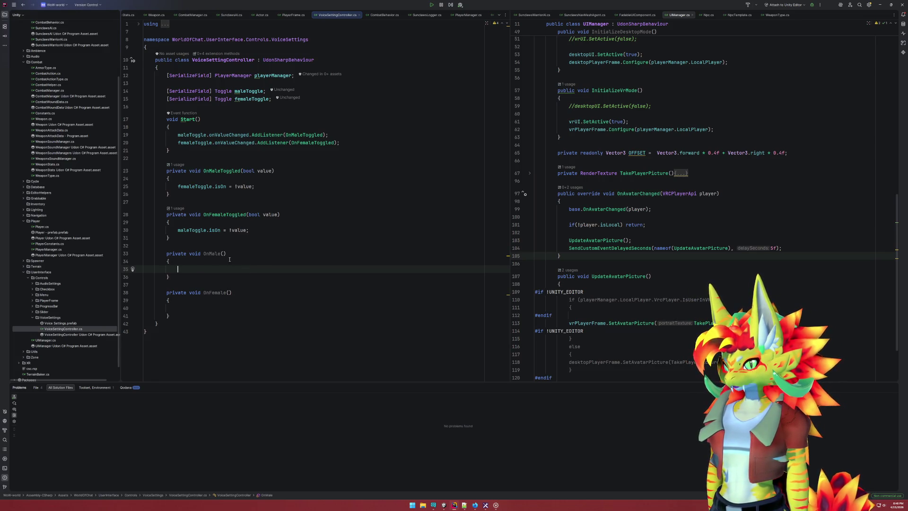
{"action": "double_click", "coordinate": [53, 228]}
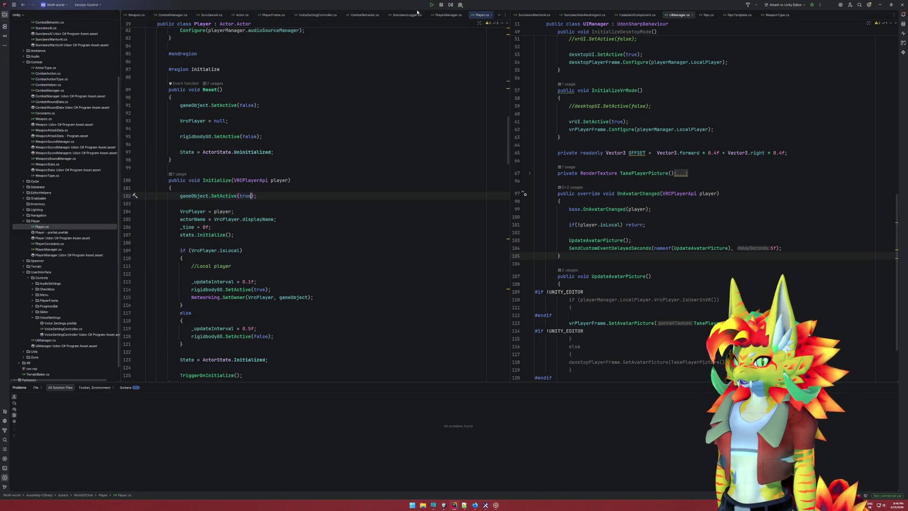
Dock Player.cs on the right and add a #region Voice … #endregion block at the class end
{"action": "mouse_move", "coordinate": [478, 17]}
{"action": "left_mouse_down"}
{"action": "mouse_move", "coordinate": [615, 142]}
{"action": "mouse_move", "coordinate": [657, 213]}
{"action": "left_mouse_up"}
{"action": "scroll", "coordinate": [658, 267], "scroll_direction": "down", "scroll_amount": 10}
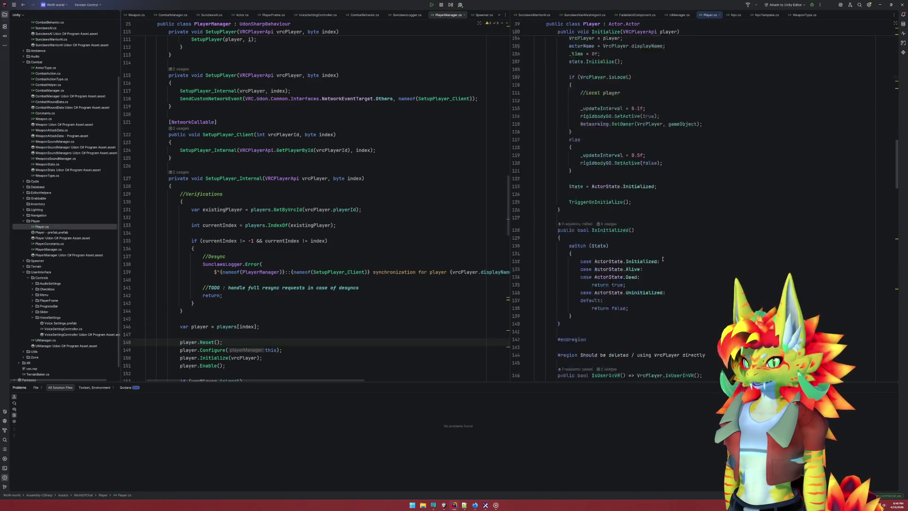
{"action": "scroll", "coordinate": [658, 267], "scroll_direction": "down", "scroll_amount": 15}
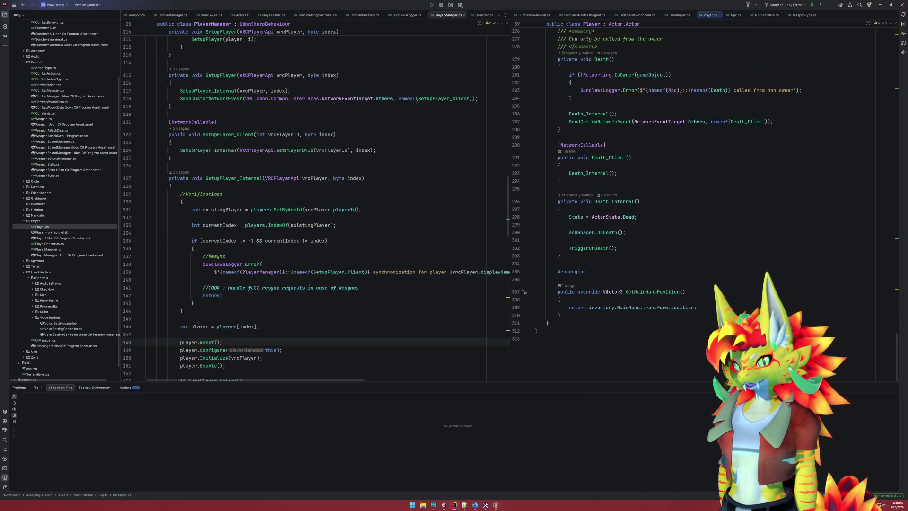
{"action": "left_click", "coordinate": [586, 317]}
{"action": "key", "text": "Return"}
{"action": "key", "text": "Return"}
{"action": "type", "text": "#"}
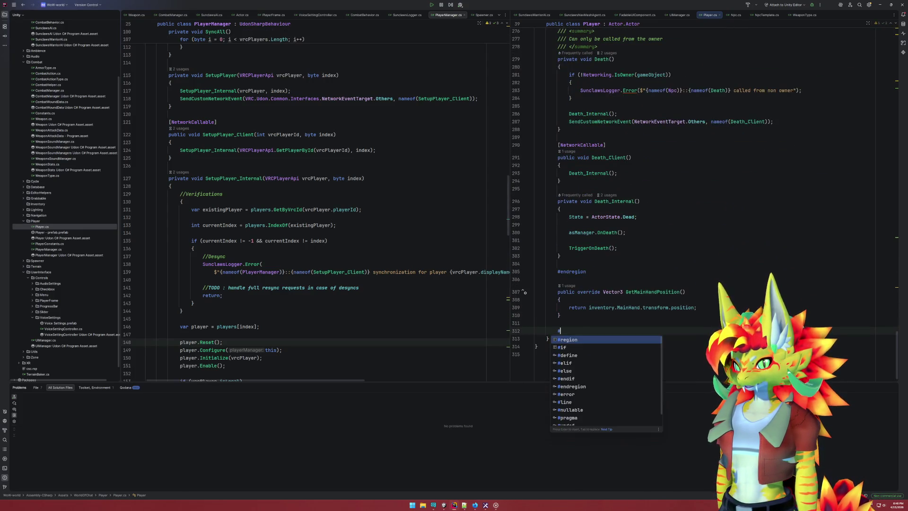
{"action": "type", "text": "region "}
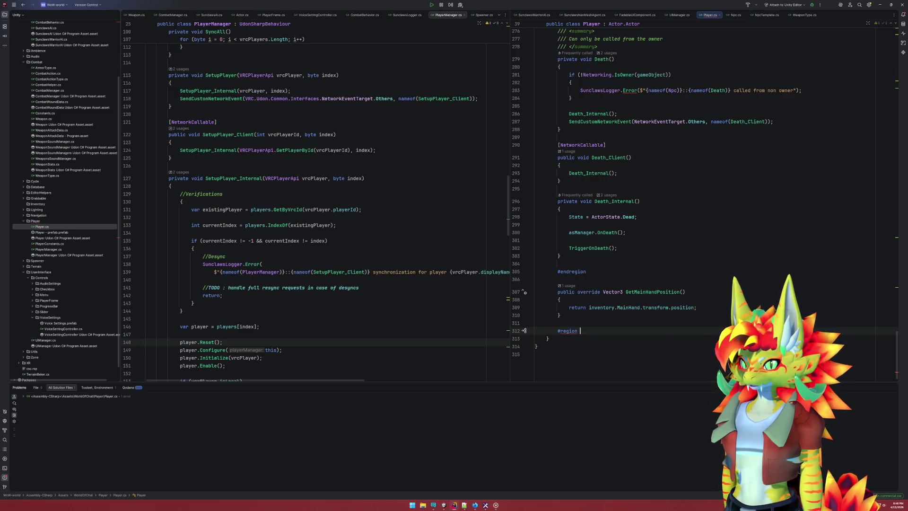
{"action": "type", "text": "Voice"}
{"action": "key", "text": "Return"}
{"action": "type", "text": "#"}
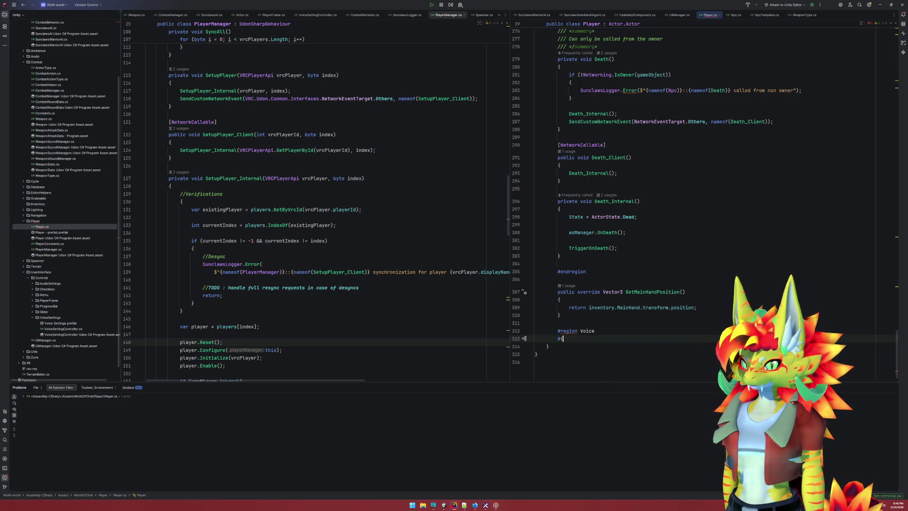
{"action": "type", "text": "endregion"}
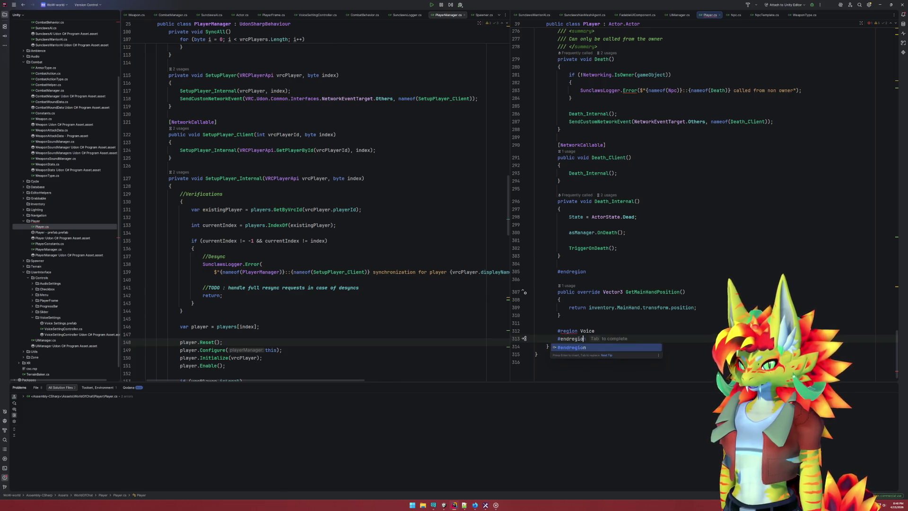
{"action": "key", "text": "Escape"}
Type 'public void SetVoice' inside the Voice region, padded with blank lines
{"action": "key", "text": "Up"}
{"action": "key", "text": "Return"}
{"action": "key", "text": "Return"}
{"action": "key", "text": "Return"}
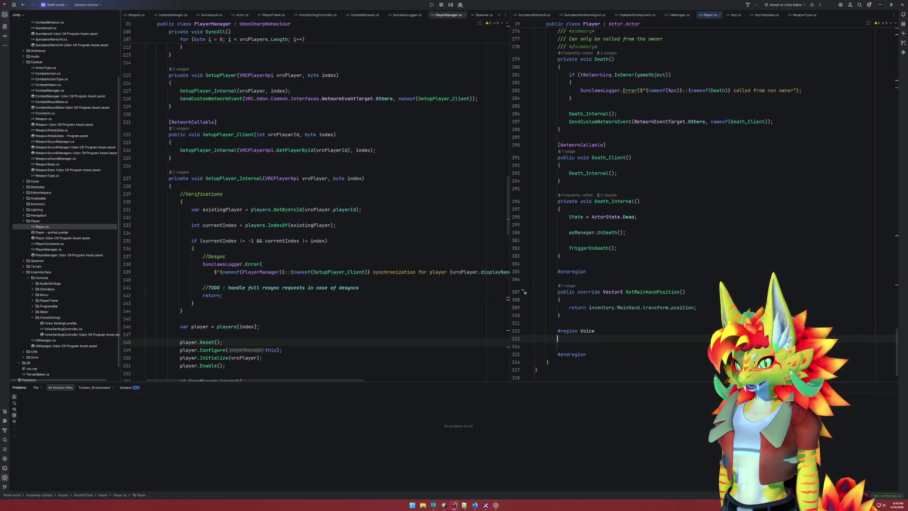
{"action": "key", "text": "Up"}
{"action": "type", "text": "publi"}
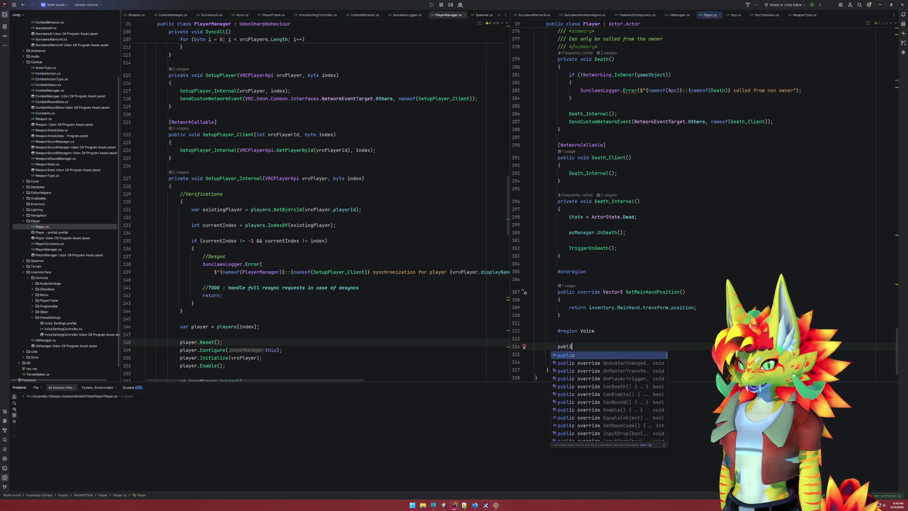
{"action": "type", "text": "c void SetVoice"}
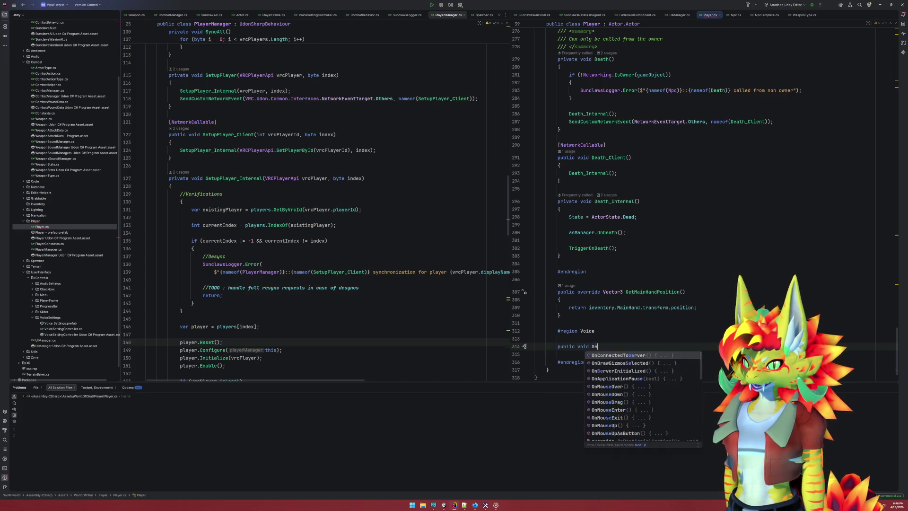
{"action": "key", "text": "Home"}
{"action": "key", "text": "Return"}
{"action": "key", "text": "Return"}
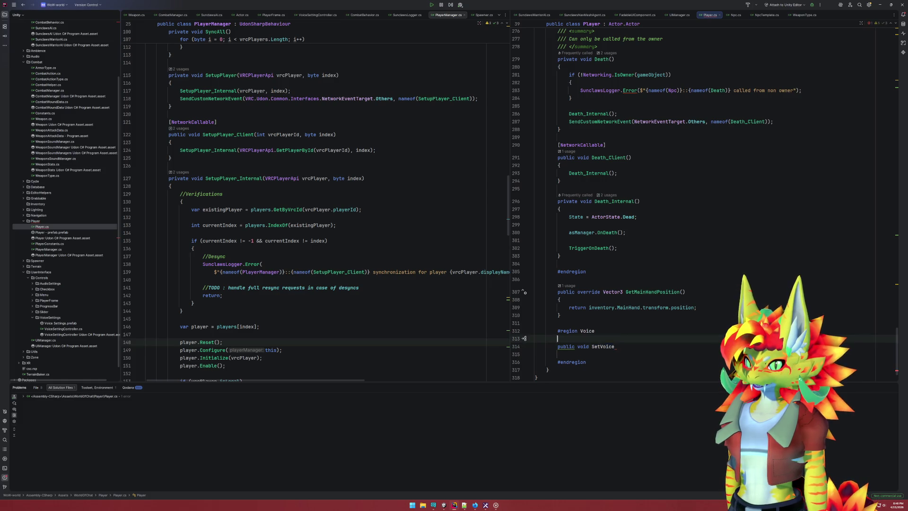
{"action": "key", "text": "Up"}
{"action": "key", "text": "Up"}
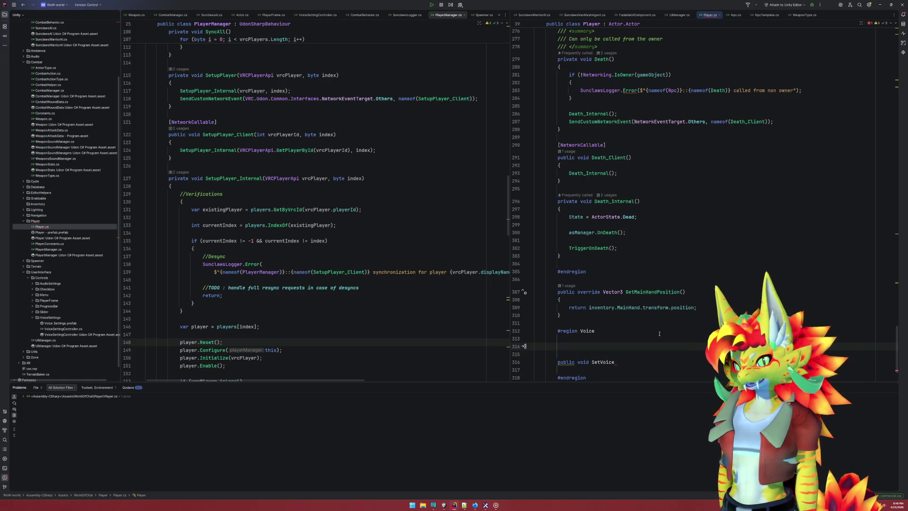
{"action": "scroll", "coordinate": [659, 333], "scroll_direction": "up", "scroll_amount": 20}
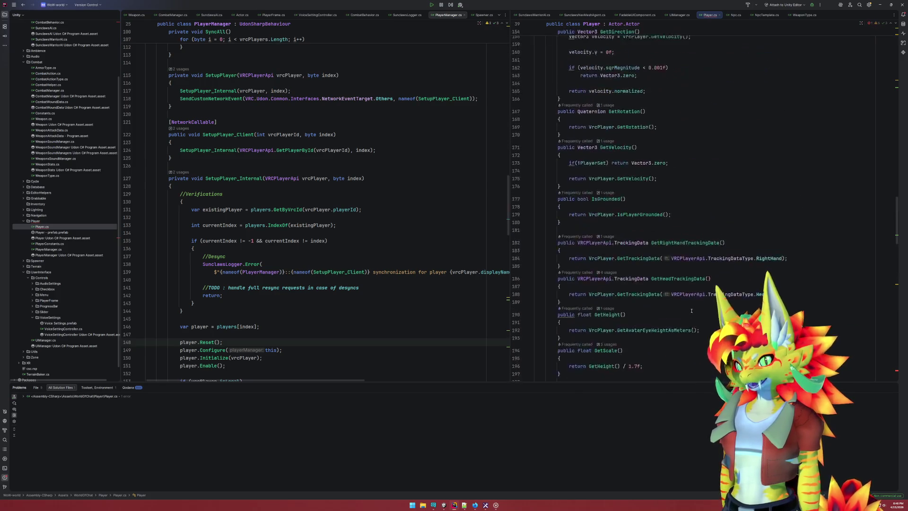
Expand the Actor folder and choose Add > Class/Interface from its context menu
{"action": "scroll", "coordinate": [691, 311], "scroll_direction": "up", "scroll_amount": 20}
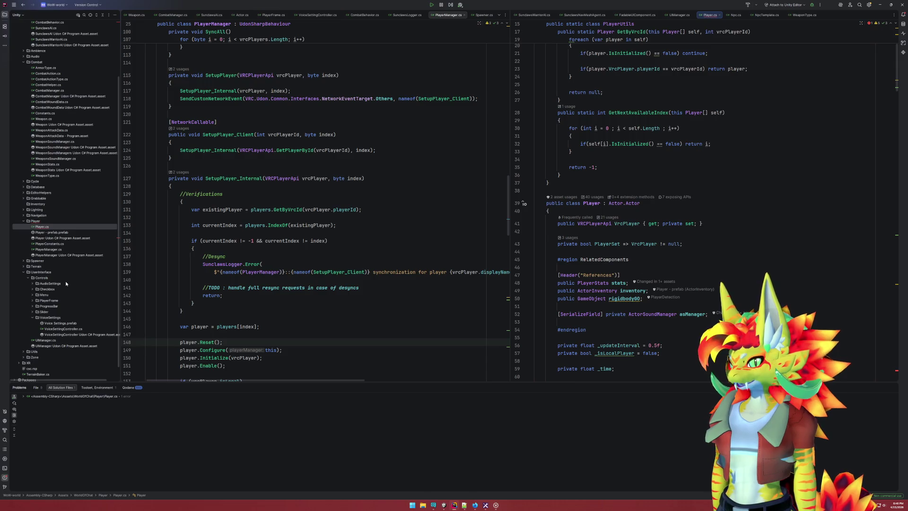
{"action": "scroll", "coordinate": [67, 286], "scroll_direction": "up", "scroll_amount": 4}
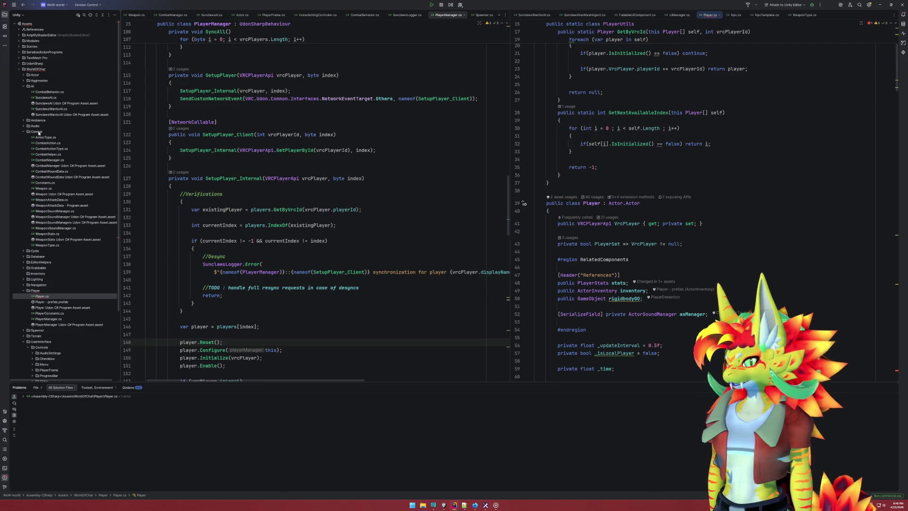
{"action": "left_click", "coordinate": [24, 74]}
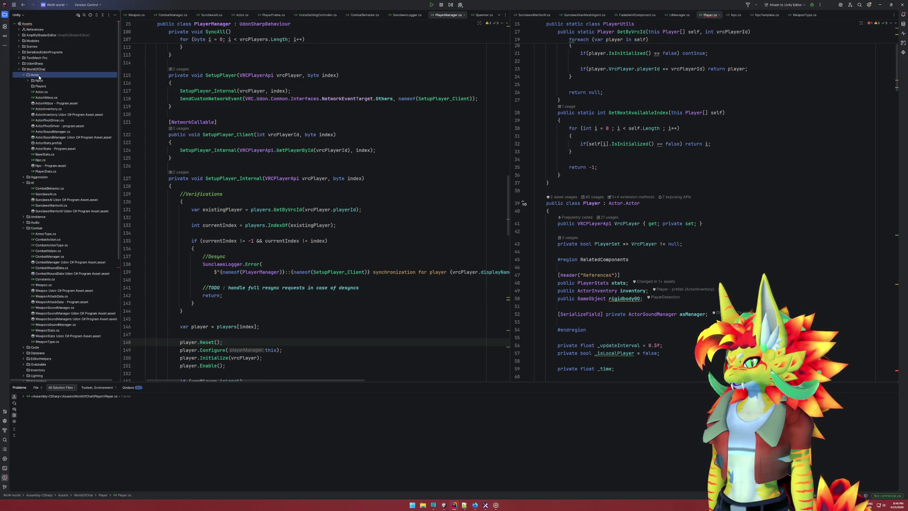
{"action": "right_click", "coordinate": [41, 76]}
{"action": "mouse_move", "coordinate": [62, 81]}
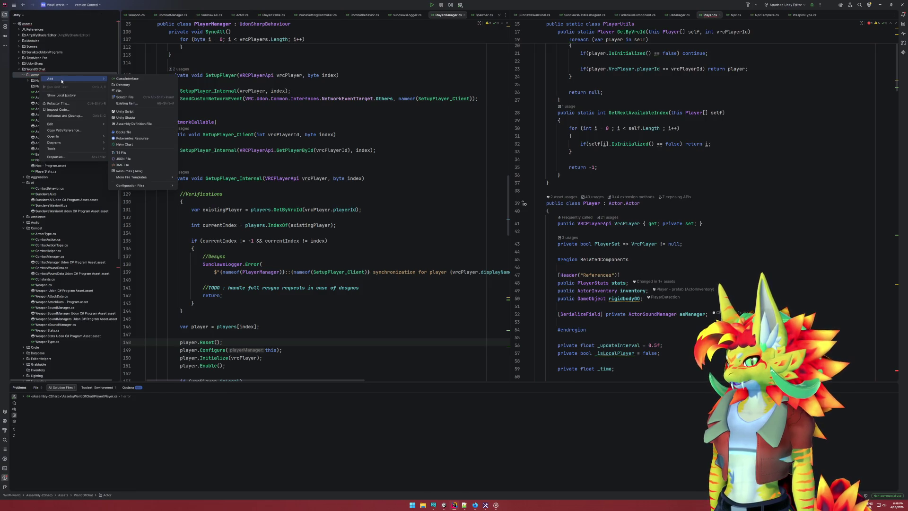
{"action": "left_click", "coordinate": [142, 79]}
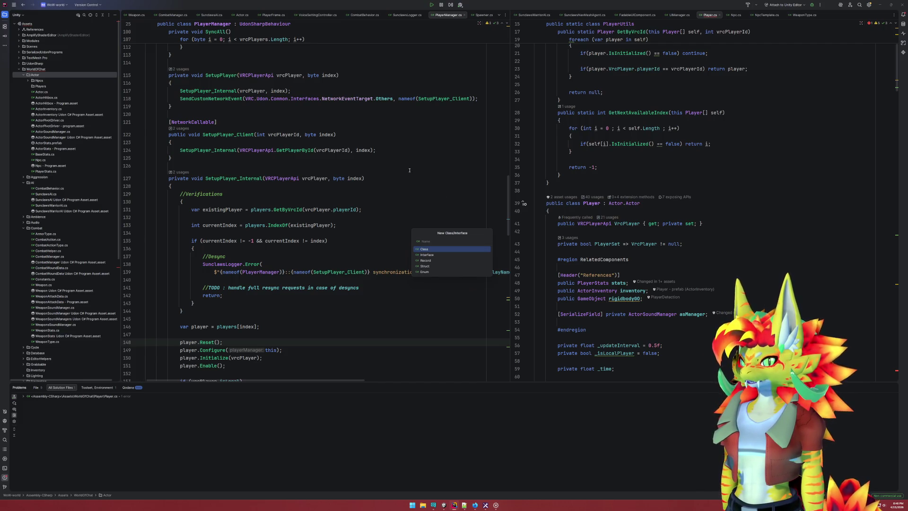
Create ActorVoice.cs with a Human_Male member and change 'class' to 'enum'
{"action": "type", "text": "ActorVoice"}
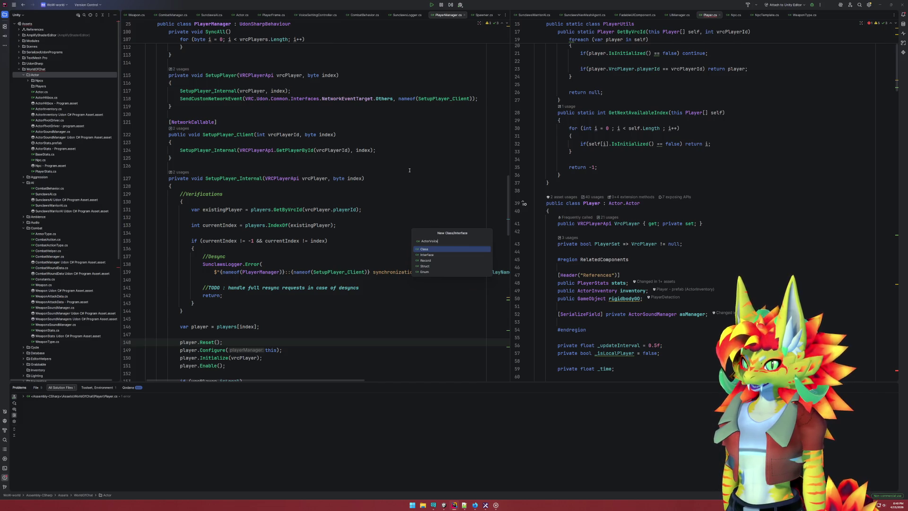
{"action": "key", "text": "Return"}
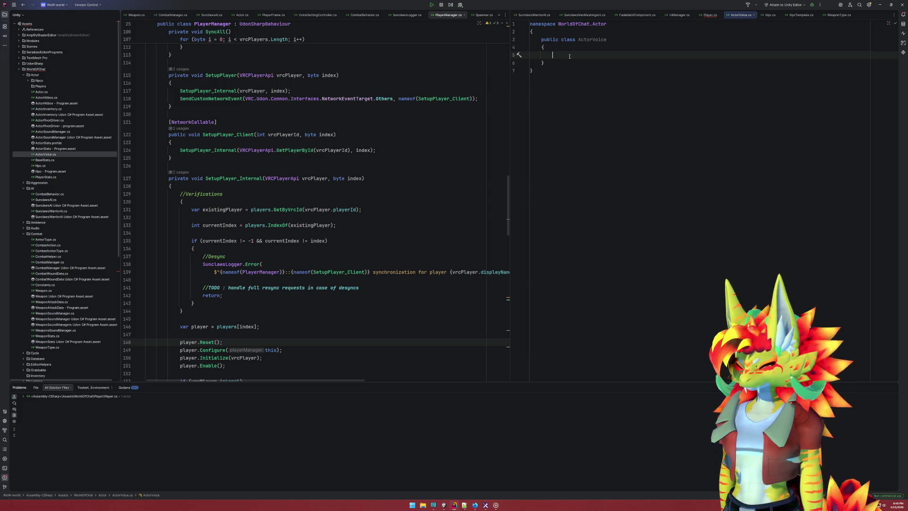
{"action": "type", "text": "Human"}
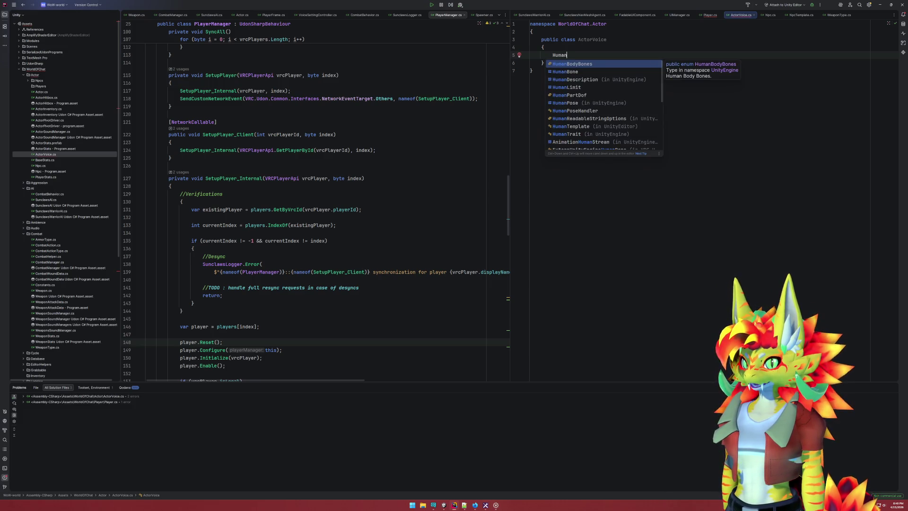
{"action": "type", "text": "_Male"}
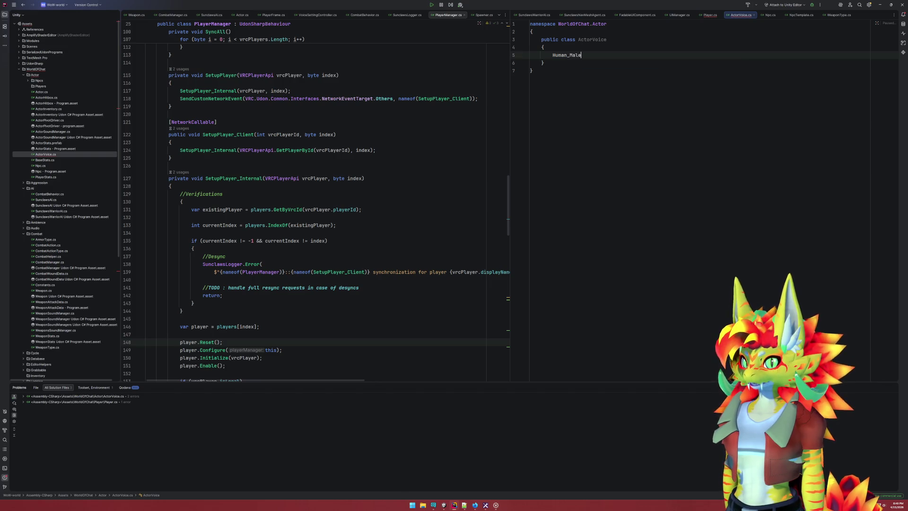
{"action": "type", "text": ","}
{"action": "key", "text": "Return"}
{"action": "key", "text": "Up"}
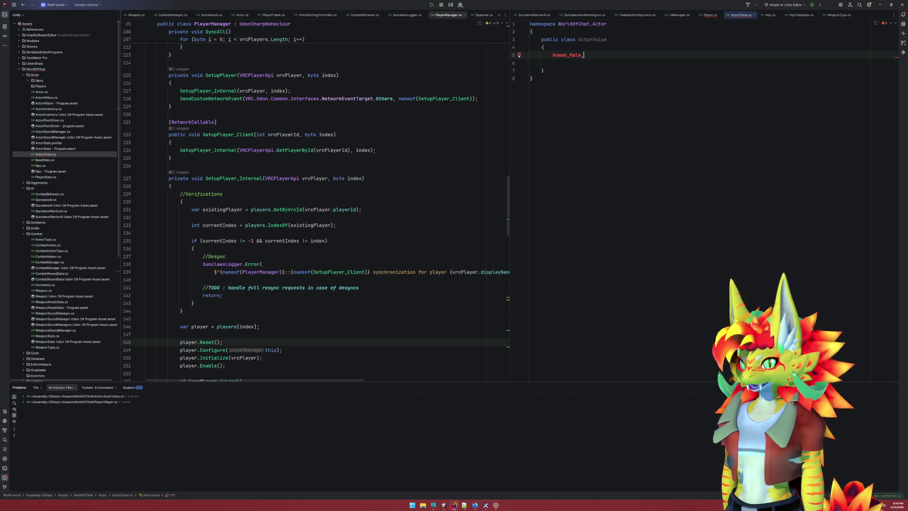
{"action": "key", "text": "End"}
{"action": "key", "text": "BackSpace"}
{"action": "left_click", "coordinate": [561, 39]}
{"action": "type", "text": "enum"}
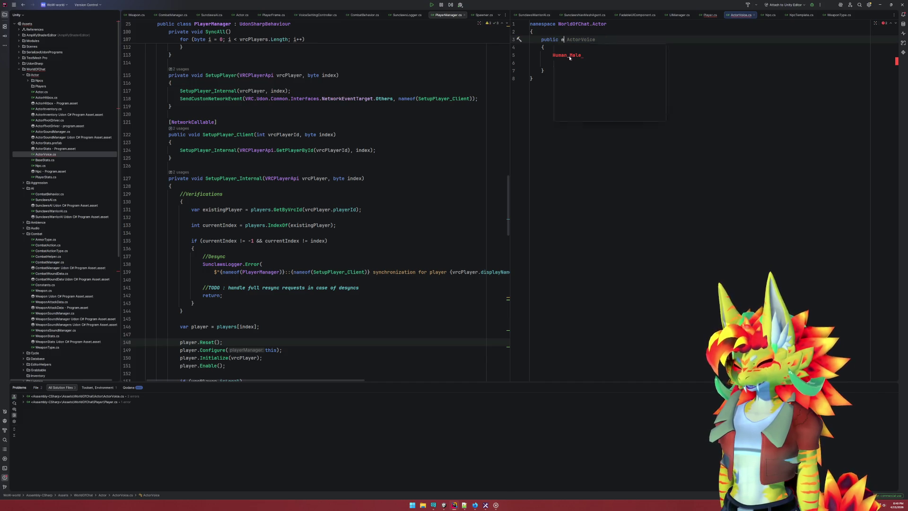
Add the Human_Female value after Human_Male and close the ActorVoice tab
{"action": "left_click", "coordinate": [569, 59]}
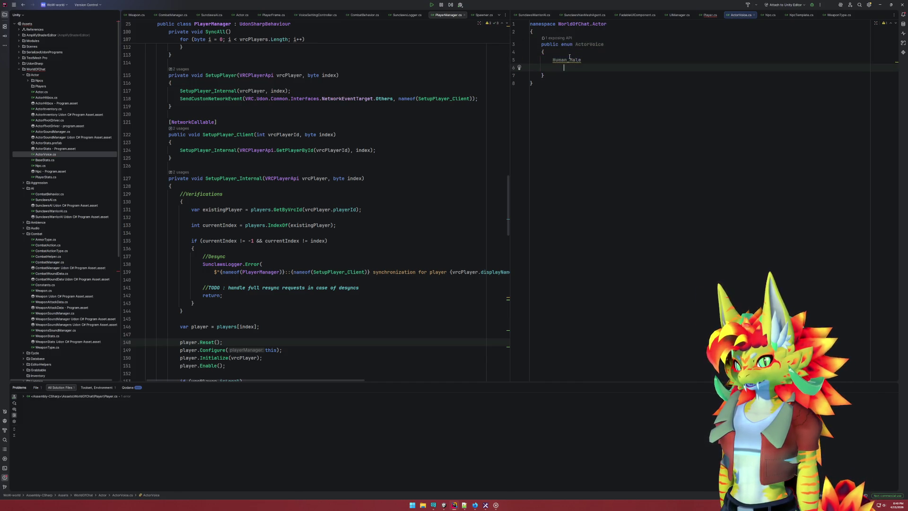
{"action": "type", "text": ","}
{"action": "key", "text": "Return"}
{"action": "type", "text": "Human_Female,"}
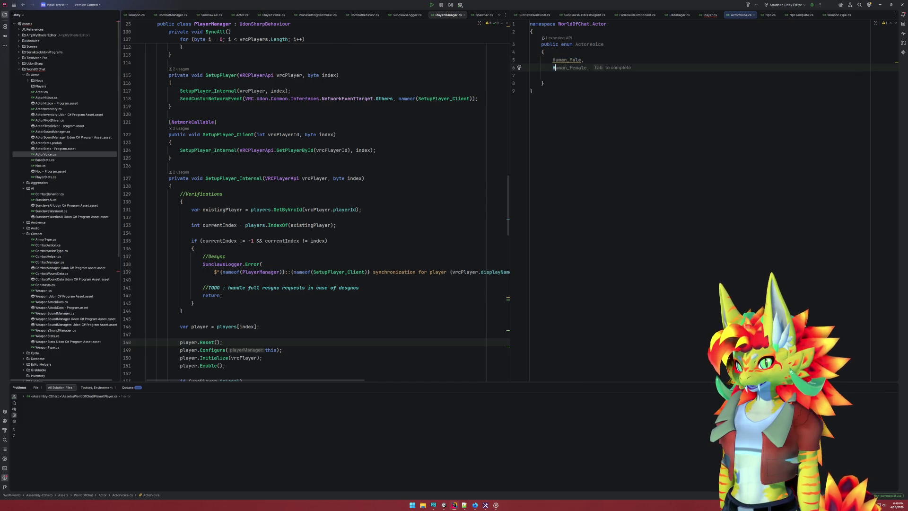
{"action": "key", "text": "Return"}
{"action": "key", "text": "BackSpace"}
{"action": "key", "text": "BackSpace"}
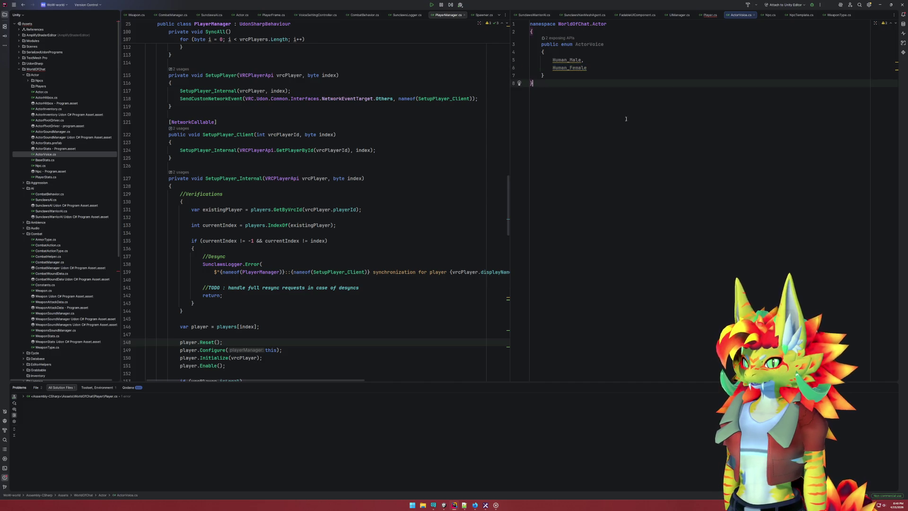
{"action": "middle_click", "coordinate": [737, 16]}
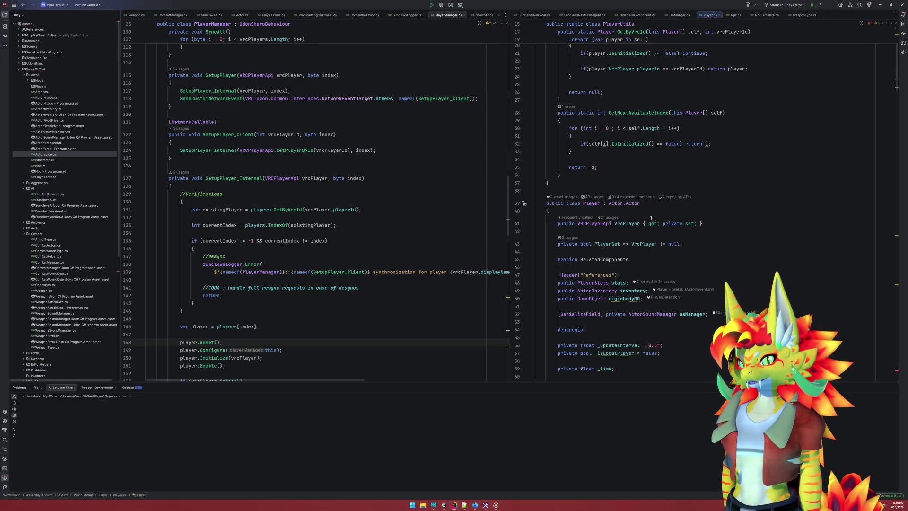
Give Player.cs's SetVoice an (ActorVoice voice) parameter and an empty method body
{"action": "scroll", "coordinate": [656, 218], "scroll_direction": "down", "scroll_amount": 20}
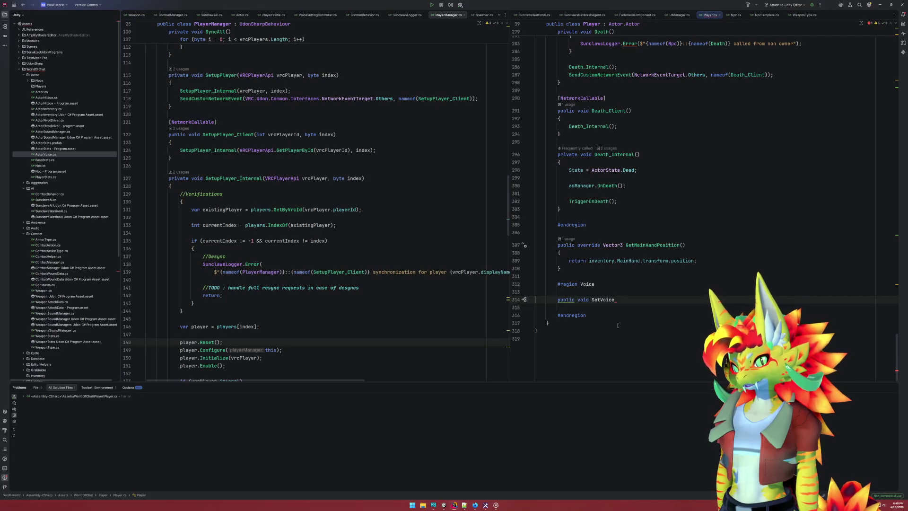
{"action": "type", "text": "(ActorVoice"}
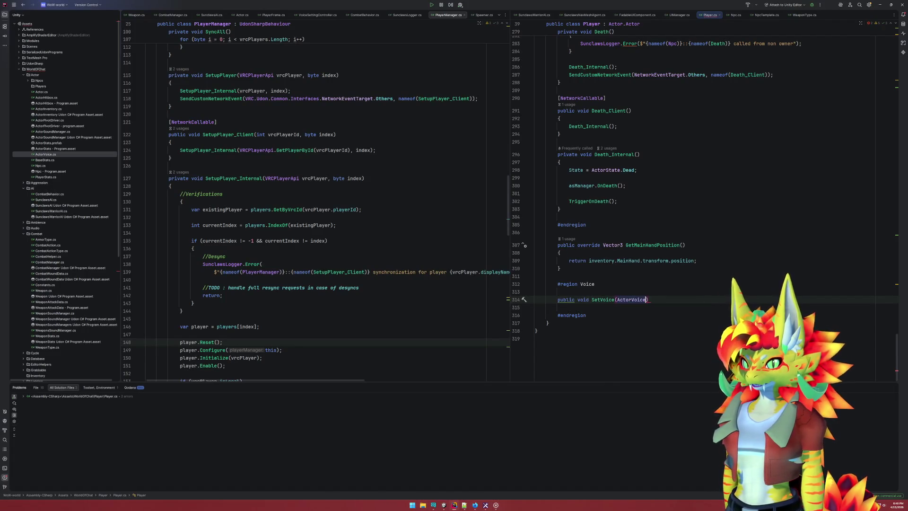
{"action": "type", "text": " voice)"}
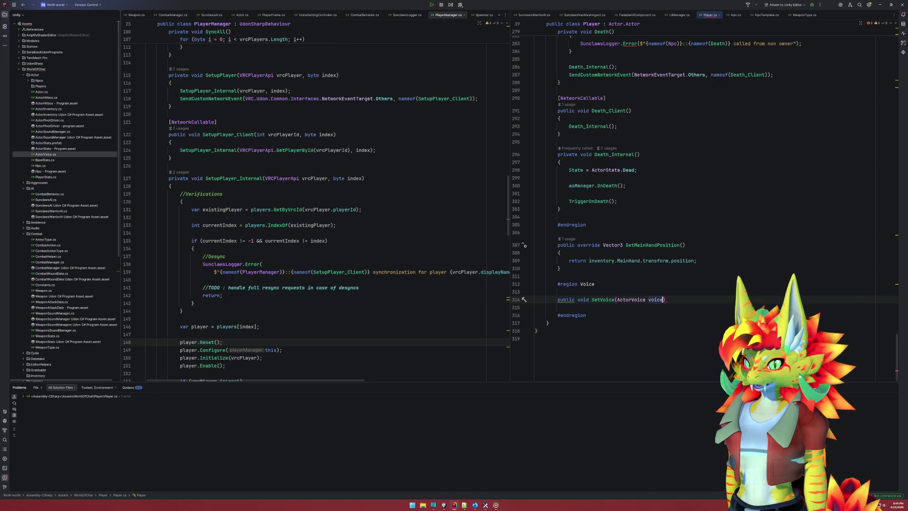
{"action": "key", "text": "Return"}
{"action": "type", "text": "{"}
{"action": "key", "text": "Return"}
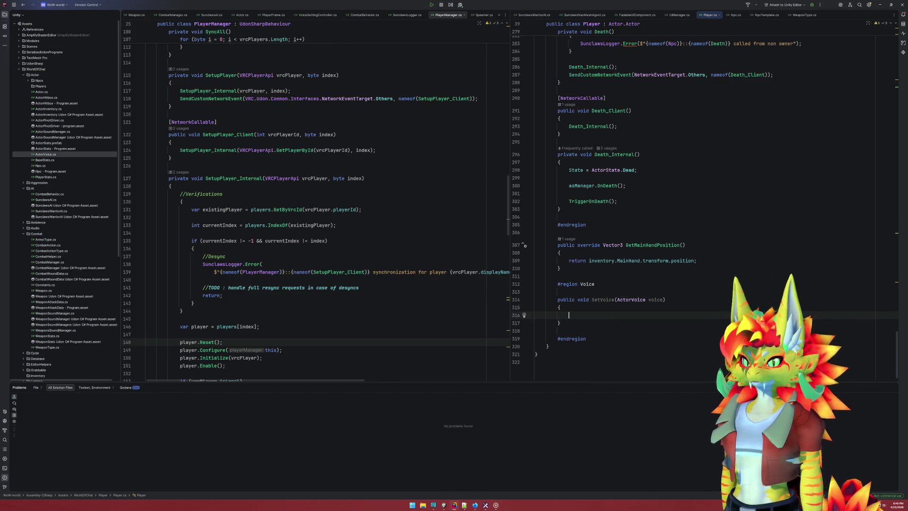
{"action": "scroll", "coordinate": [670, 280], "scroll_direction": "up", "scroll_amount": 20}
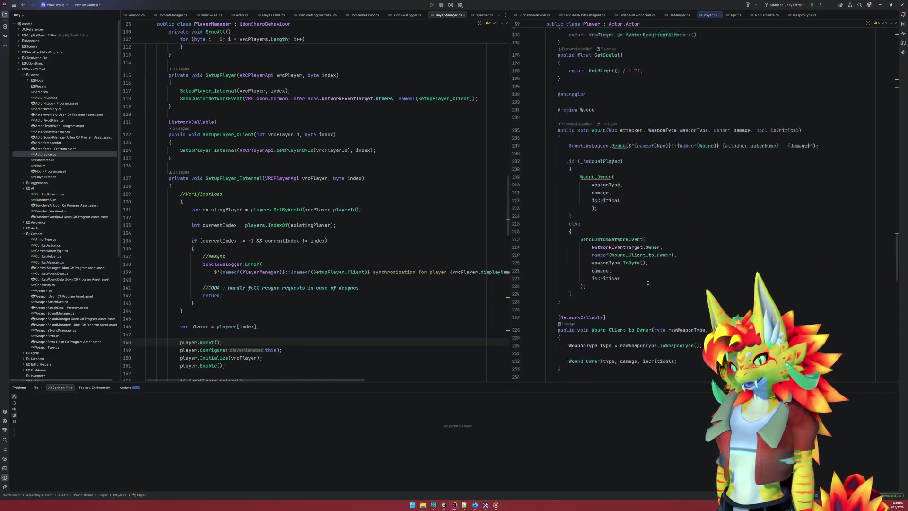
In Unity, create an empty Hierarchy object named VoiceManager
{"action": "left_click", "coordinate": [444, 505]}
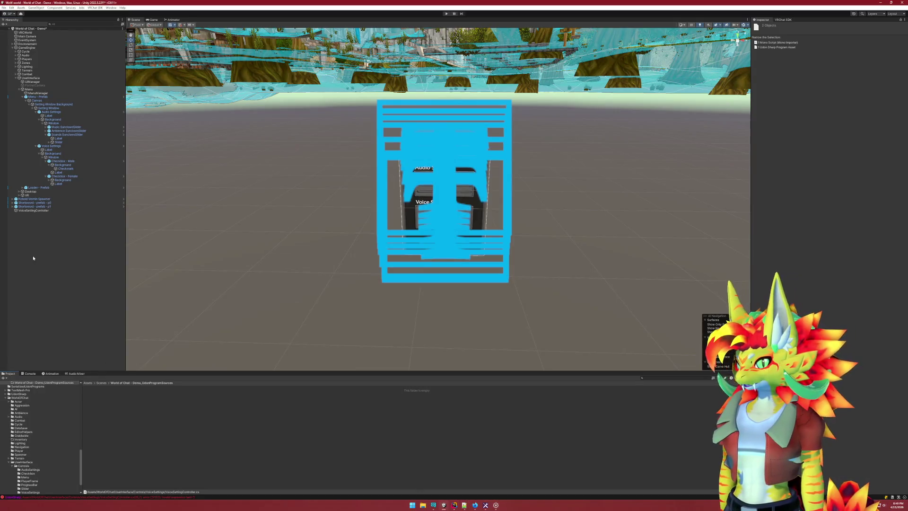
{"action": "right_click", "coordinate": [33, 256]}
{"action": "left_click", "coordinate": [56, 321]}
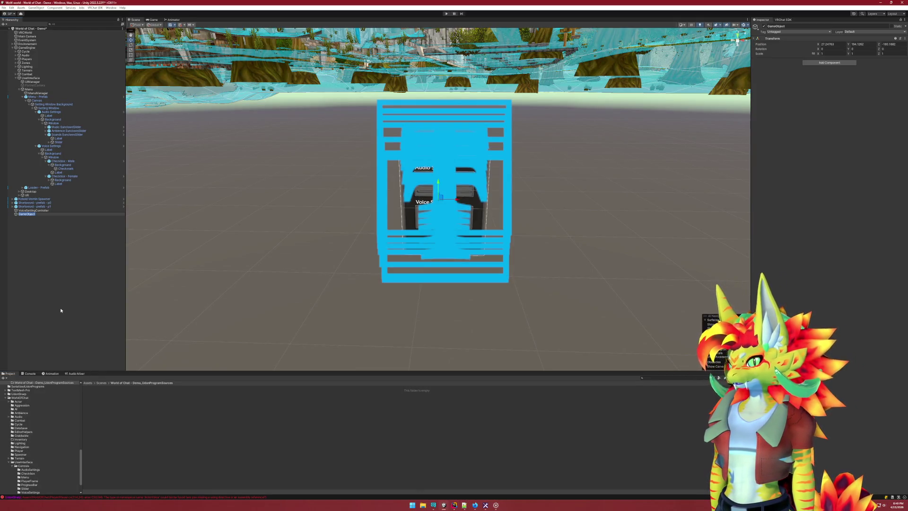
{"action": "type", "text": "VoiceMan"}
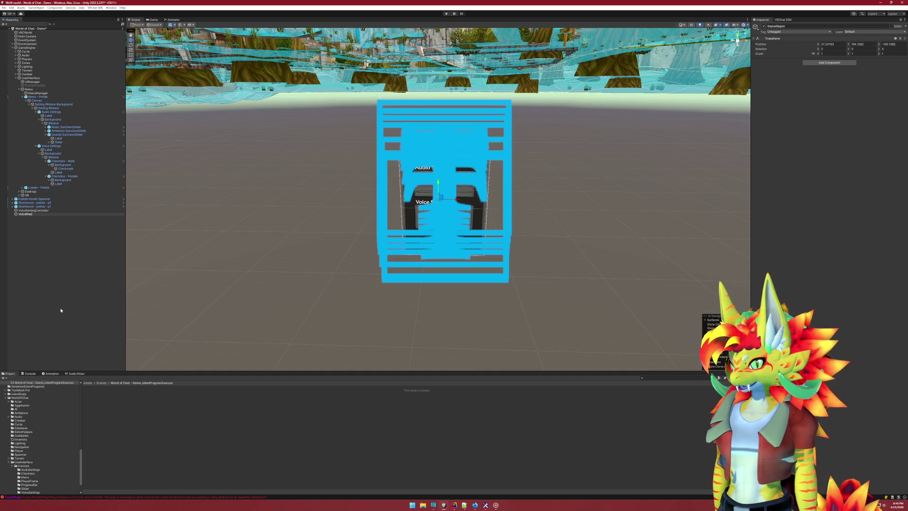
{"action": "type", "text": "ager"}
{"action": "key", "text": "Return"}
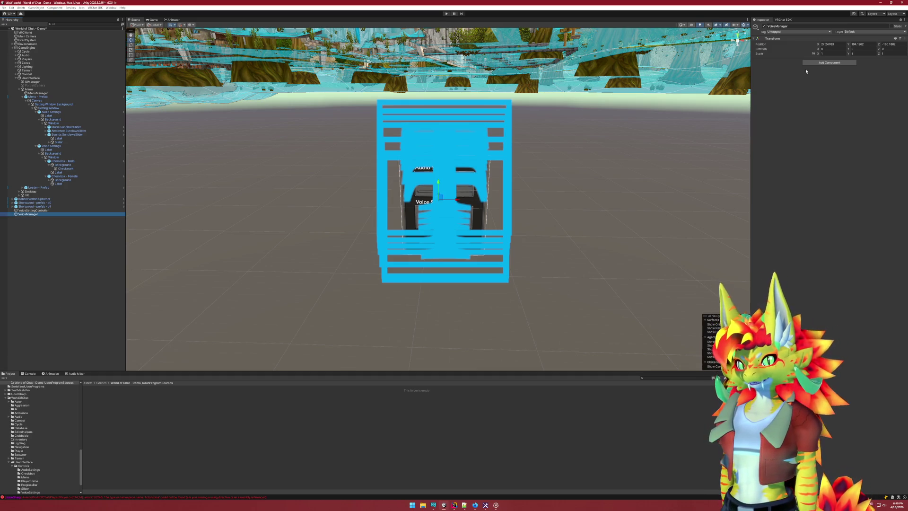
Add an Udon Behaviour to VoiceManager with a new program and a saved VoiceManager script
{"action": "left_click", "coordinate": [809, 62]}
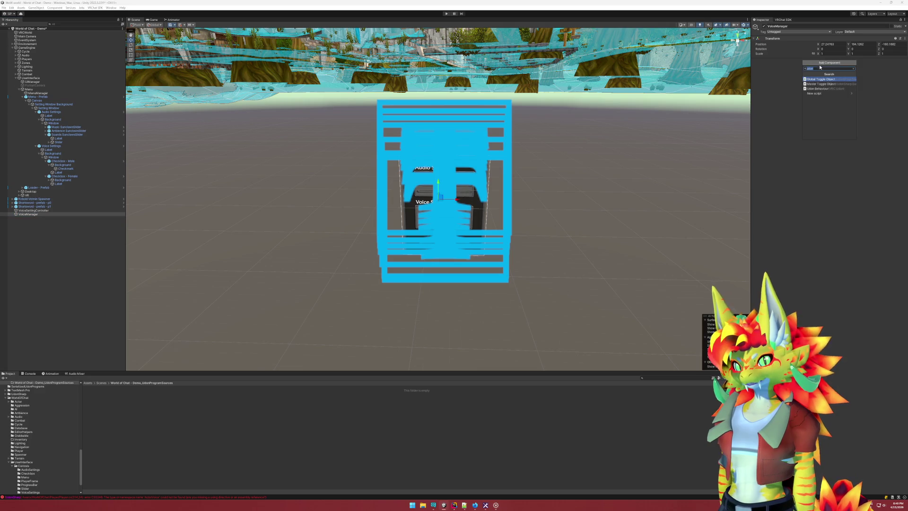
{"action": "left_click", "coordinate": [822, 89]}
{"action": "left_click", "coordinate": [863, 88]}
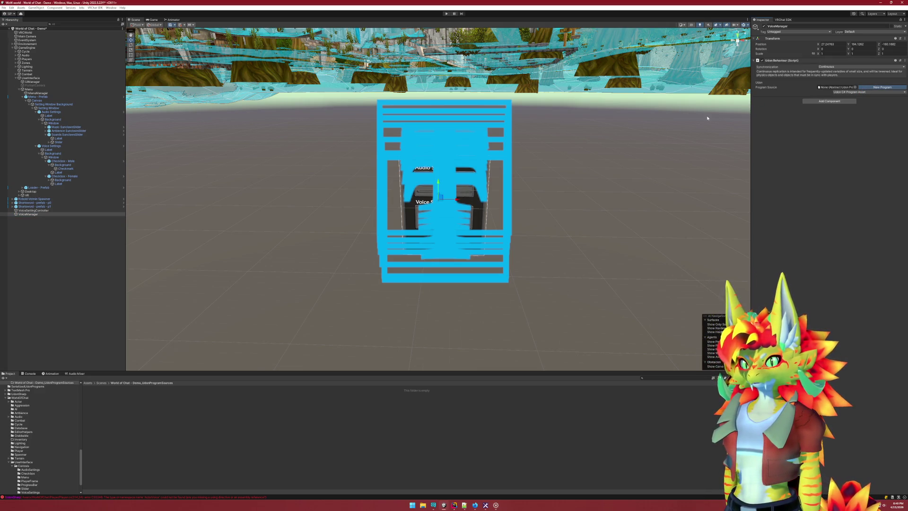
{"action": "left_click", "coordinate": [830, 76]}
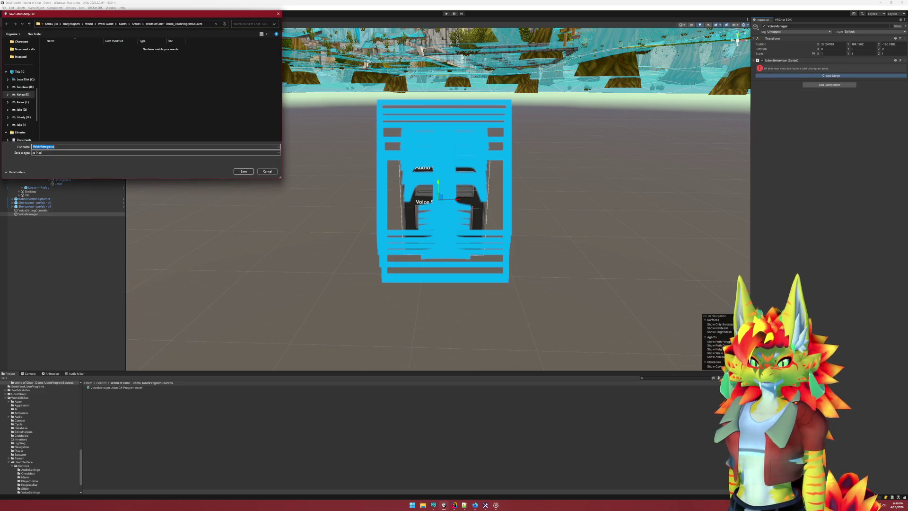
{"action": "left_click", "coordinate": [243, 171]}
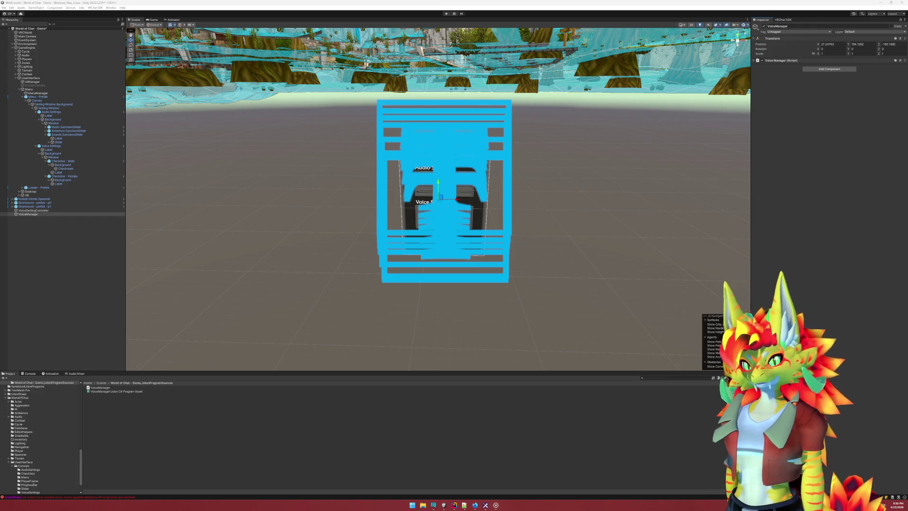
Move the VoiceManager script and program asset into the Actor folder, then open VoiceManager.cs in Rider
{"action": "left_click", "coordinate": [171, 427]}
{"action": "left_click", "coordinate": [113, 392]}
{"action": "left_click", "coordinate": [104, 387], "text": "ctrl"}
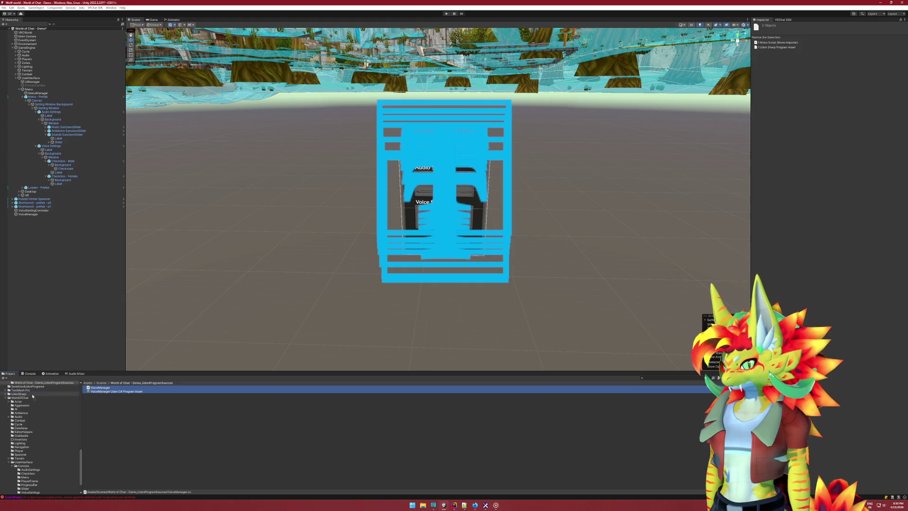
{"action": "left_click_drag", "start_coordinate": [27, 403], "coordinate": [28, 403]}
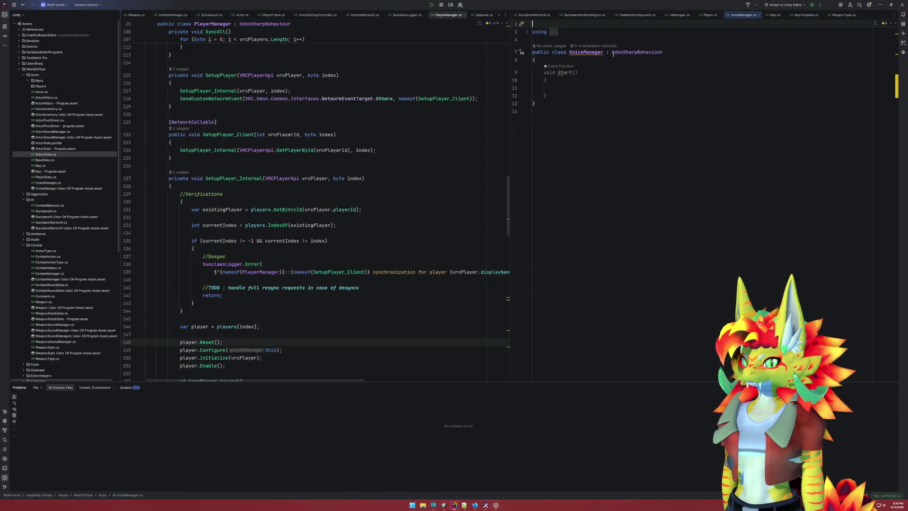
{"action": "left_click", "coordinate": [584, 72]}
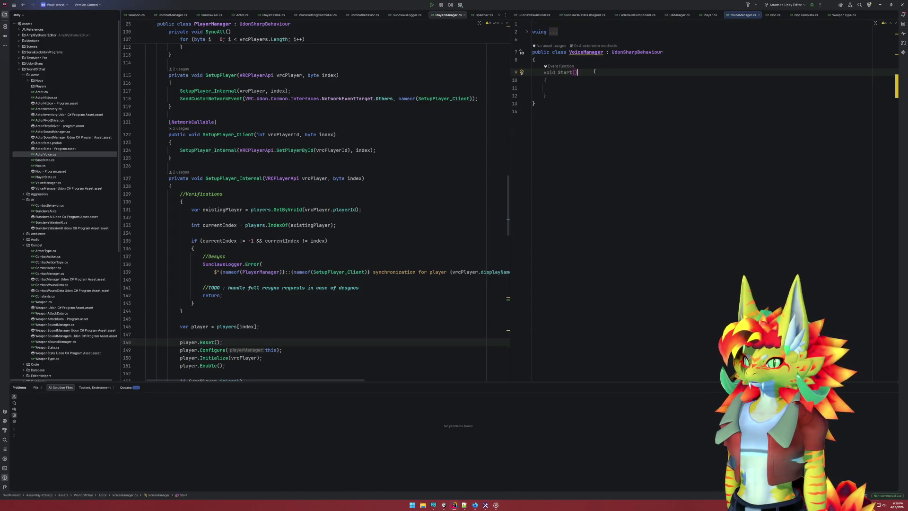
Add a new line above Start containing an opening '[' for an attribute
{"action": "key", "text": "Up"}
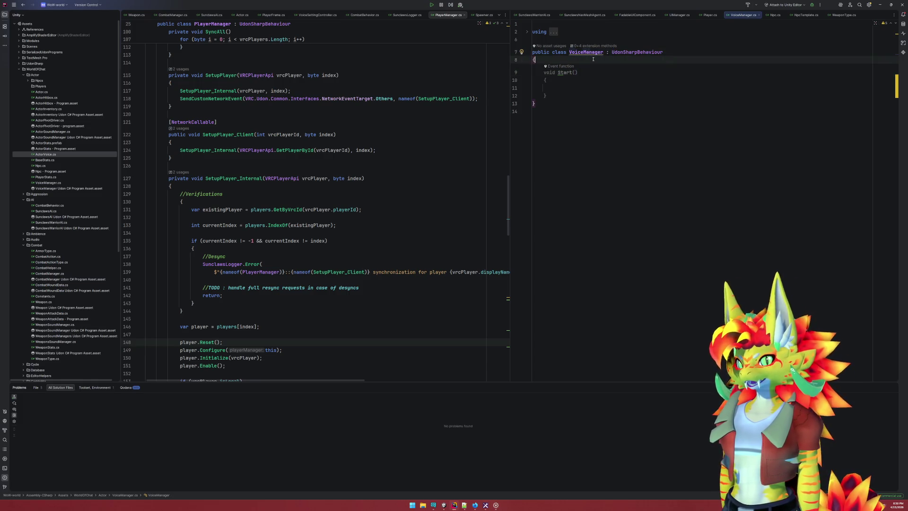
{"action": "key", "text": "Return"}
{"action": "key", "text": "Return"}
{"action": "key", "text": "Up"}
{"action": "type", "text": "public"}
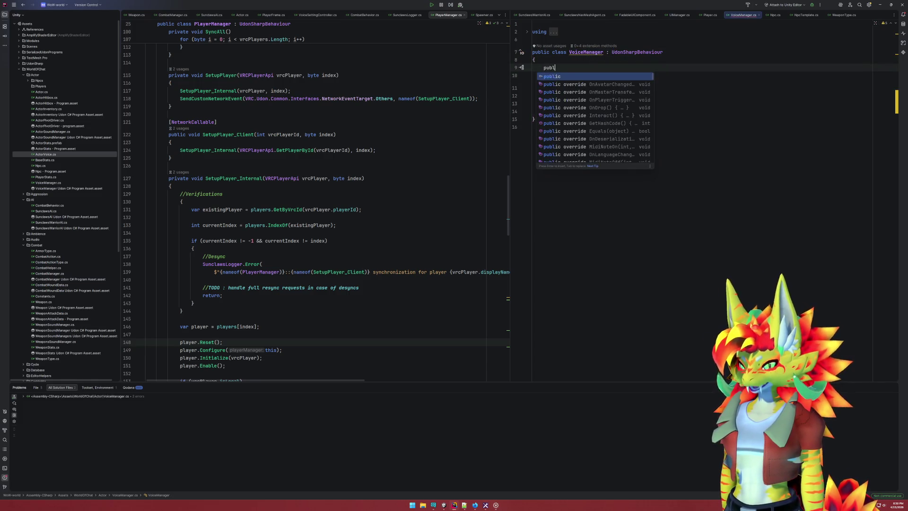
{"action": "key", "text": "BackSpace"}
{"action": "key", "text": "BackSpace"}
{"action": "key", "text": "BackSpace"}
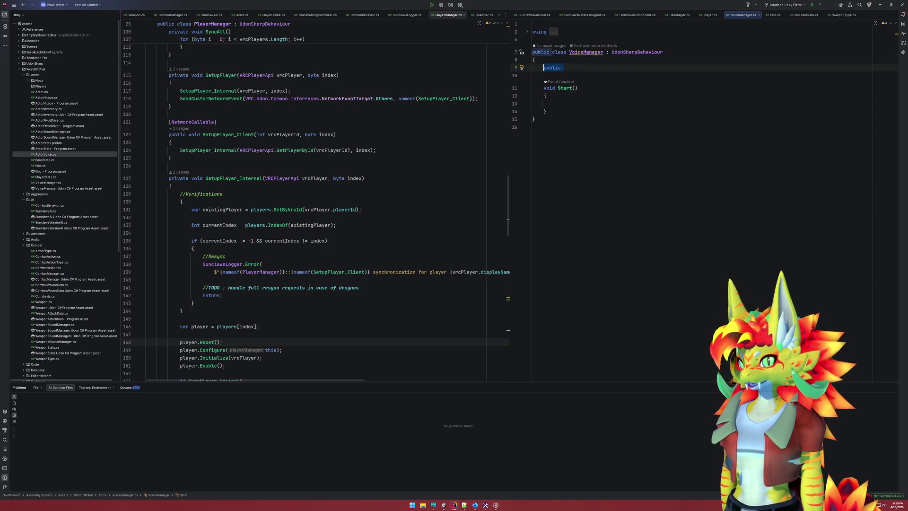
{"action": "type", "text": "["}
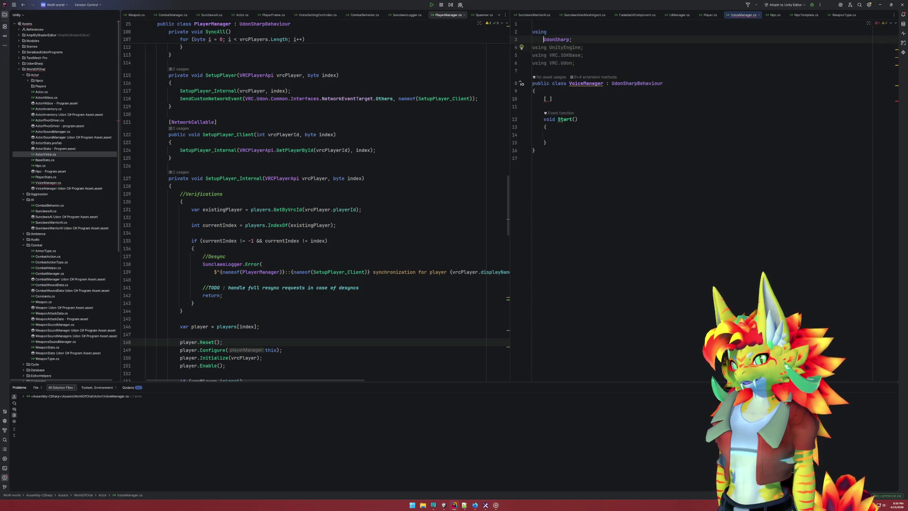
Wrap the VoiceManager class in namespace WorldOfChat.Actor with enclosing braces
{"action": "key", "text": "Return"}
{"action": "key", "text": "Return"}
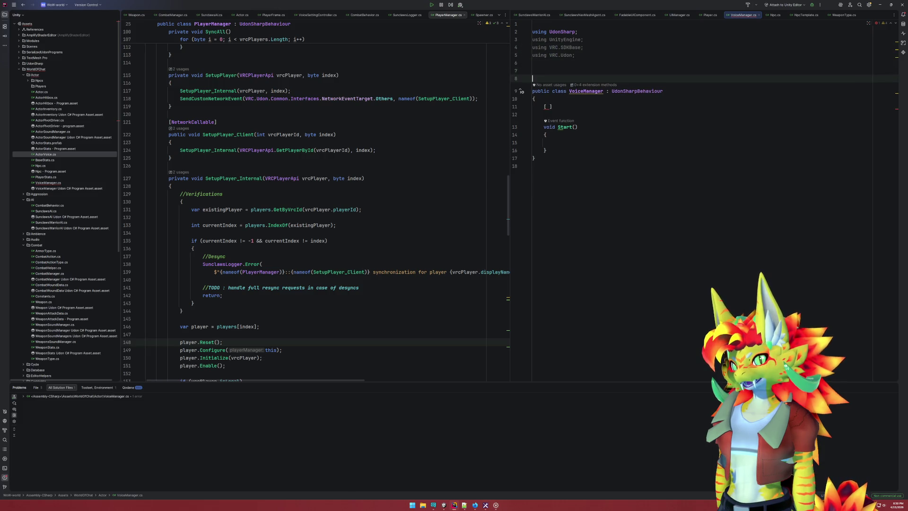
{"action": "key", "text": "Up"}
{"action": "type", "text": "namespace Wor"}
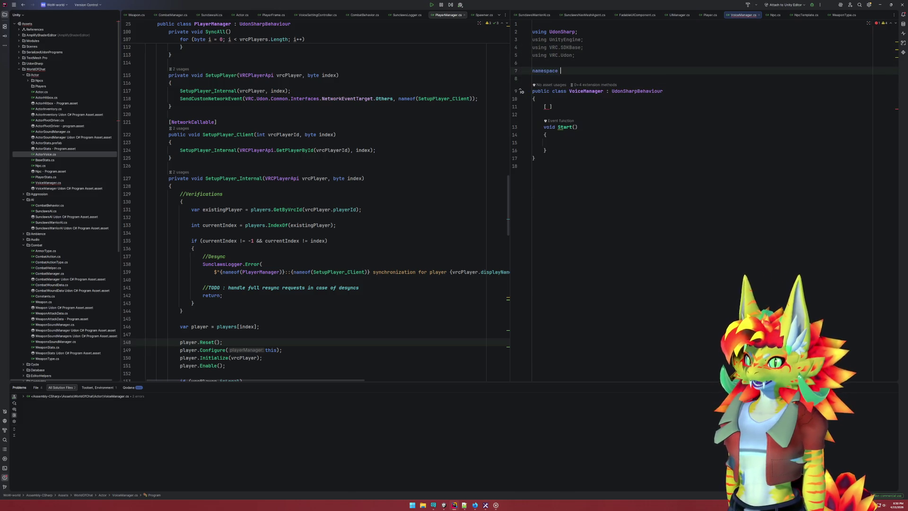
{"action": "key", "text": "Return"}
{"action": "type", "text": ".Actor"}
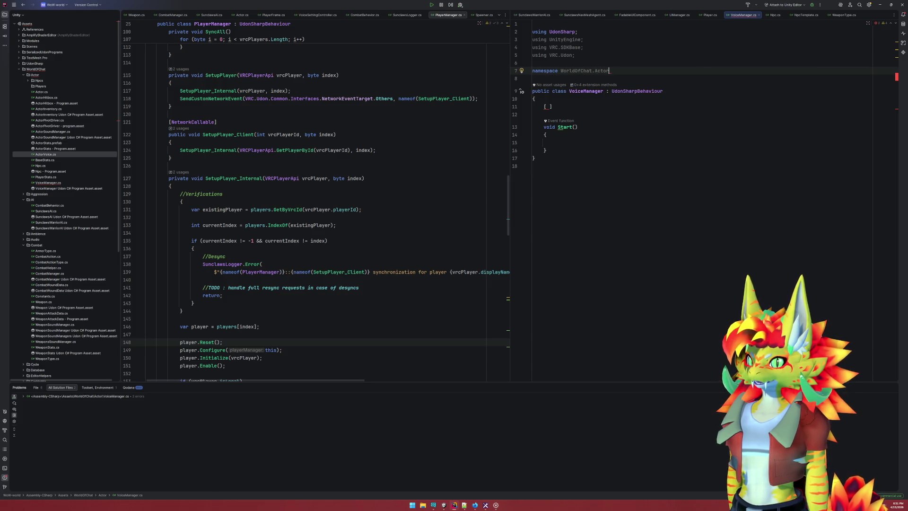
{"action": "key", "text": "Down"}
{"action": "type", "text": "{"}
{"action": "key", "text": "Down"}
{"action": "key", "text": "Down"}
{"action": "key", "text": "Down"}
{"action": "key", "text": "Down"}
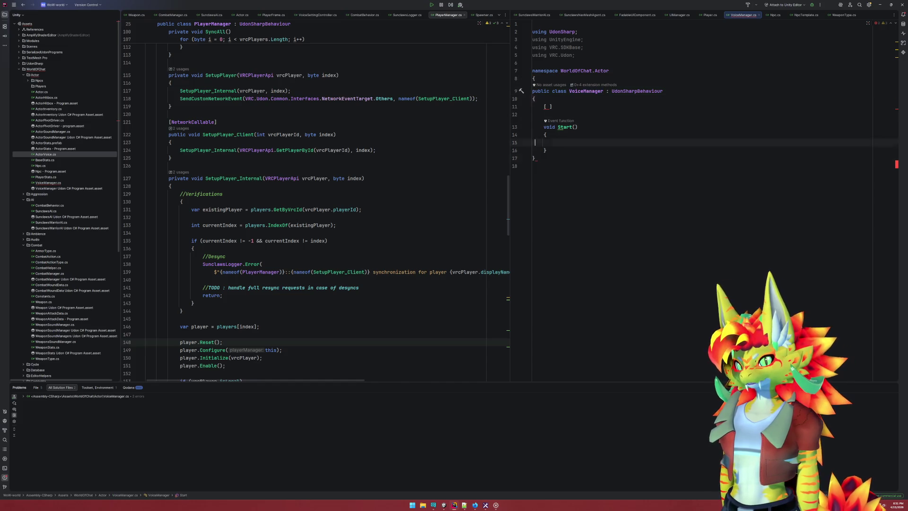
{"action": "type", "text": "}"}
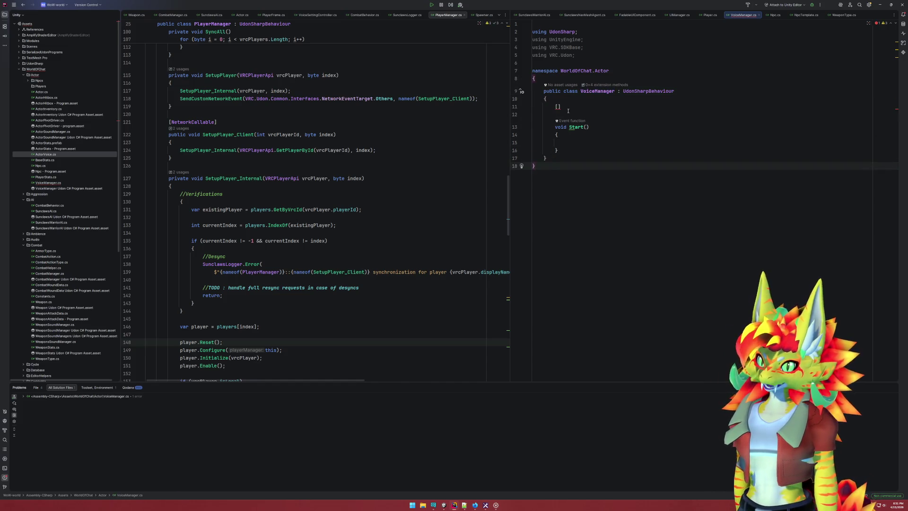
{"action": "left_click", "coordinate": [572, 109]}
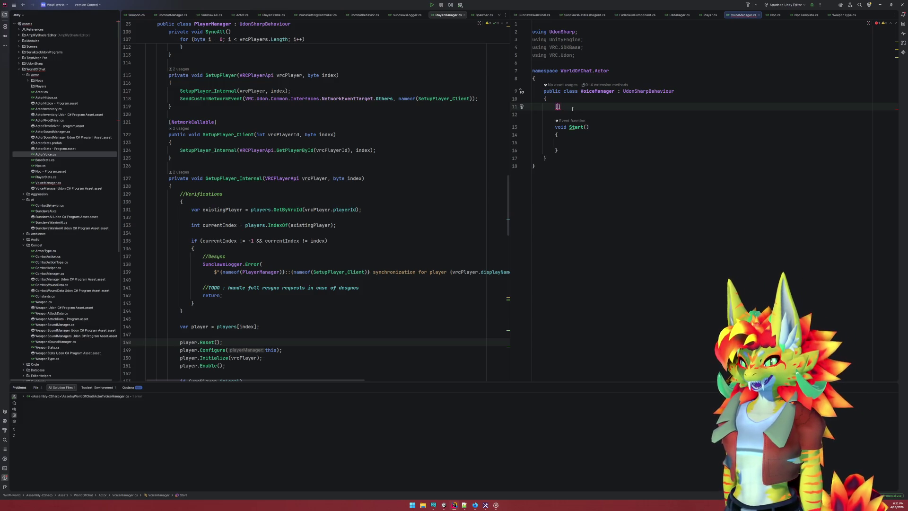
Declare '[SerializeField] private ActorSoundManager actorSoundManager;' and jump to the ActorSoundManager class
{"action": "type", "text": "SerializeField] public ActorVoice voice;"}
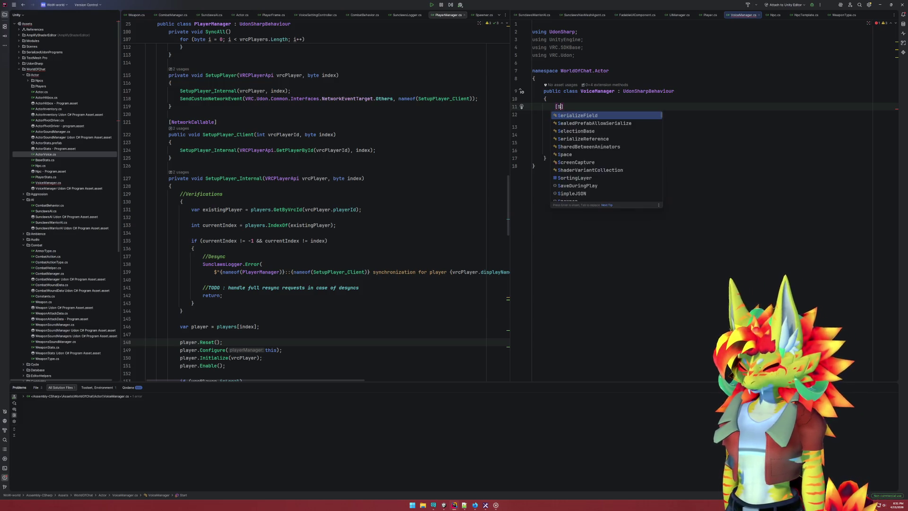
{"action": "left_click", "coordinate": [623, 106]}
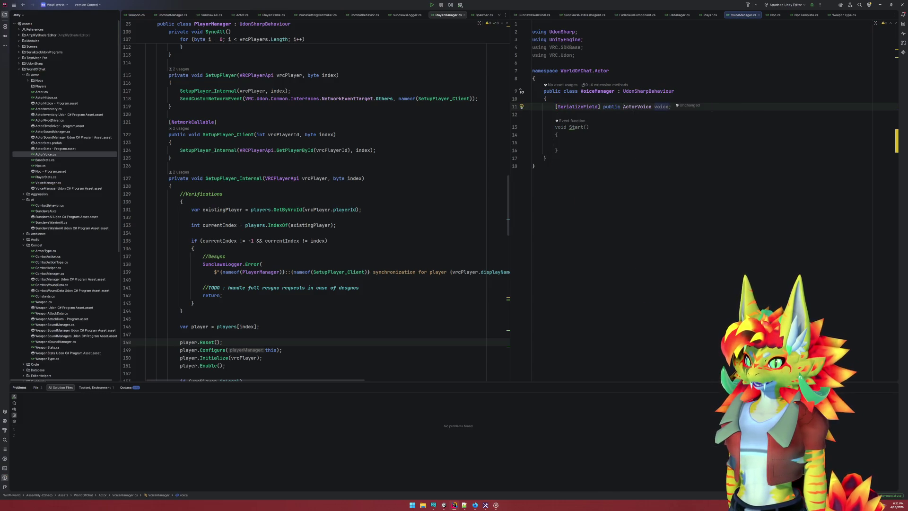
{"action": "key", "text": "ctrl+Delete"}
{"action": "key", "text": "ctrl+Delete"}
{"action": "key", "text": "ctrl+Delete"}
{"action": "type", "text": "priva"}
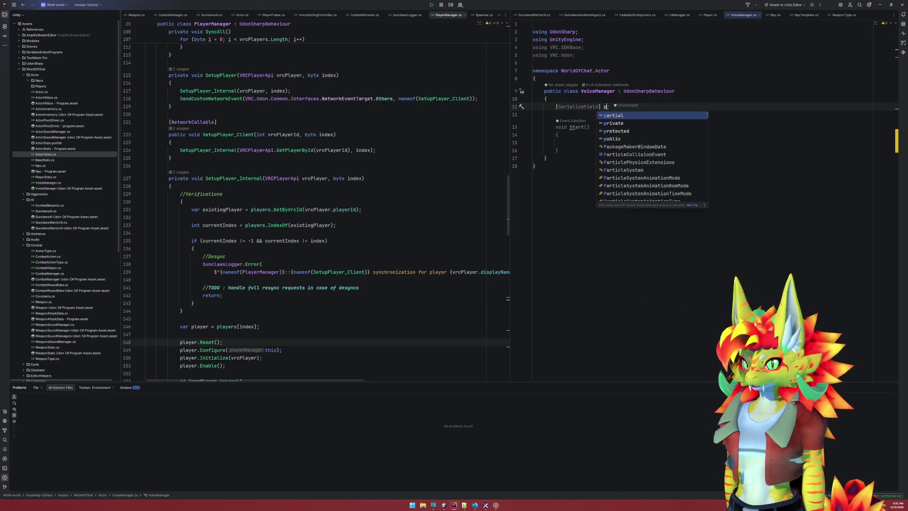
{"action": "type", "text": "te Act"}
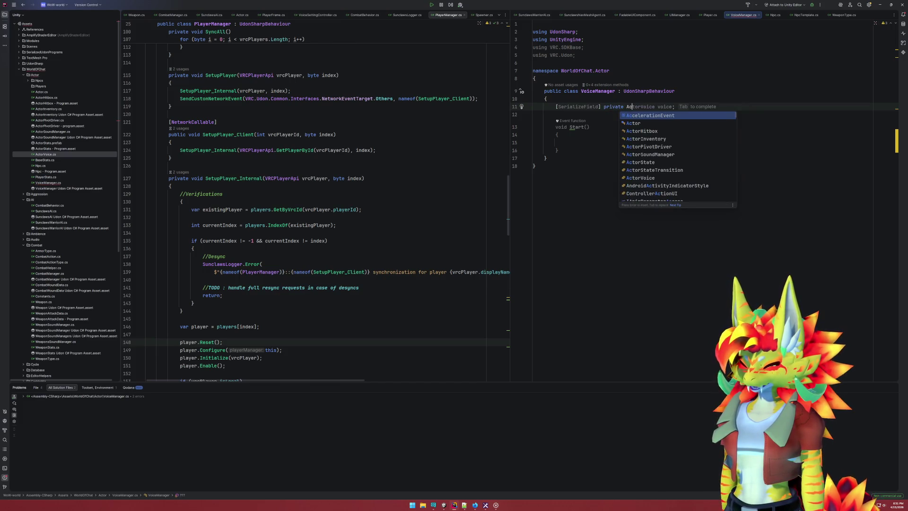
{"action": "key", "text": "BackSpace"}
{"action": "key", "text": "BackSpace"}
{"action": "type", "text": "udio"}
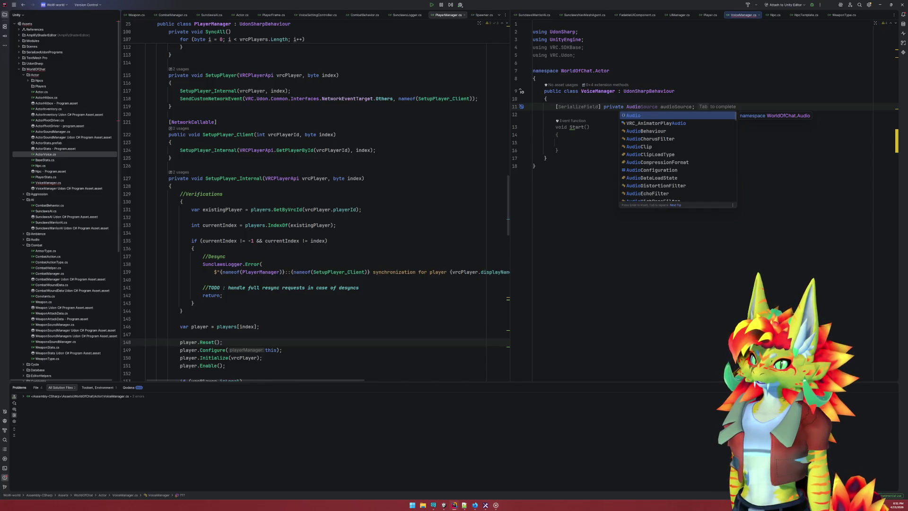
{"action": "type", "text": "sour"}
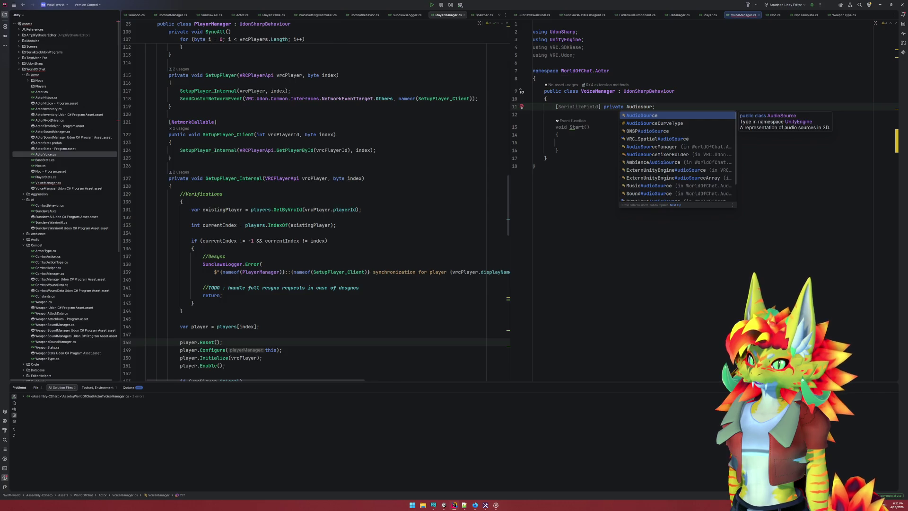
{"action": "key", "text": "BackSpace"}
{"action": "key", "text": "BackSpace"}
{"action": "key", "text": "BackSpace"}
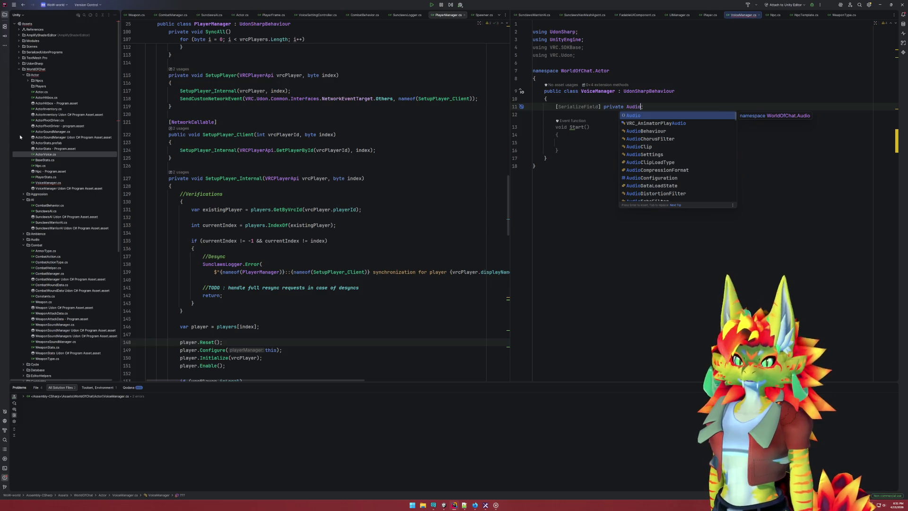
{"action": "key", "text": "BackSpace"}
{"action": "key", "text": "BackSpace"}
{"action": "key", "text": "BackSpace"}
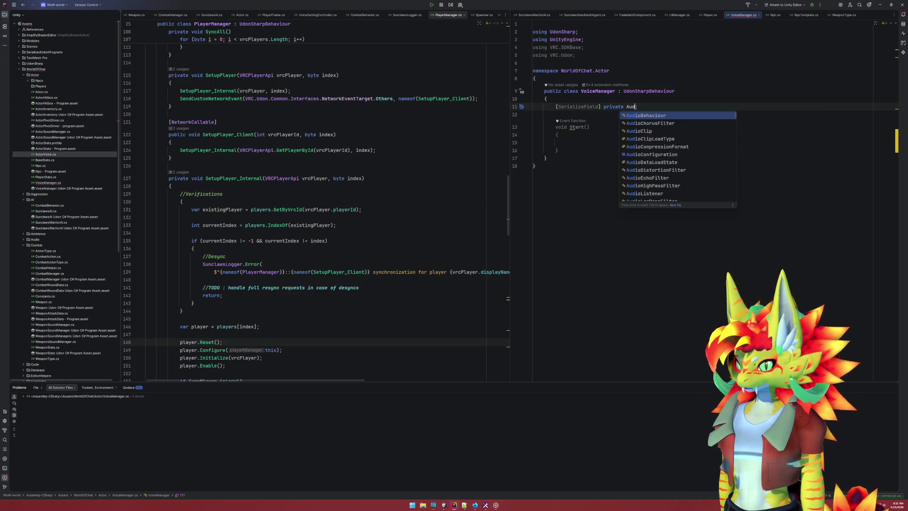
{"action": "type", "text": "ctorso"}
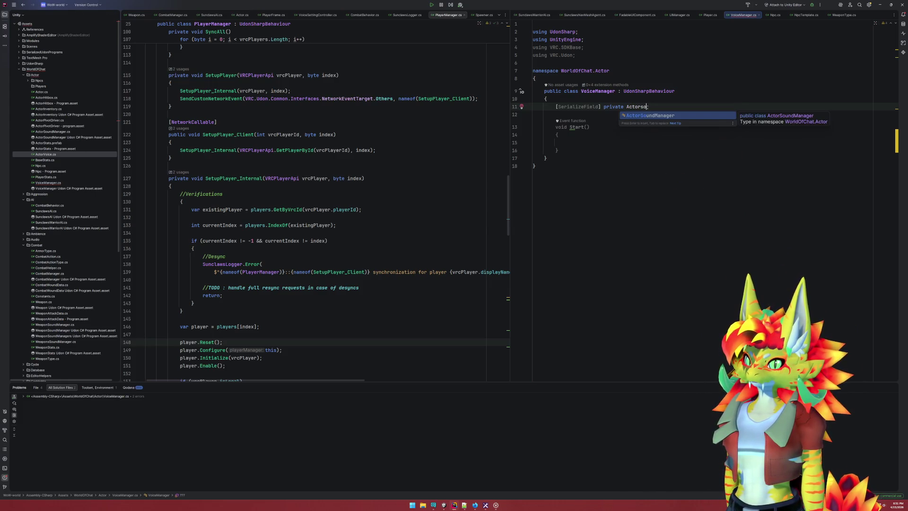
{"action": "key", "text": "Return"}
{"action": "key", "text": "Tab"}
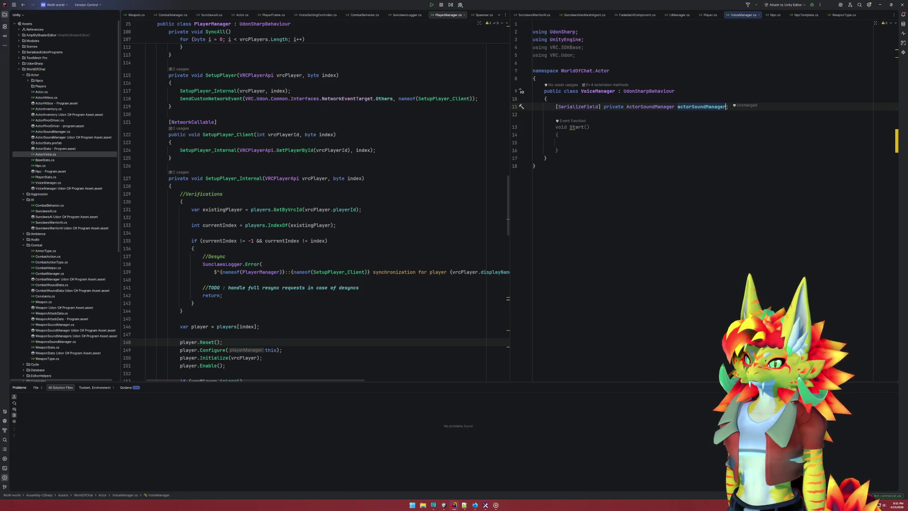
{"action": "type", "text": ";"}
{"action": "left_click", "coordinate": [728, 107]}
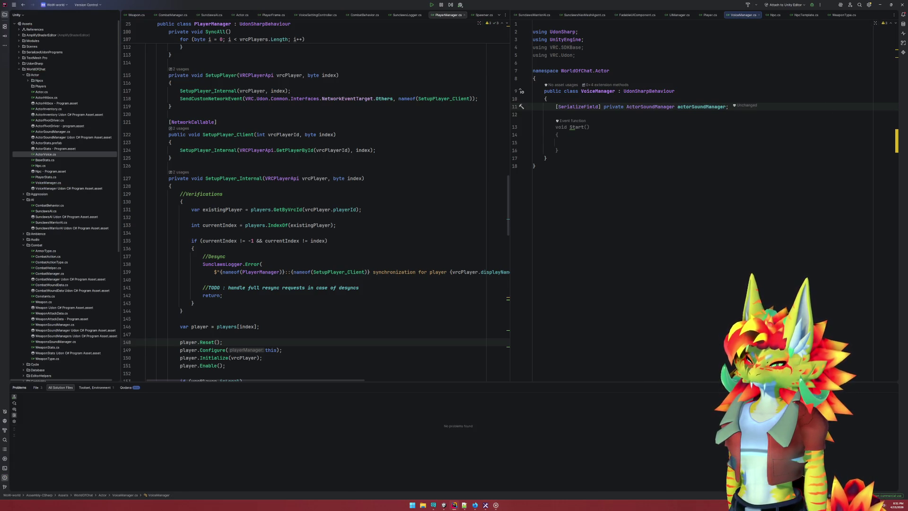
{"action": "left_click", "coordinate": [648, 107], "text": "ctrl"}
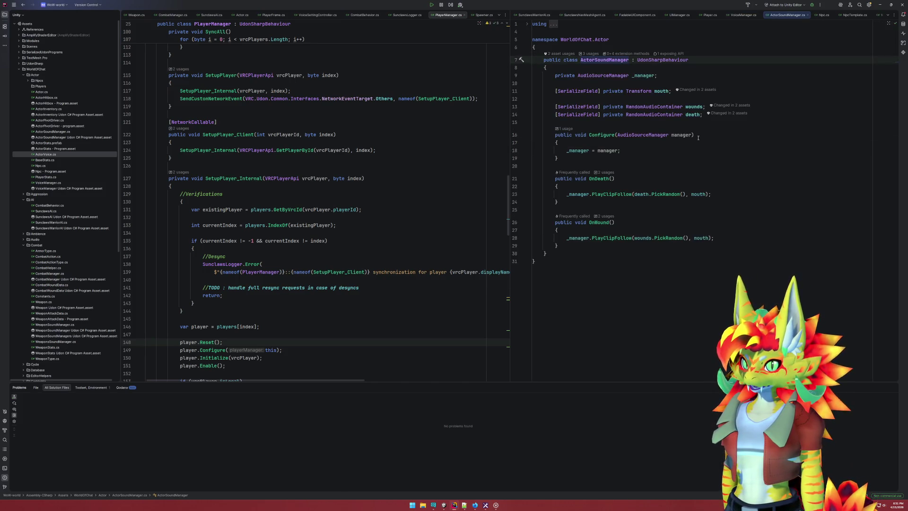
Rename the actorSoundManager field to humanMale and duplicate it as a humanFemale field
{"action": "left_click", "coordinate": [808, 14]}
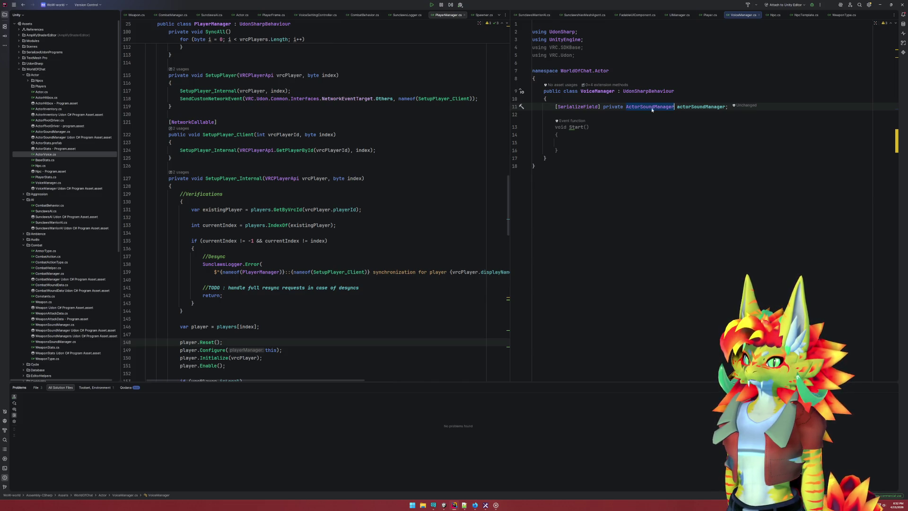
{"action": "double_click", "coordinate": [703, 108]}
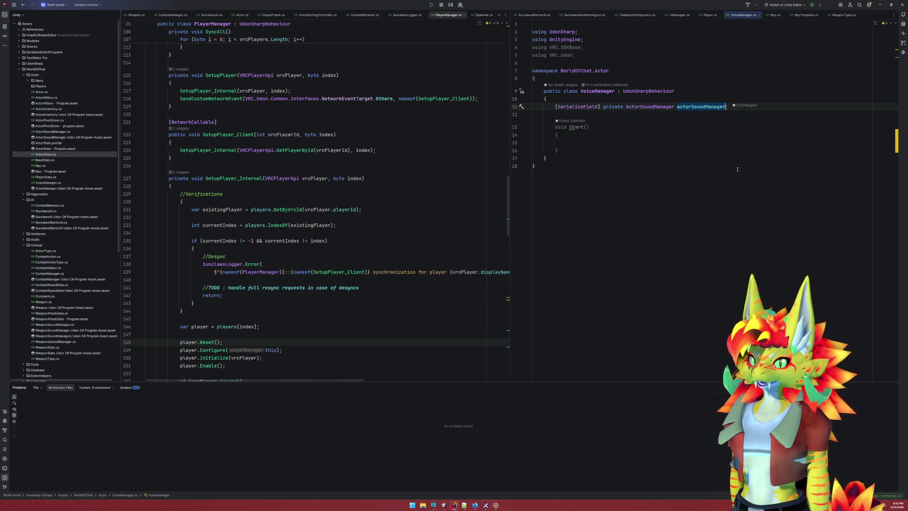
{"action": "type", "text": "humanH"}
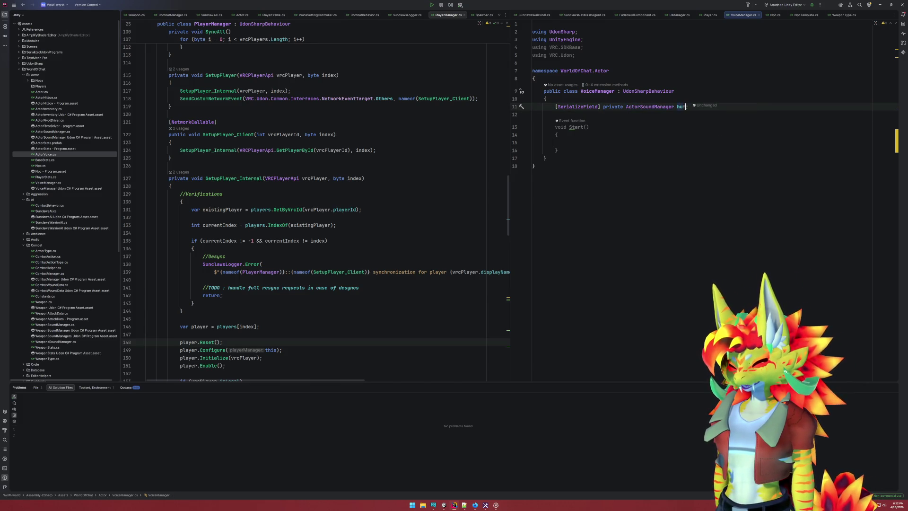
{"action": "type", "text": "ale"}
{"action": "key", "text": "ctrl+c"}
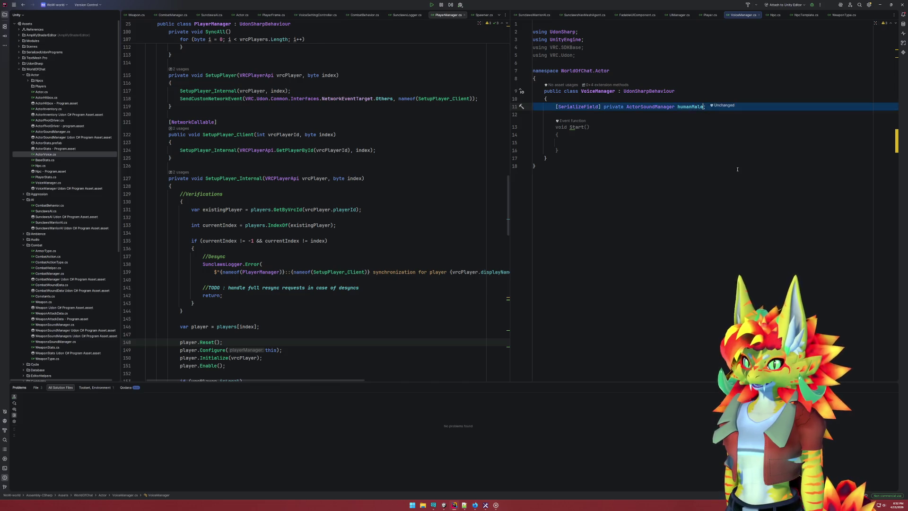
{"action": "key", "text": "Down"}
{"action": "key", "text": "ctrl+v"}
{"action": "left_click", "coordinate": [698, 114]}
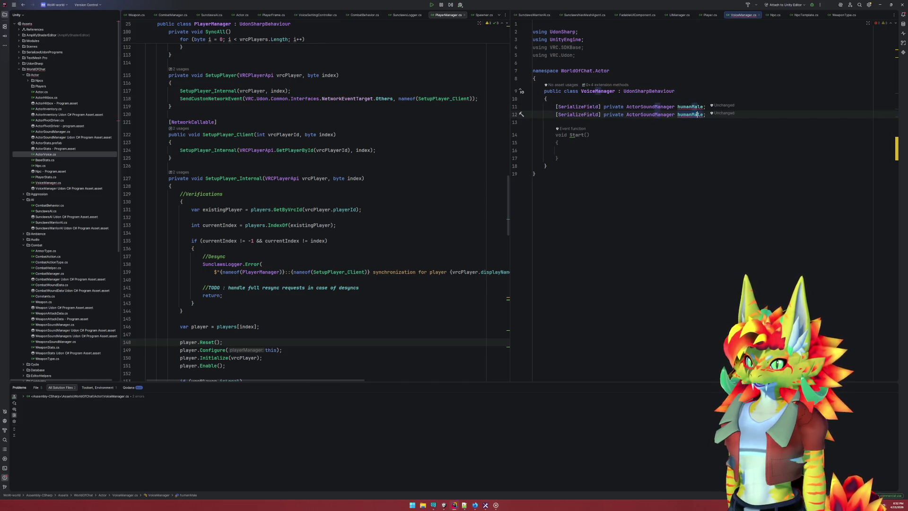
{"action": "key", "text": "BackSpace"}
{"action": "type", "text": "Fem"}
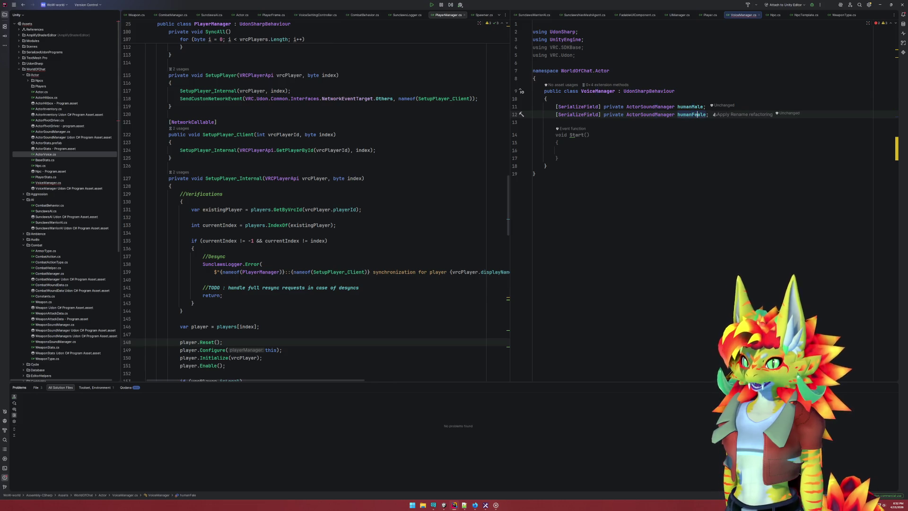
{"action": "left_click", "coordinate": [649, 128]}
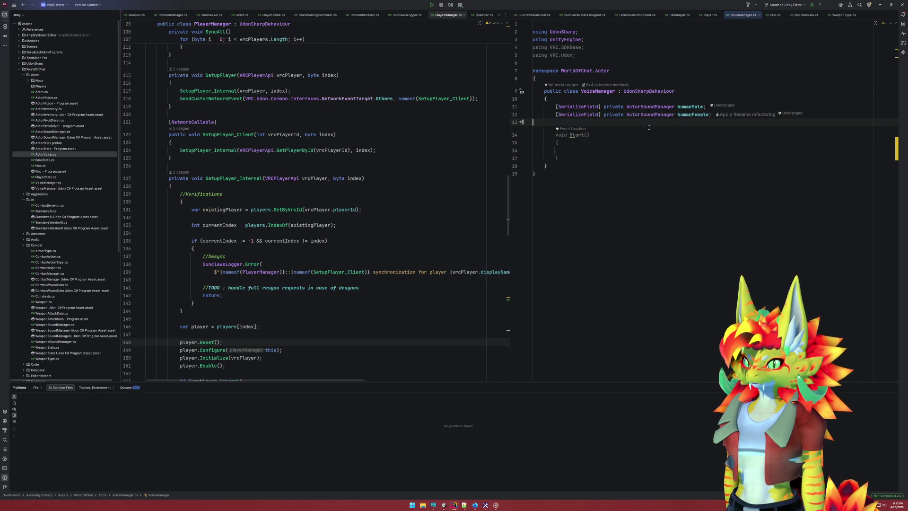
{"action": "left_click", "coordinate": [575, 157]}
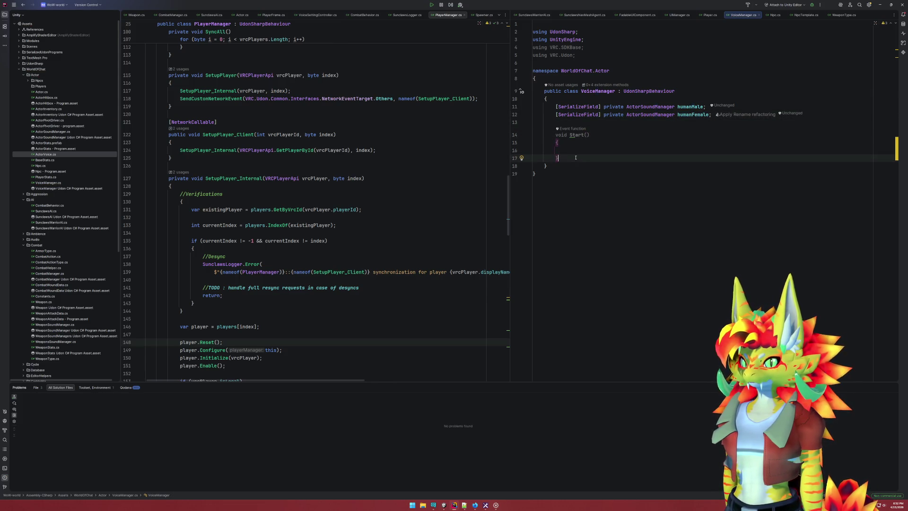
Change Start into public ActorSoundManager GetSoundManager(ActorVoice voice)
{"action": "double_click", "coordinate": [562, 135]}
{"action": "type", "text": "publ"}
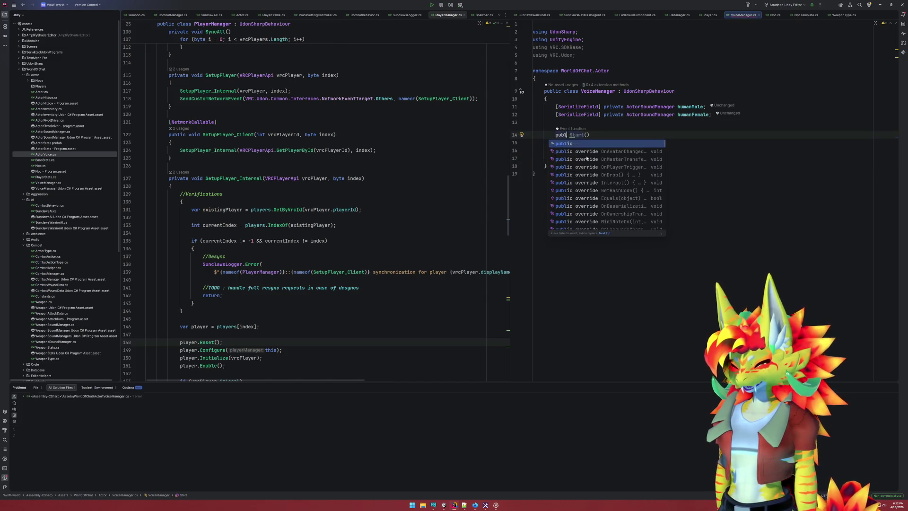
{"action": "key", "text": "Return"}
{"action": "type", "text": "Actor"}
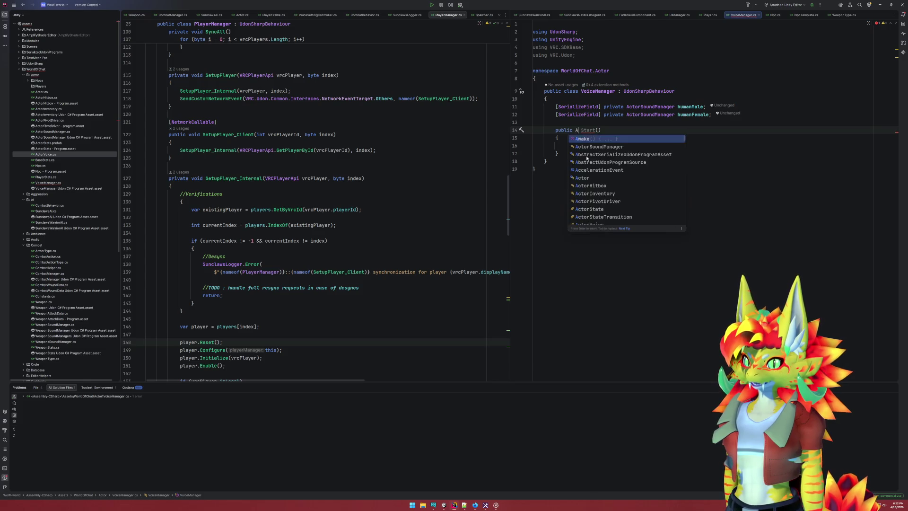
{"action": "key", "text": "Return"}
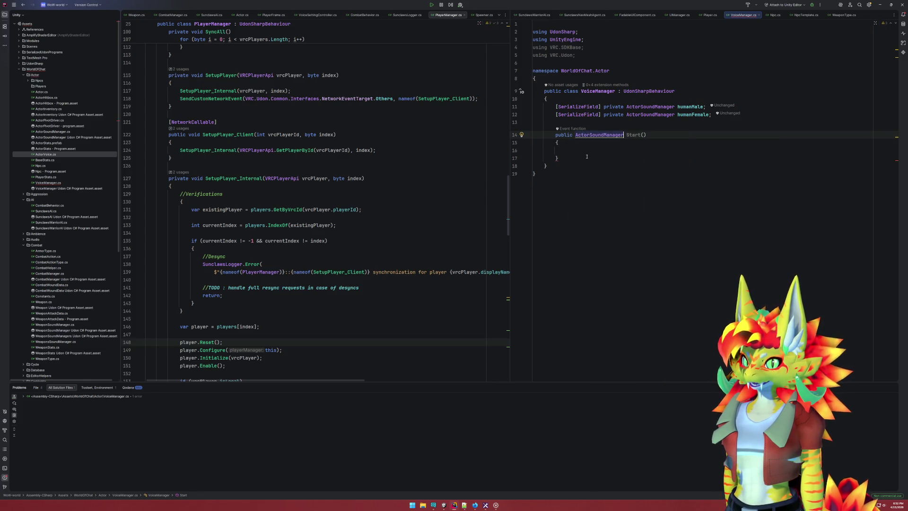
{"action": "key", "text": "ctrl+Right"}
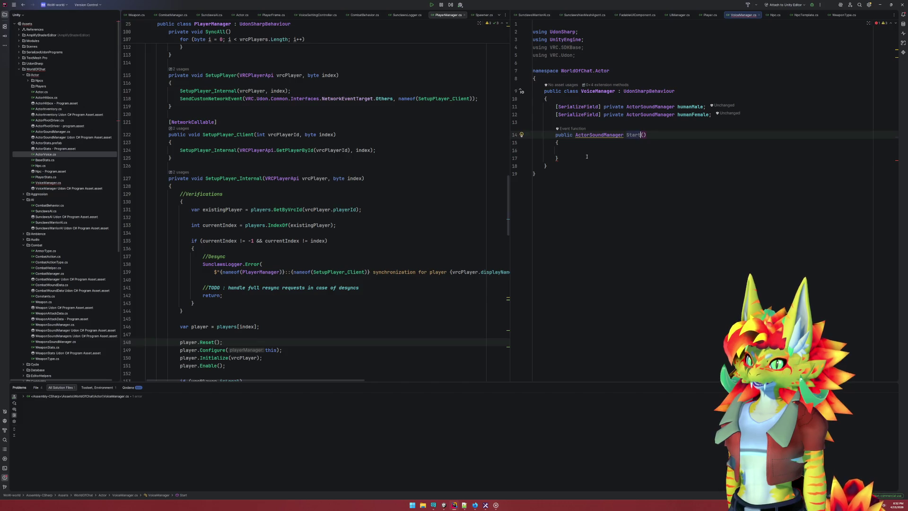
{"action": "type", "text": "GetHumanMale"}
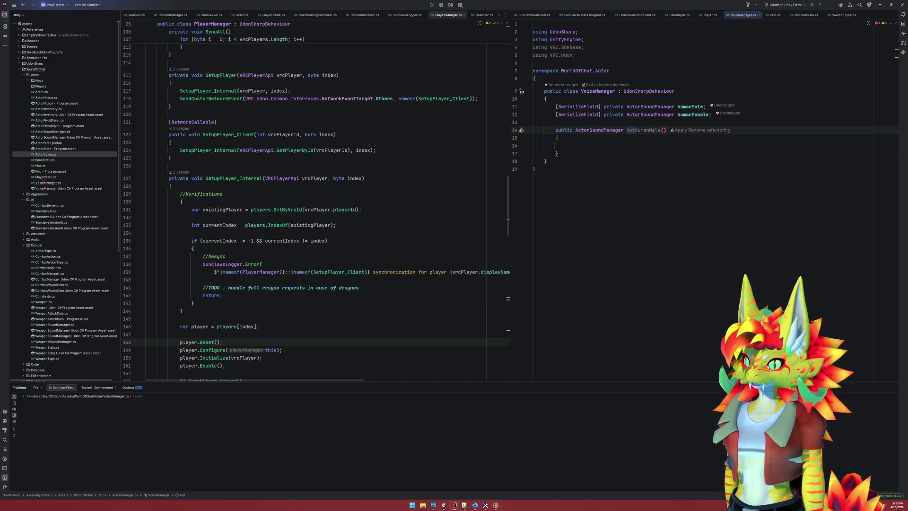
{"action": "type", "text": "SoundManager("}
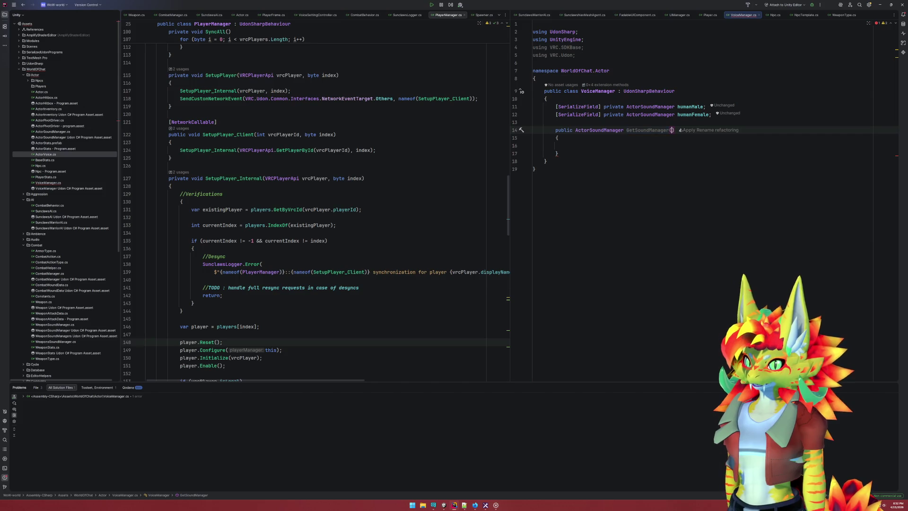
{"action": "type", "text": "ActorVoice"}
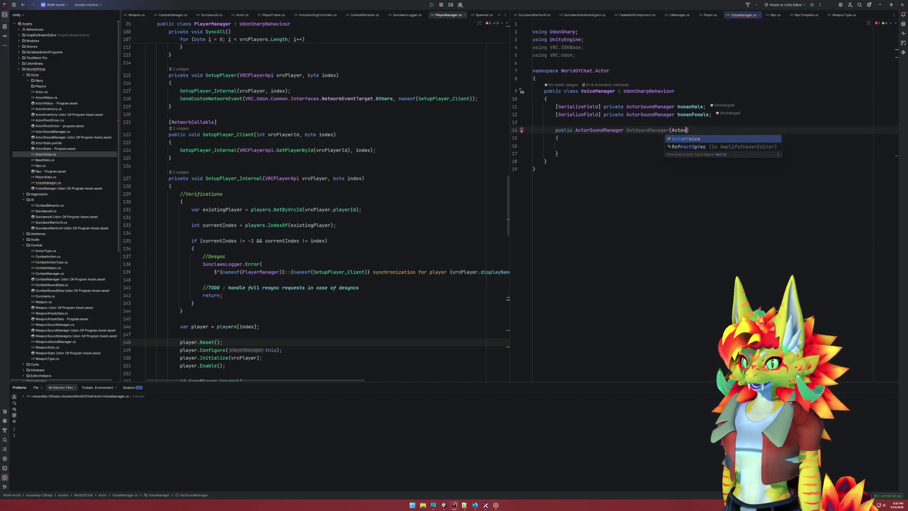
{"action": "type", "text": " voice"}
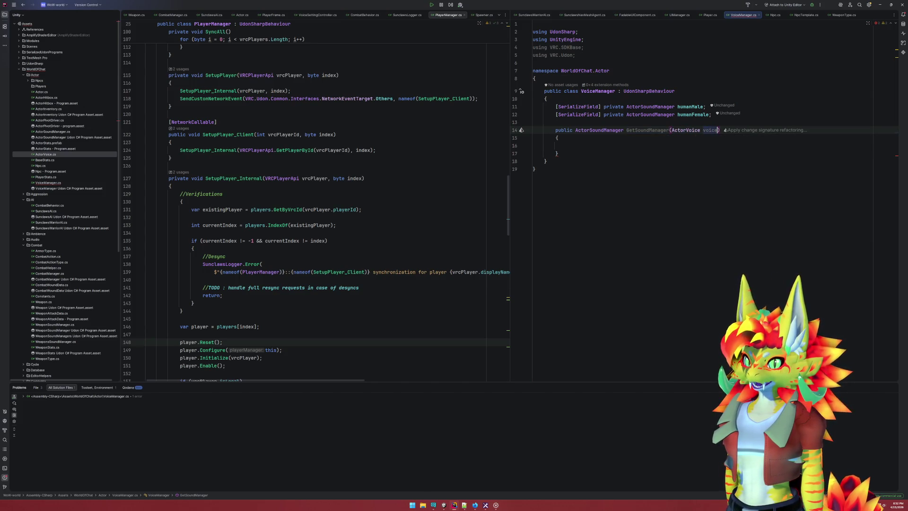
{"action": "key", "text": "Down"}
{"action": "key", "text": "Down"}
Insert a switch on voice with generated cases, Human_Female first, and remove the default throw
{"action": "type", "text": "switch"}
{"action": "key", "text": "Tab"}
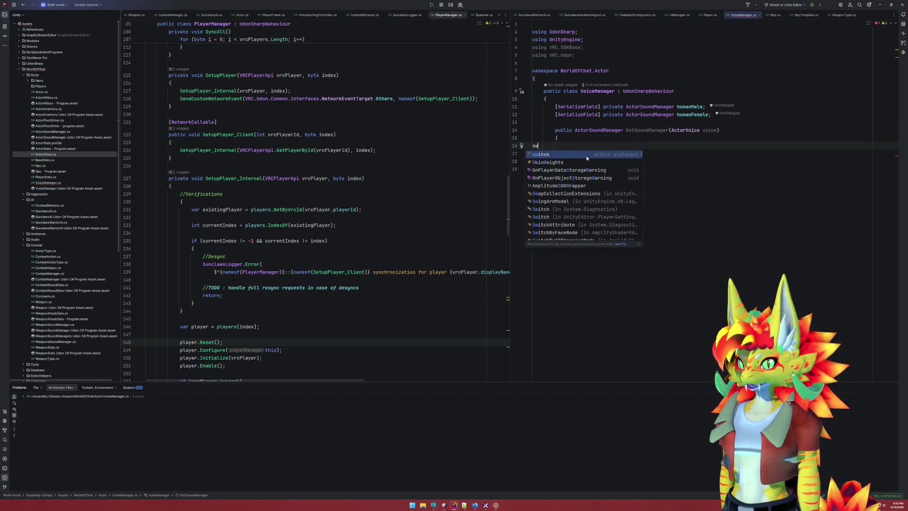
{"action": "type", "text": "itch (ac"}
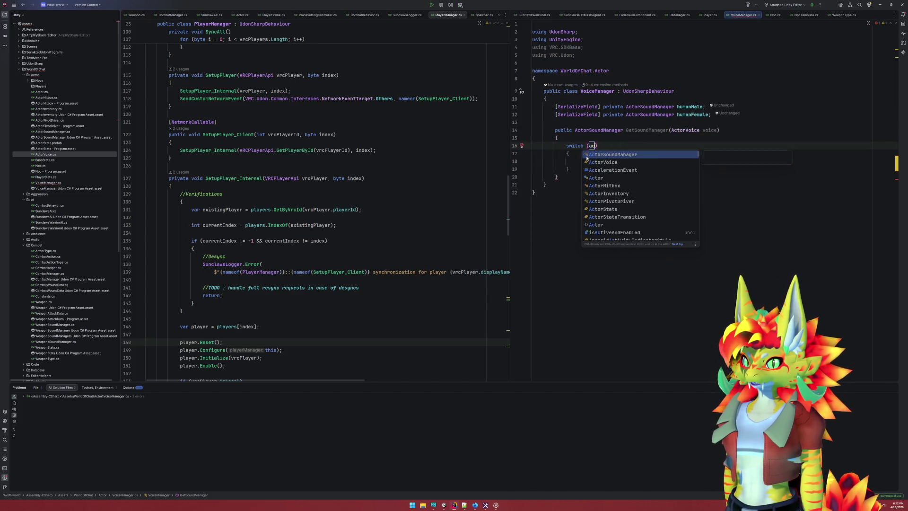
{"action": "key", "text": "Down"}
{"action": "key", "text": "Down"}
{"action": "key", "text": "BackSpace"}
{"action": "key", "text": "BackSpace"}
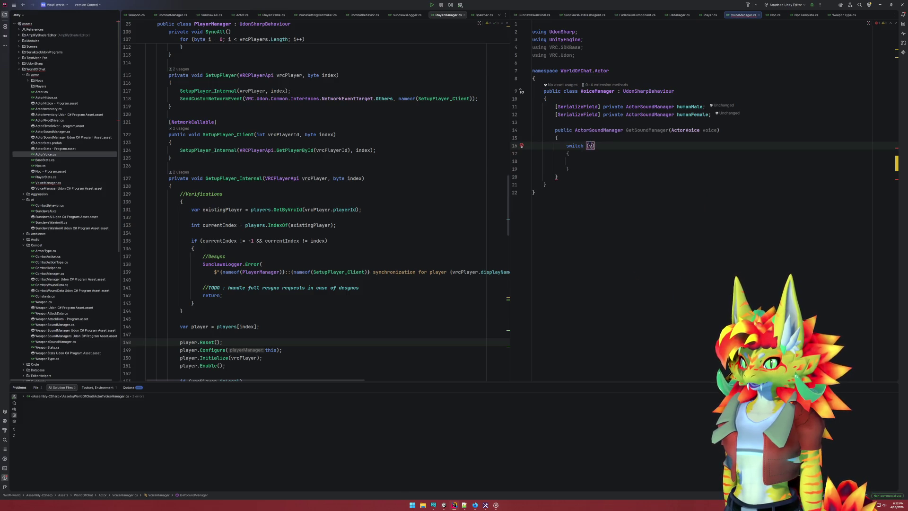
{"action": "type", "text": "voi"}
{"action": "key", "text": "Return"}
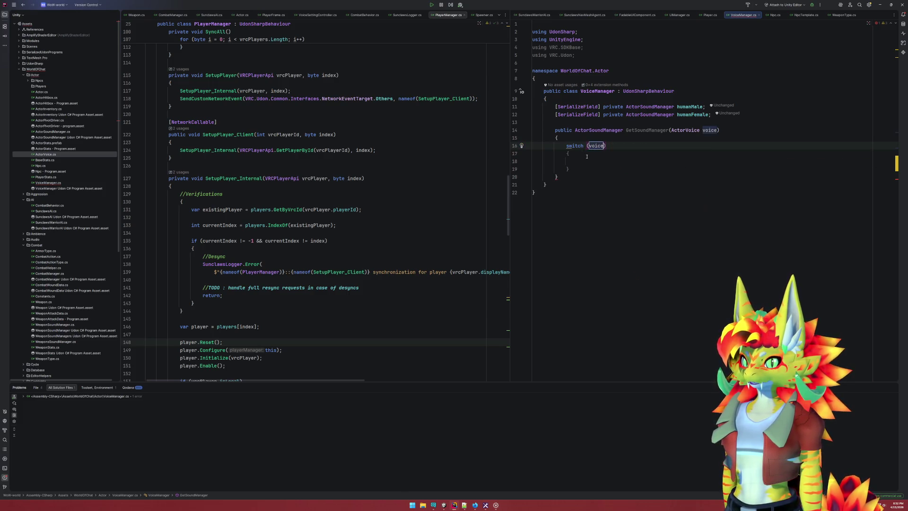
{"action": "key", "text": "Down"}
{"action": "key", "text": "Down"}
{"action": "key", "text": "alt+Return"}
{"action": "key", "text": "Return"}
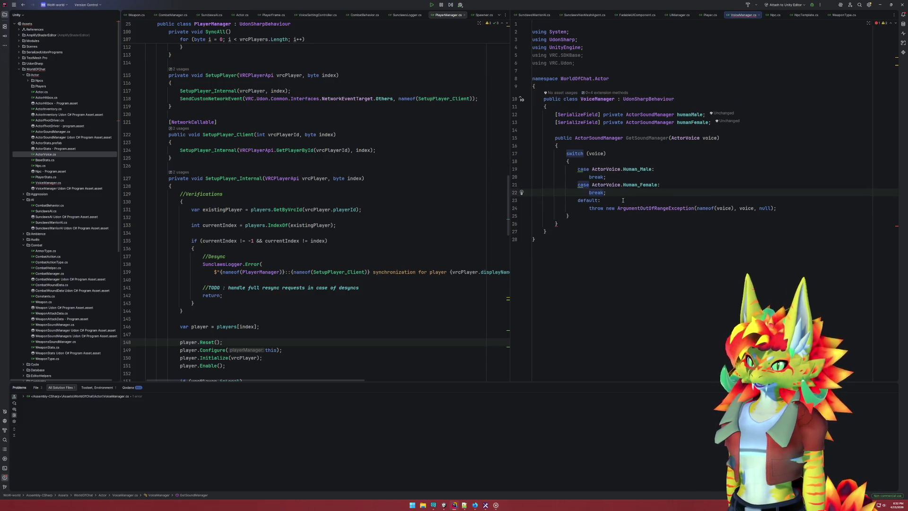
{"action": "key", "text": "alt+shift+Up"}
{"action": "key", "text": "alt+shift+Up"}
{"action": "key", "text": "alt+shift+Up"}
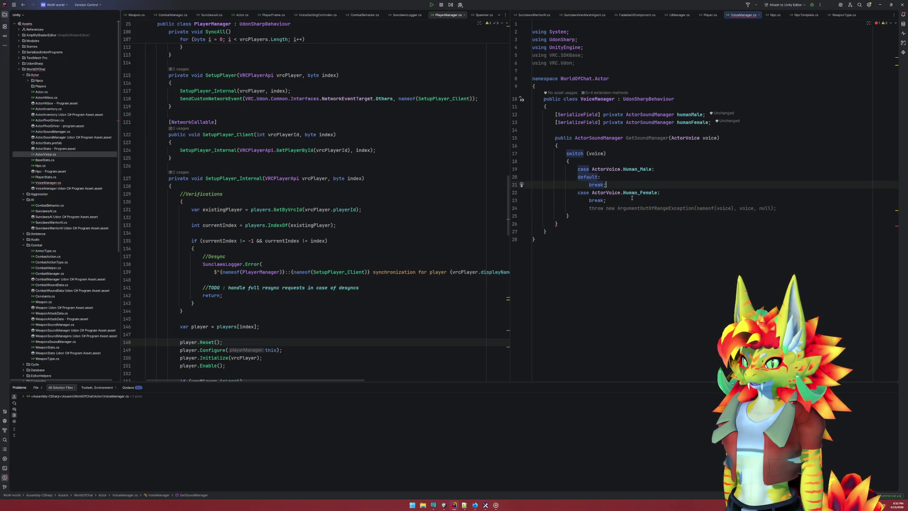
{"action": "key", "text": "Down"}
{"action": "key", "text": "Down"}
{"action": "key", "text": "ctrl+shift+Up"}
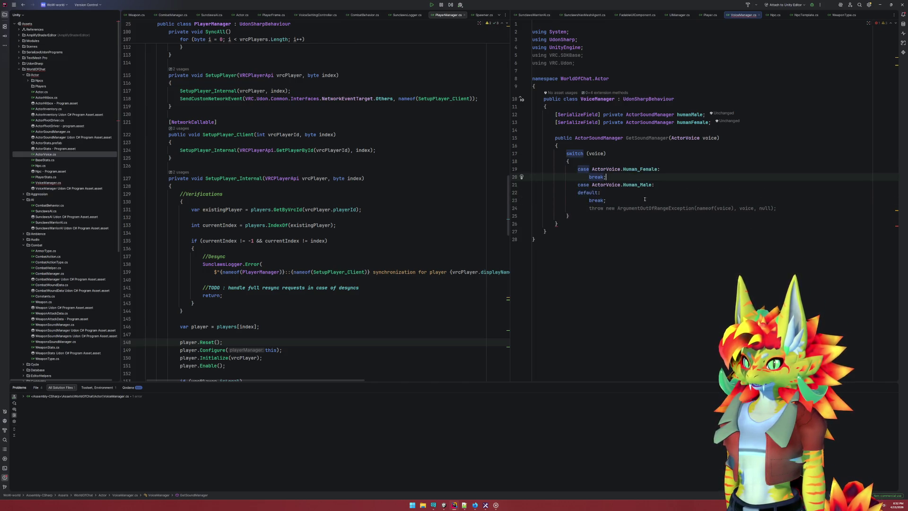
{"action": "left_click", "coordinate": [623, 208]}
{"action": "key", "text": "ctrl+y"}
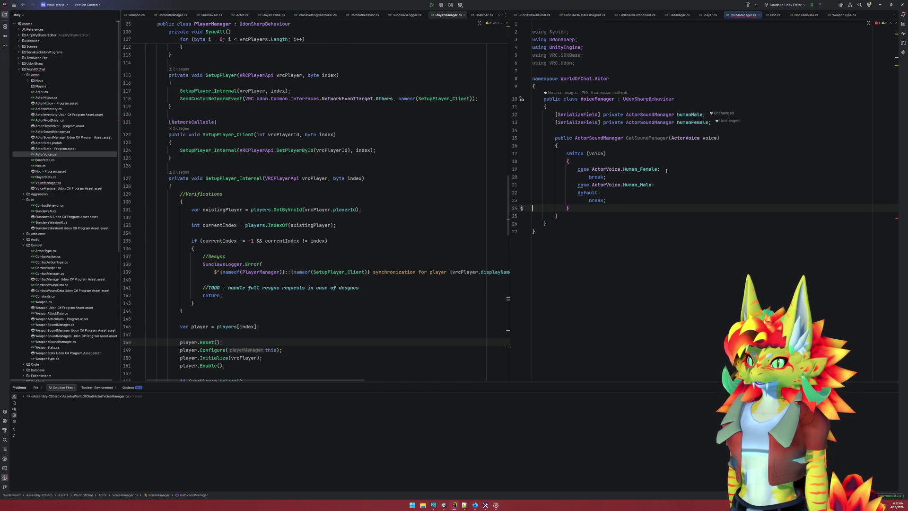
Return humanFemale for Human_Female and humanMale in default, then reformat the code
{"action": "left_click", "coordinate": [666, 171]}
{"action": "key", "text": "Return"}
{"action": "type", "text": "return"}
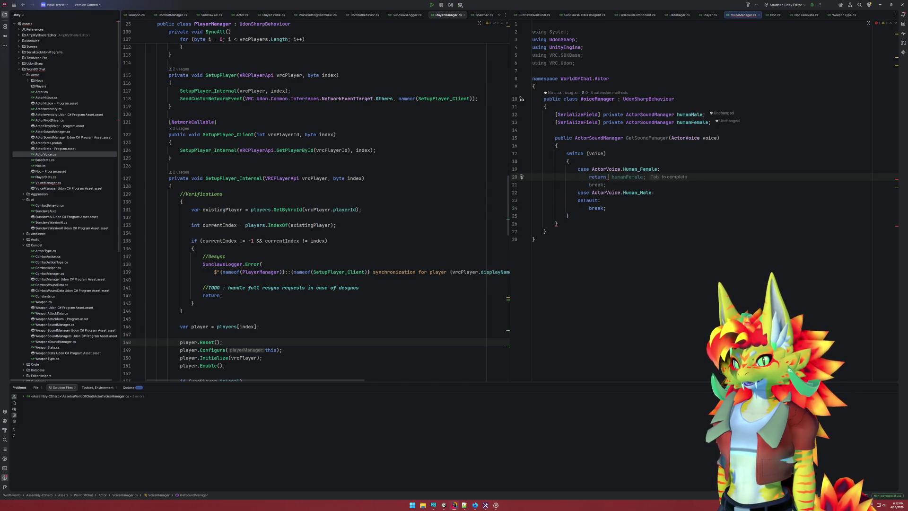
{"action": "key", "text": "Tab"}
{"action": "key", "text": "Down"}
{"action": "key", "text": "Down"}
{"action": "key", "text": "Down"}
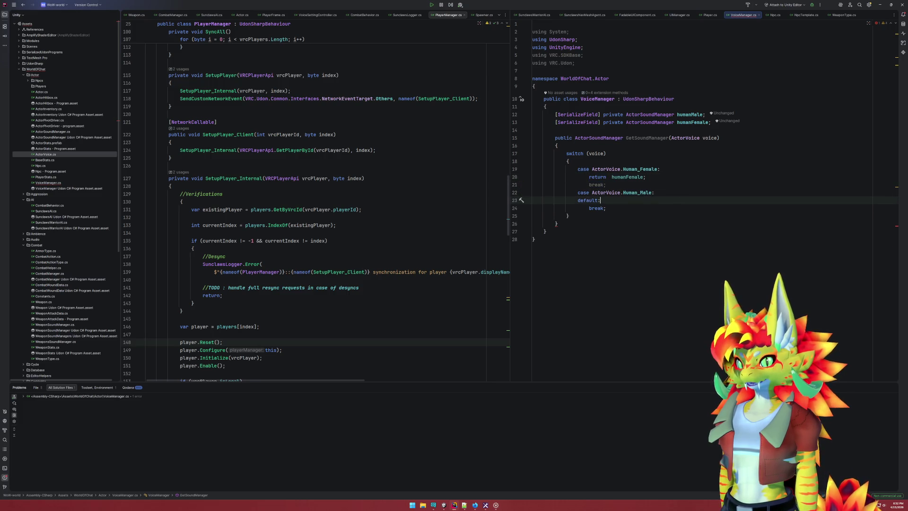
{"action": "key", "text": "Return"}
{"action": "type", "text": "return"}
{"action": "key", "text": "Tab"}
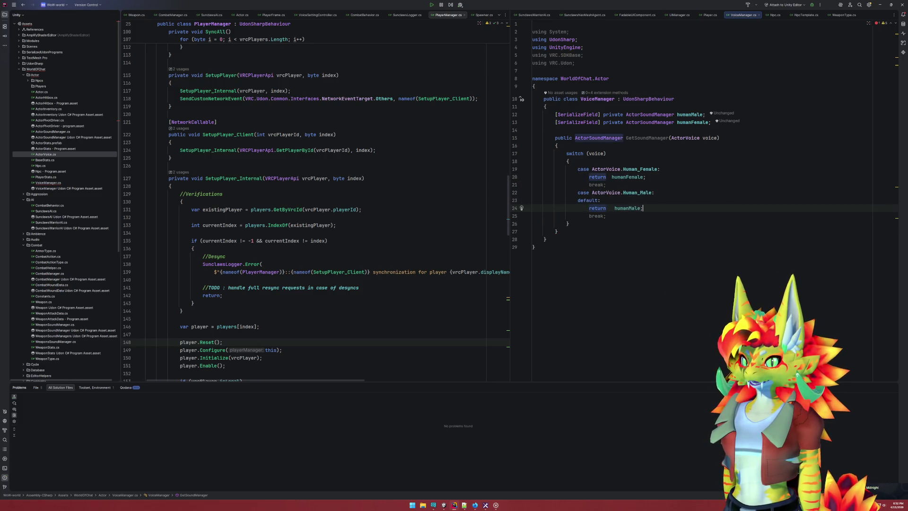
{"action": "key", "text": "ctrl+alt+l"}
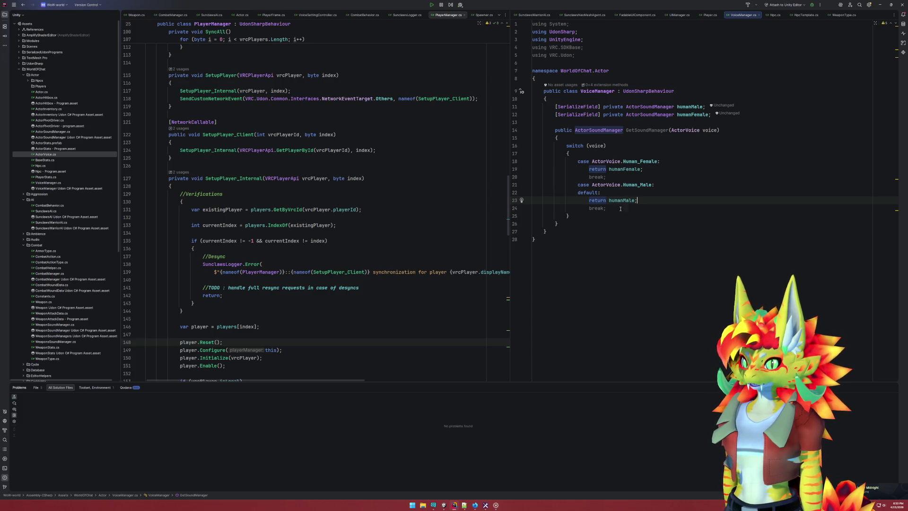
Remove the unused using directives from VoiceManager.cs
{"action": "left_click", "coordinate": [583, 54]}
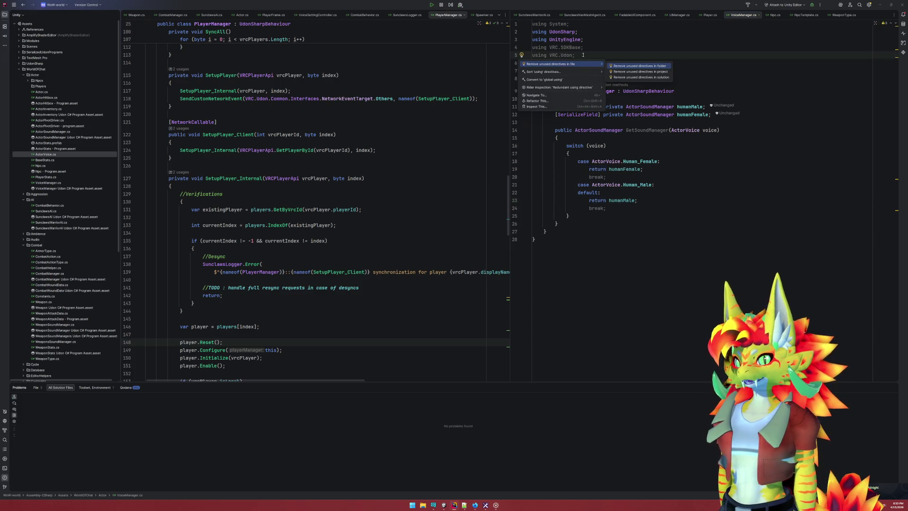
{"action": "key", "text": "ctrl+alt+o"}
{"action": "left_click", "coordinate": [722, 158]}
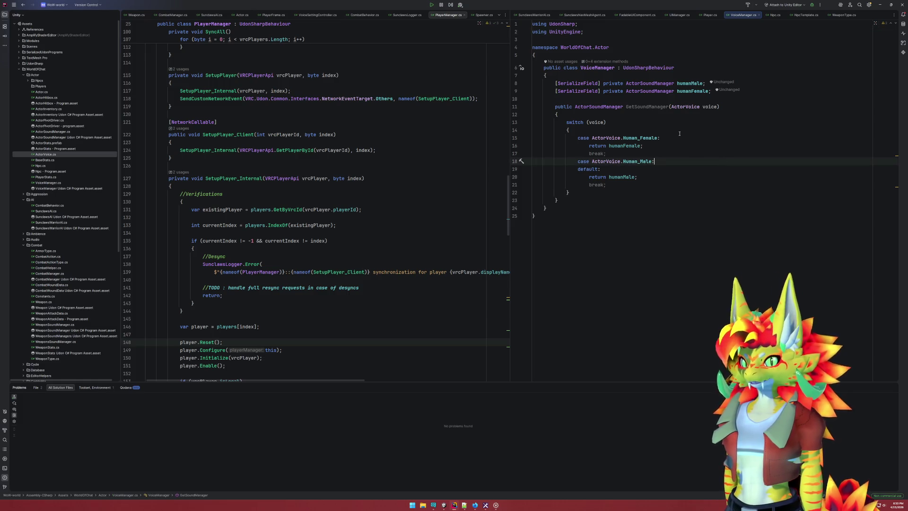
{"action": "left_click", "coordinate": [652, 109]}
{"action": "left_click", "coordinate": [363, 178]}
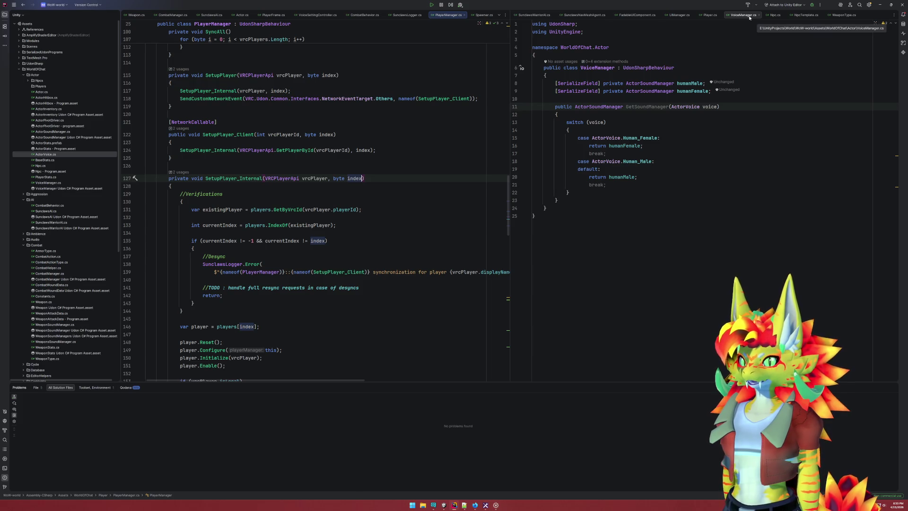
In SetVoice, assign actorSoundManager = voiceManager.GetSoundManager(voice);
{"action": "left_click", "coordinate": [331, 134]}
{"action": "left_click", "coordinate": [709, 15]}
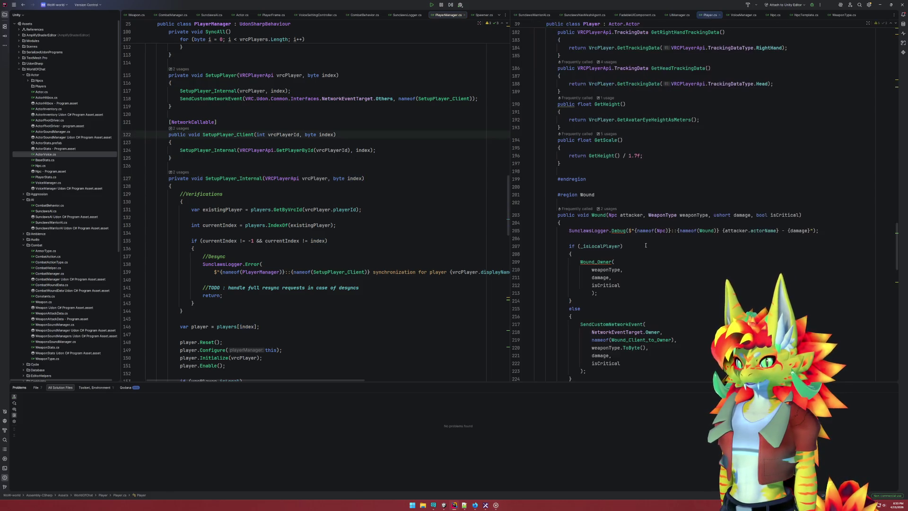
{"action": "scroll", "coordinate": [645, 246], "scroll_direction": "down", "scroll_amount": 15}
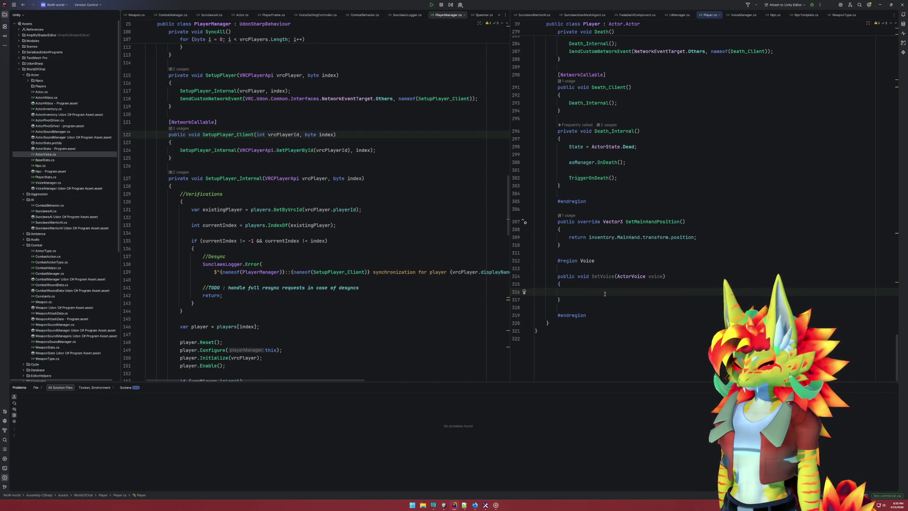
{"action": "type", "text": "actor"}
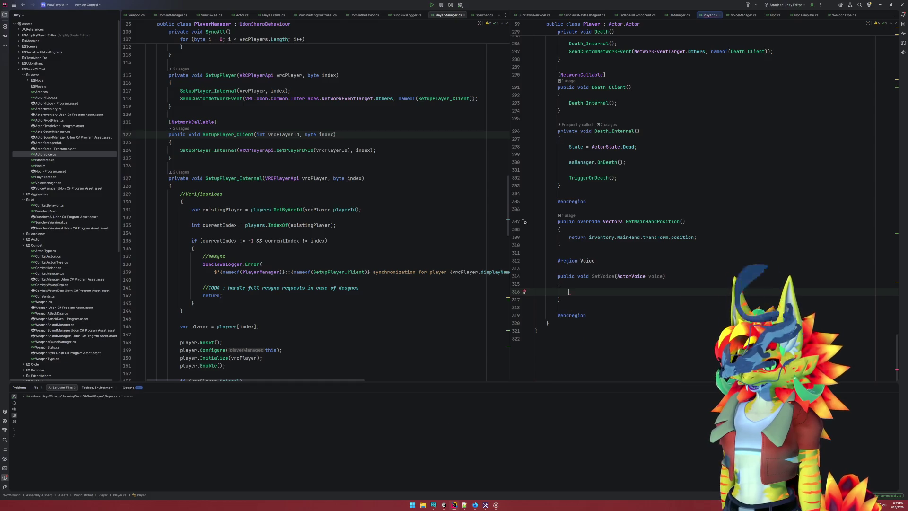
{"action": "key", "text": "Down"}
{"action": "key", "text": "Return"}
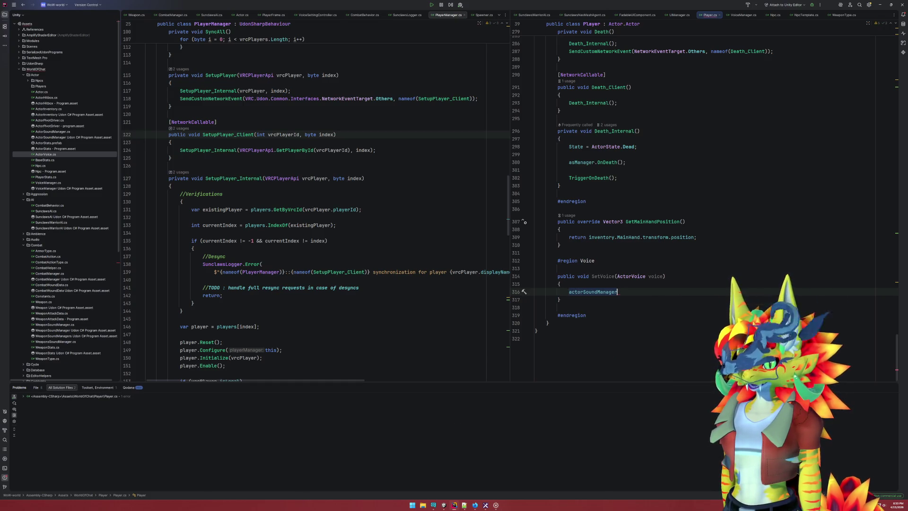
{"action": "type", "text": " ="}
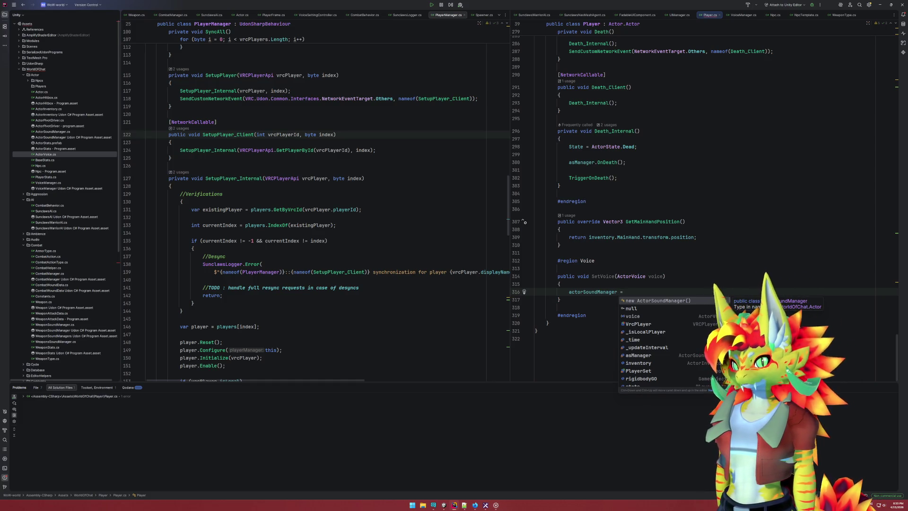
{"action": "key", "text": "Escape"}
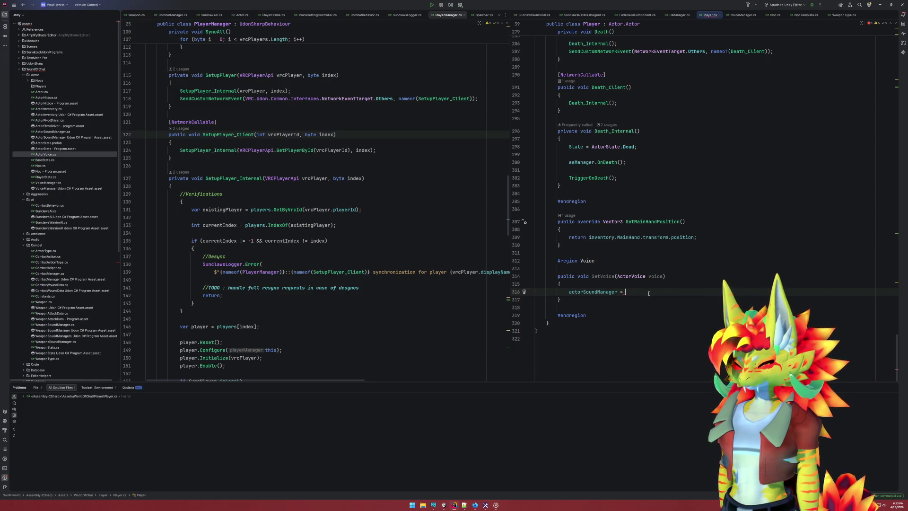
{"action": "type", "text": "voiceManager"}
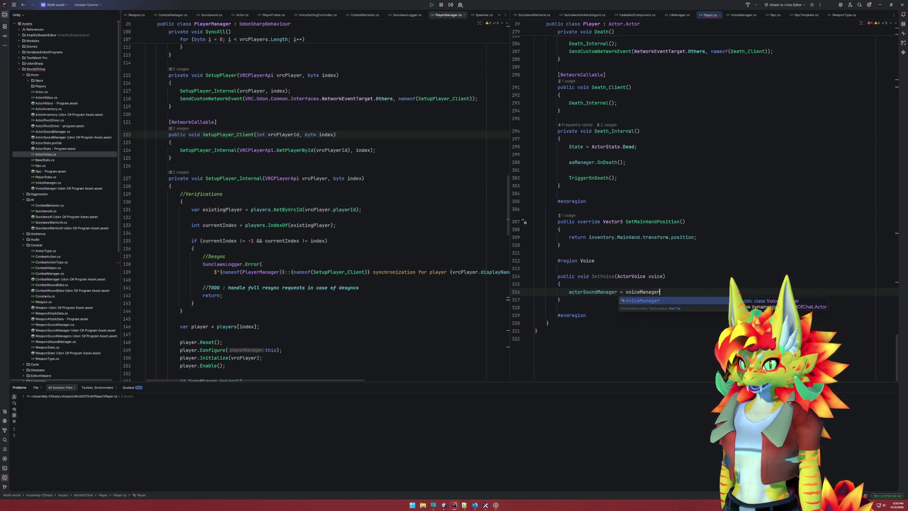
{"action": "key", "text": "Escape"}
{"action": "type", "text": "."}
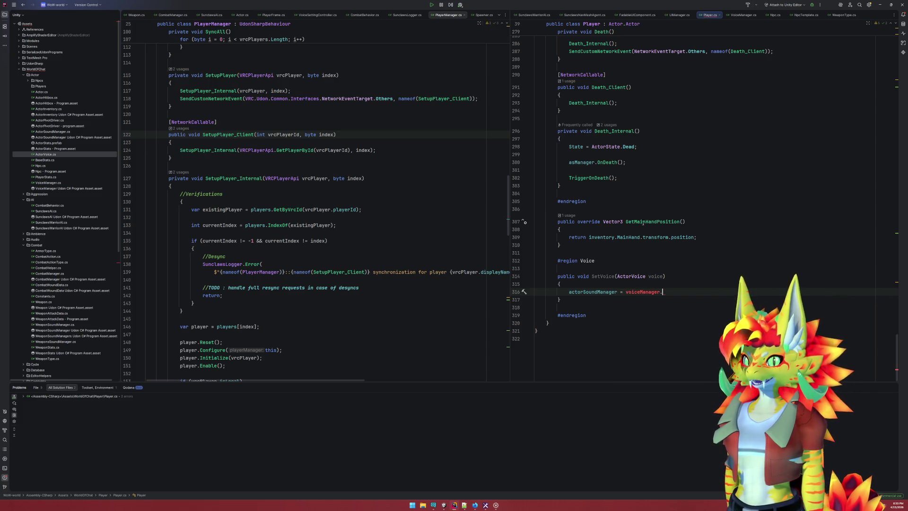
{"action": "left_click", "coordinate": [743, 14]}
{"action": "left_click", "coordinate": [648, 107]}
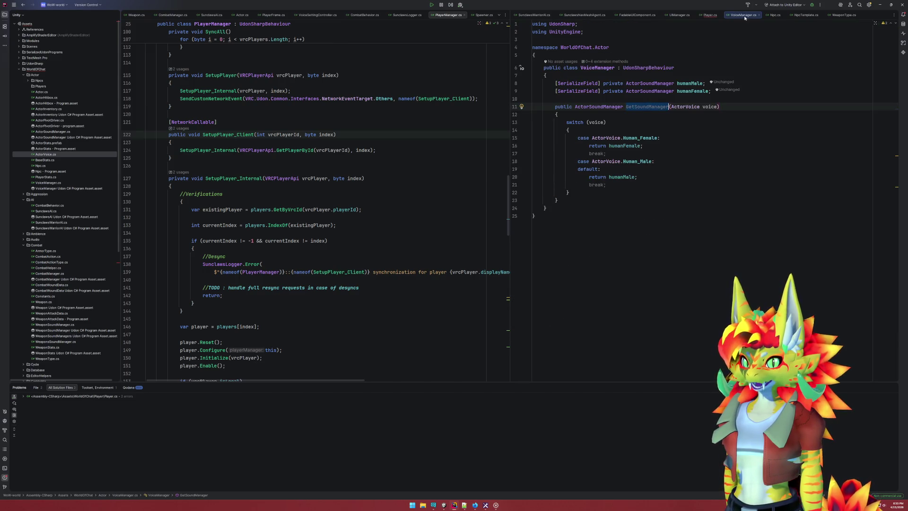
{"action": "key", "text": "ctrl+Tab"}
{"action": "type", "text": "GetSoundManager"}
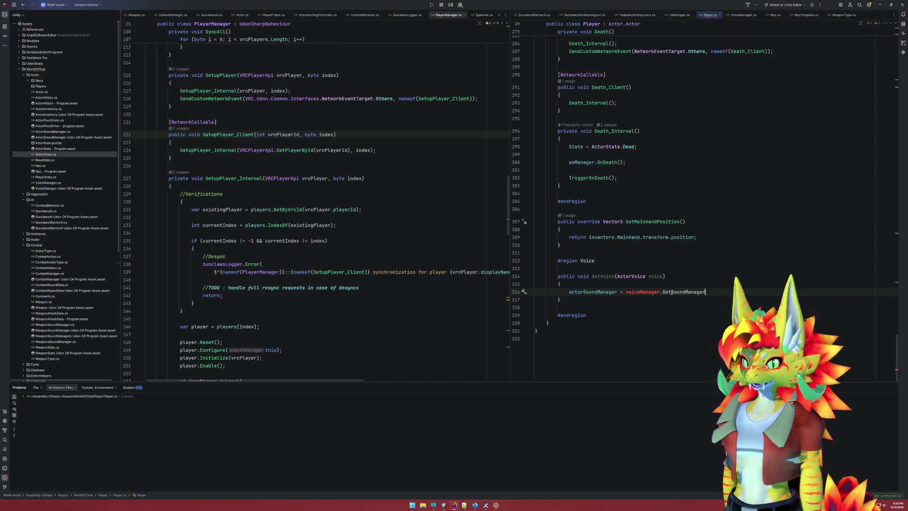
{"action": "key", "text": "Return"}
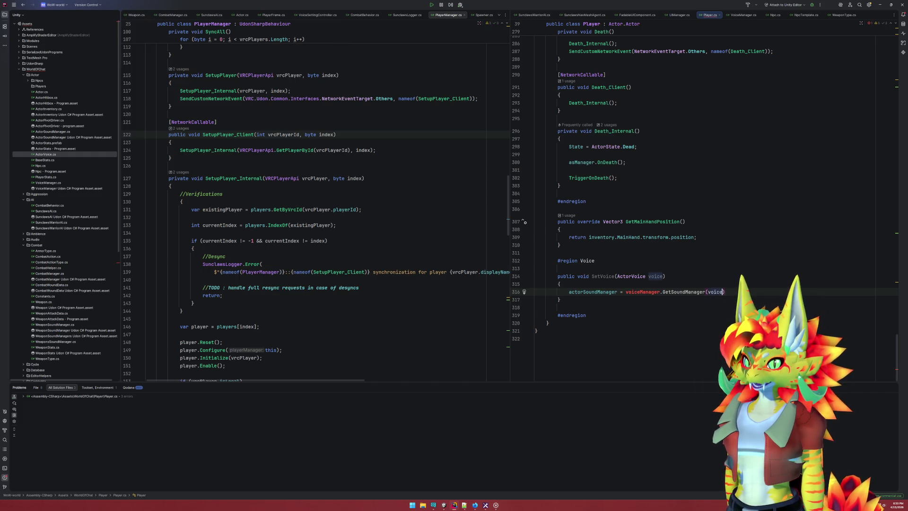
{"action": "type", "text": ";"}
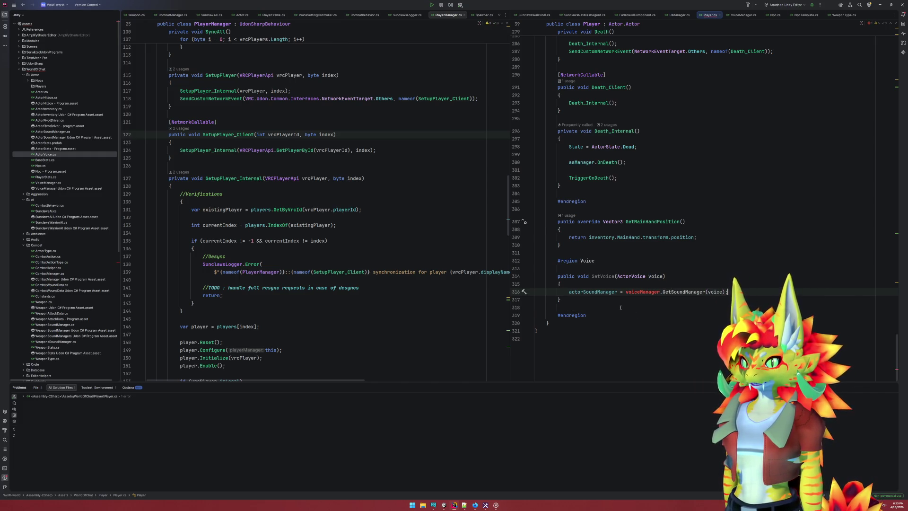
Add actorSoundManager.Configure(asManager); to SetVoice after the assignment
{"action": "left_click", "coordinate": [621, 307]}
{"action": "key", "text": "Up"}
{"action": "key", "text": "Up"}
{"action": "key", "text": "End"}
{"action": "key", "text": "Return"}
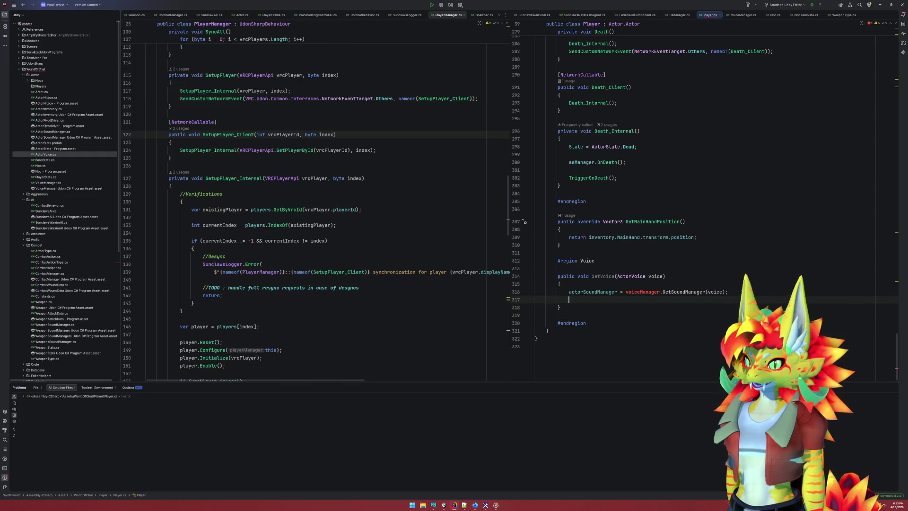
{"action": "type", "text": "ac"}
{"action": "key", "text": "Return"}
{"action": "type", "text": ".co"}
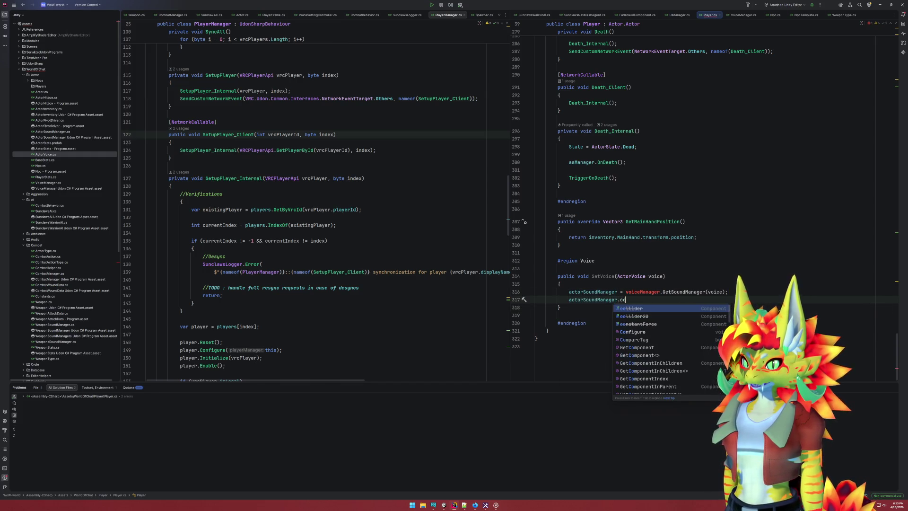
{"action": "type", "text": "nfi"}
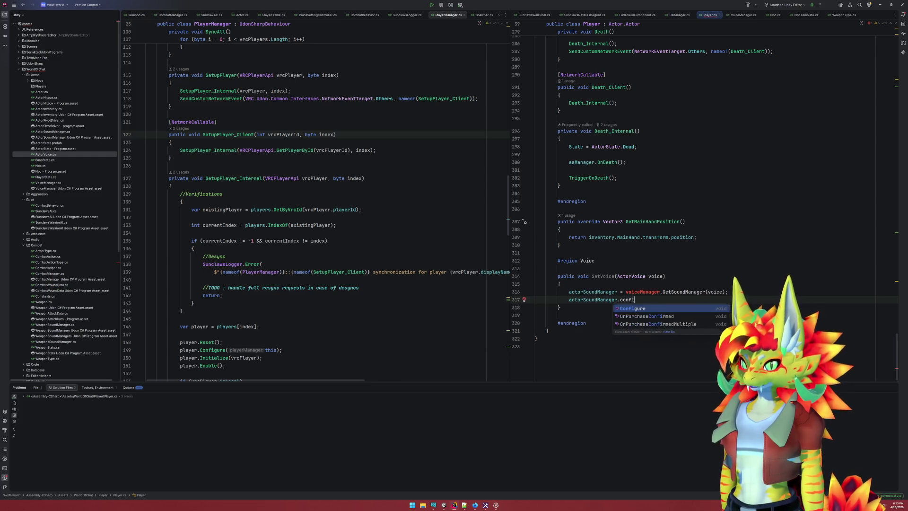
{"action": "key", "text": "Return"}
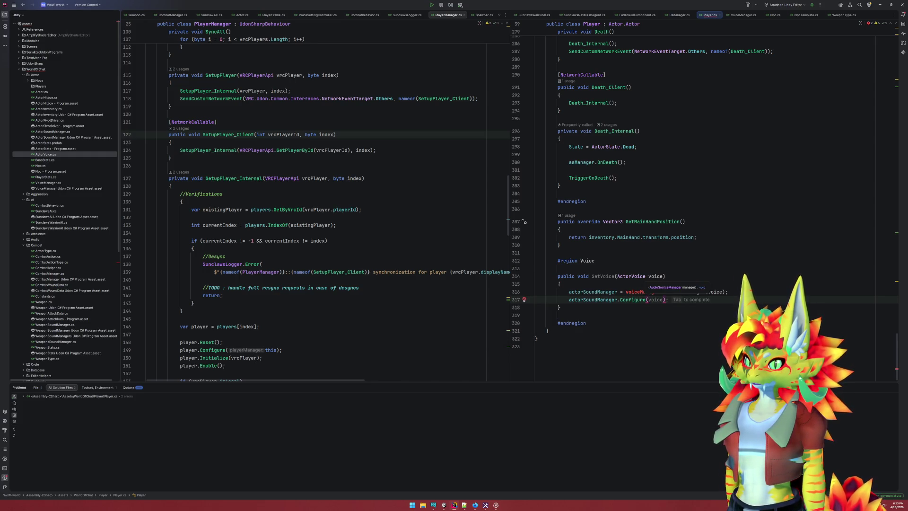
{"action": "type", "text": "aud"}
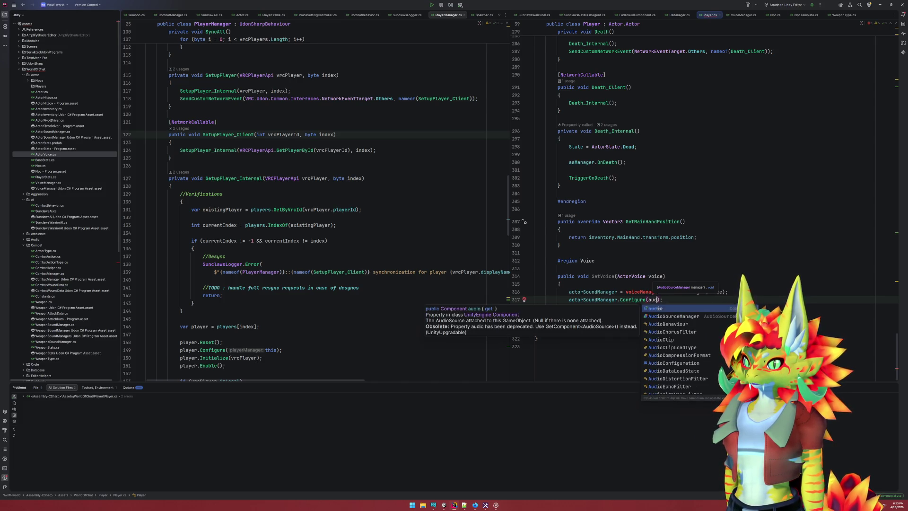
{"action": "key", "text": "BackSpace"}
{"action": "key", "text": "BackSpace"}
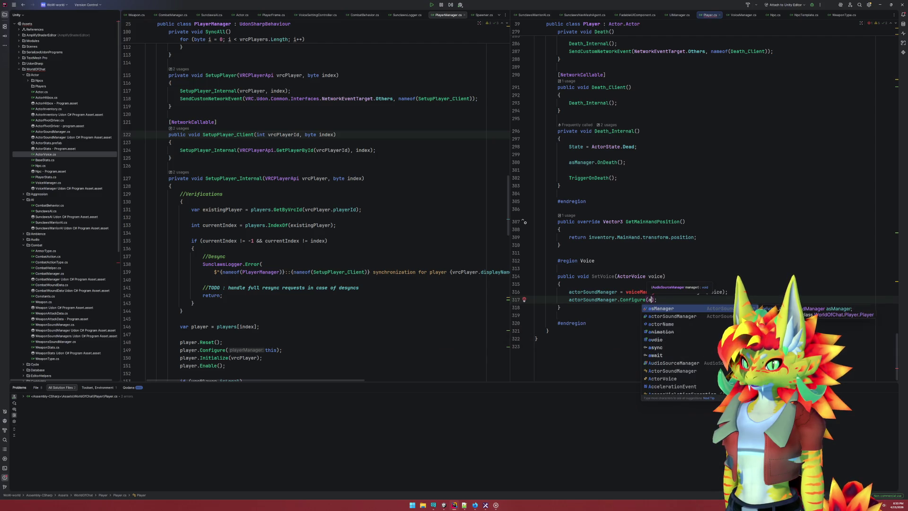
{"action": "key", "text": "Return"}
{"action": "key", "text": "End"}
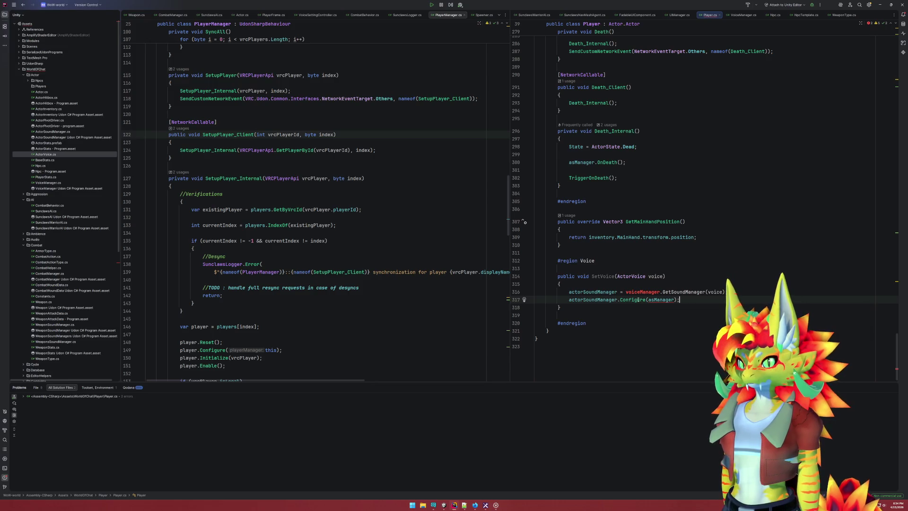
{"action": "left_click", "coordinate": [665, 301], "text": "ctrl"}
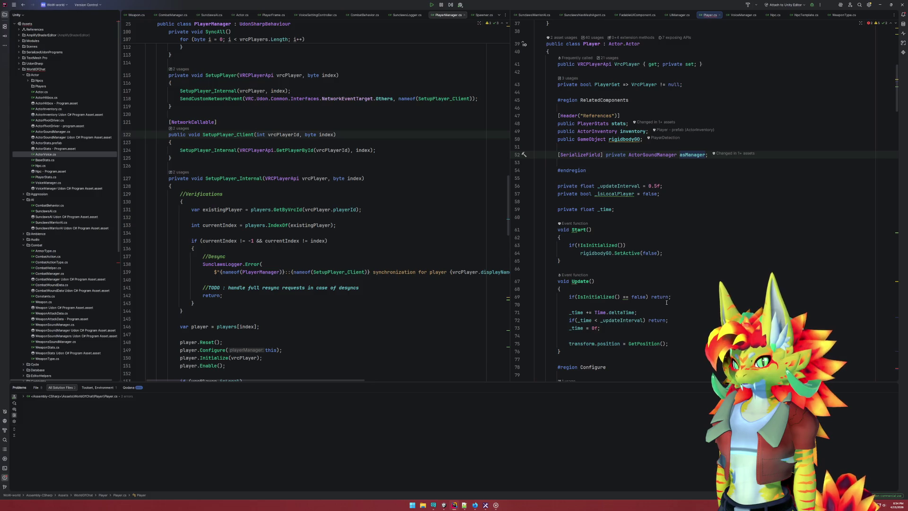
Open Actor.cs from the SetVoice code and copy the AudioSourceManager property name
{"action": "scroll", "coordinate": [665, 303], "scroll_direction": "up", "scroll_amount": 6}
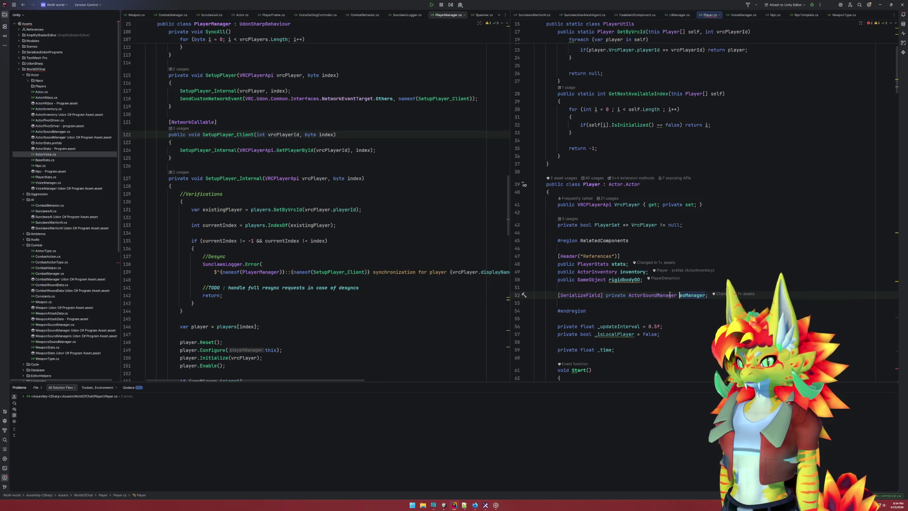
{"action": "key", "text": "ctrl+alt+Left"}
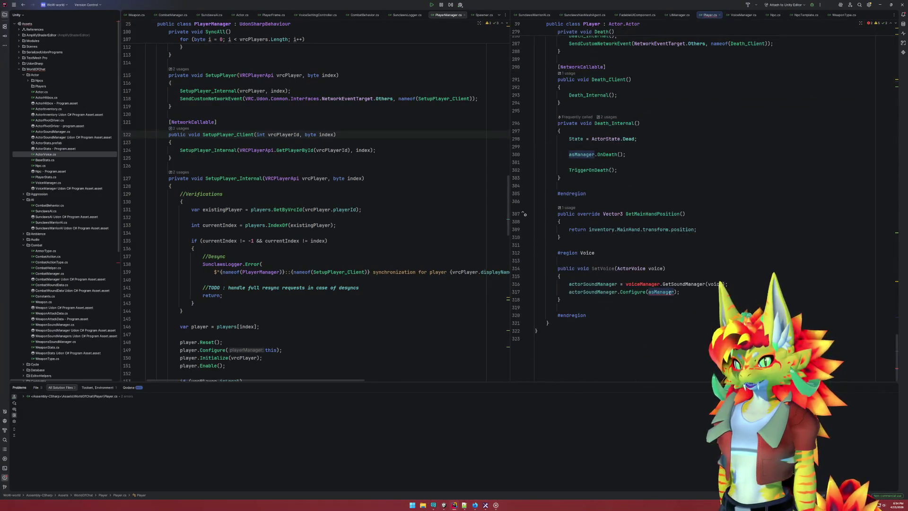
{"action": "left_click", "coordinate": [600, 291], "text": "ctrl"}
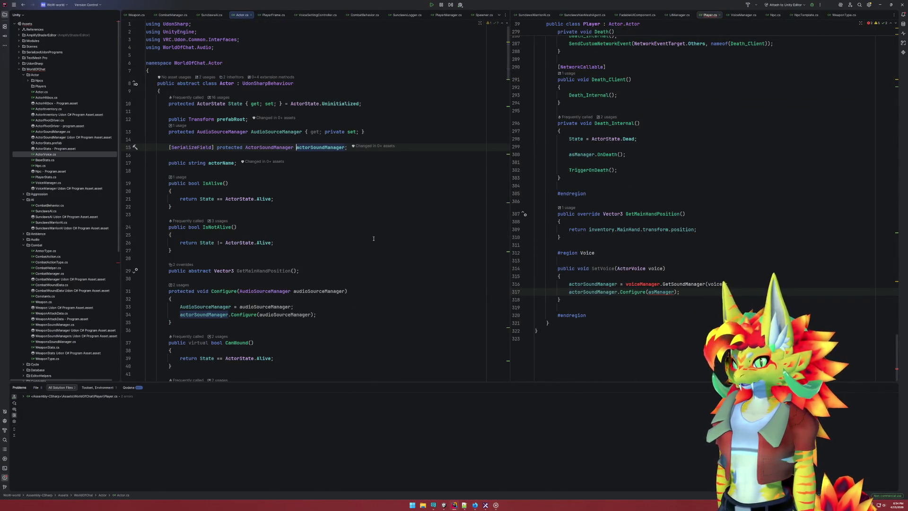
{"action": "double_click", "coordinate": [280, 132]}
{"action": "key", "text": "ctrl+c"}
Replace asManager with AudioSourceManager in the Configure call on line 317
{"action": "double_click", "coordinate": [661, 292]}
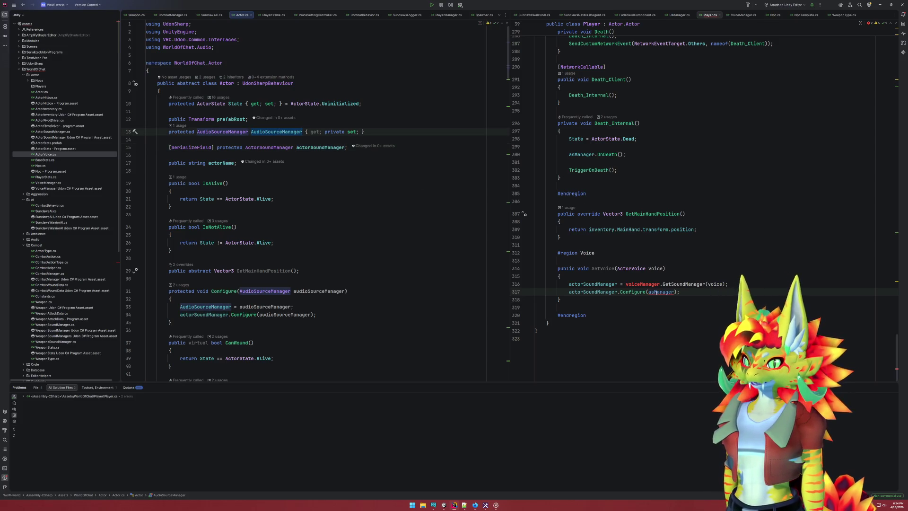
{"action": "key", "text": "ctrl+v"}
{"action": "left_click", "coordinate": [663, 315]}
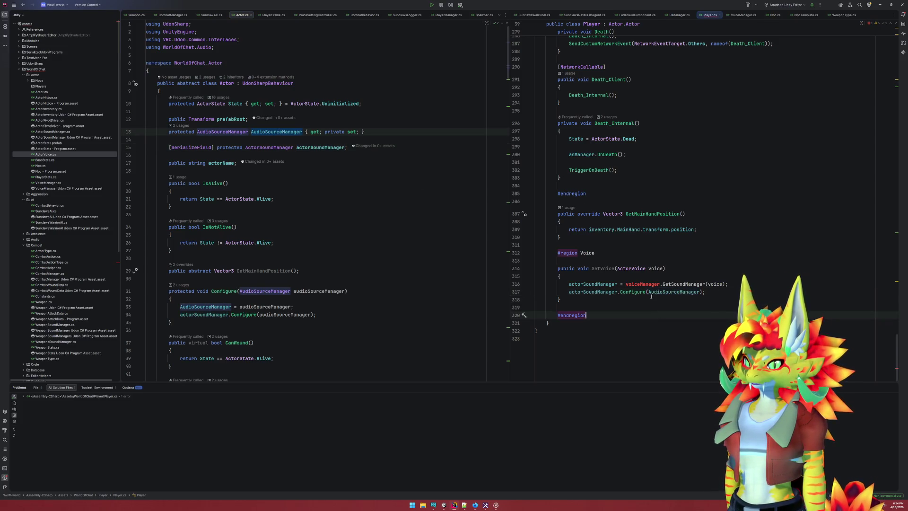
{"action": "left_click", "coordinate": [714, 331]}
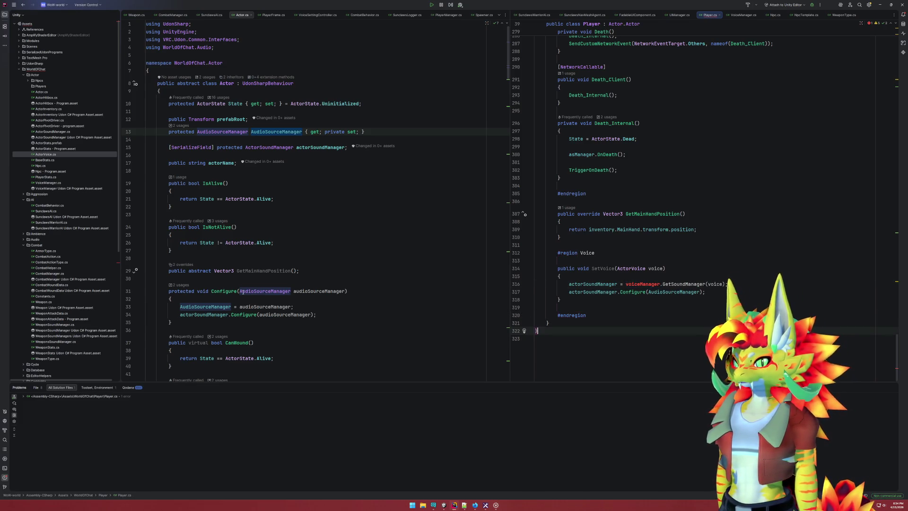
Compare with the base Configure call in Actor.cs and check where actorSoundManager is used
{"action": "left_click_drag", "start_coordinate": [180, 315], "coordinate": [325, 317]}
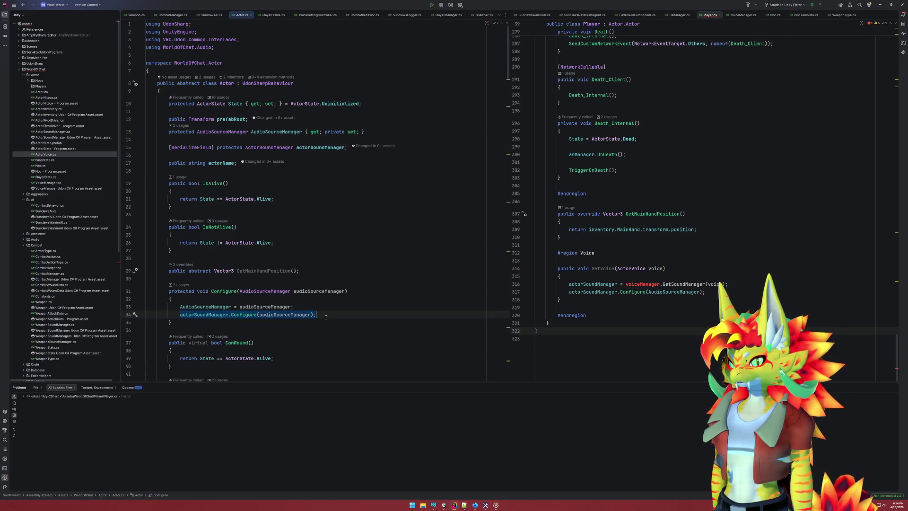
{"action": "left_click", "coordinate": [326, 314]}
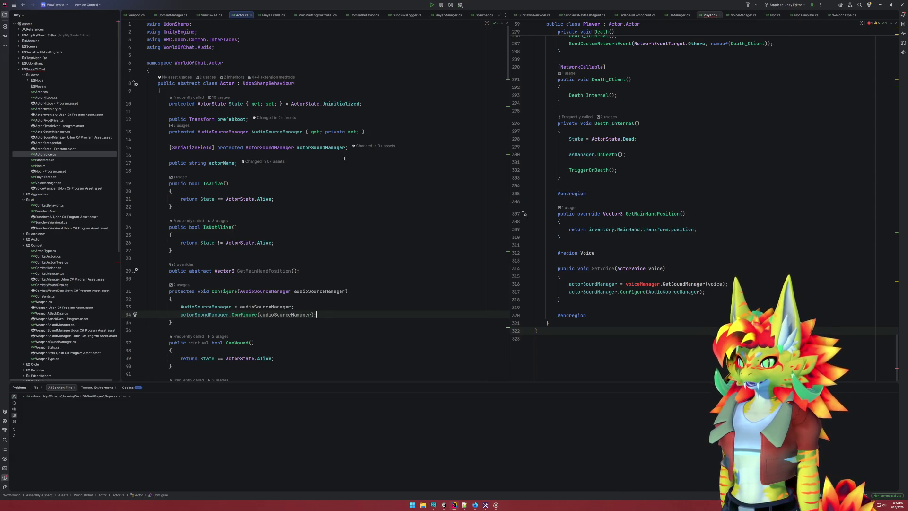
{"action": "left_click", "coordinate": [319, 147]}
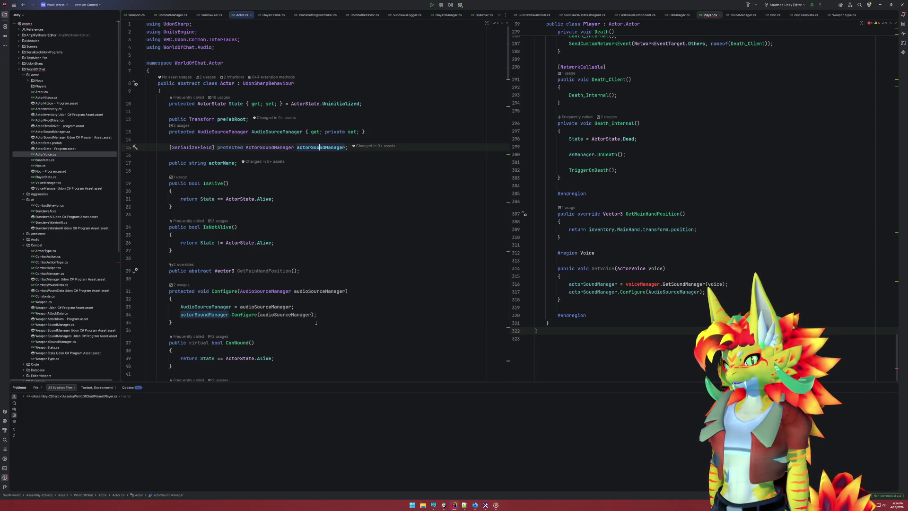
{"action": "left_click", "coordinate": [288, 323]}
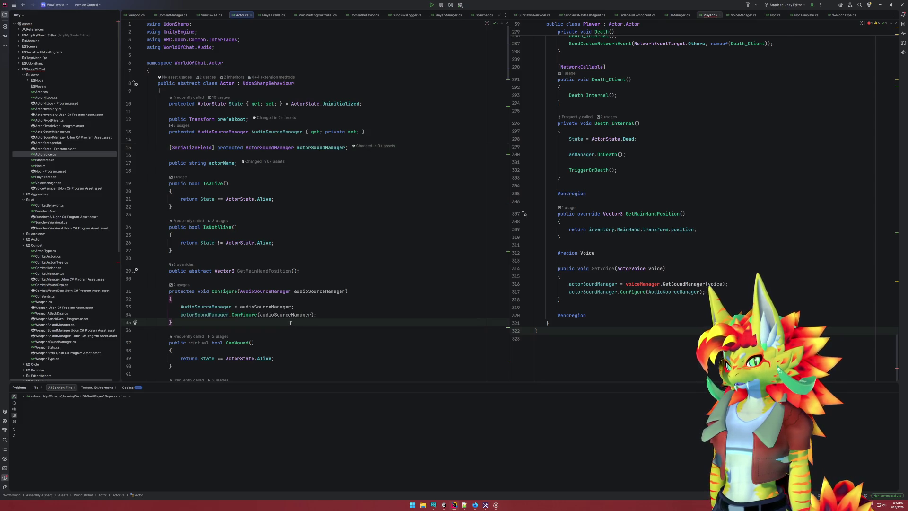
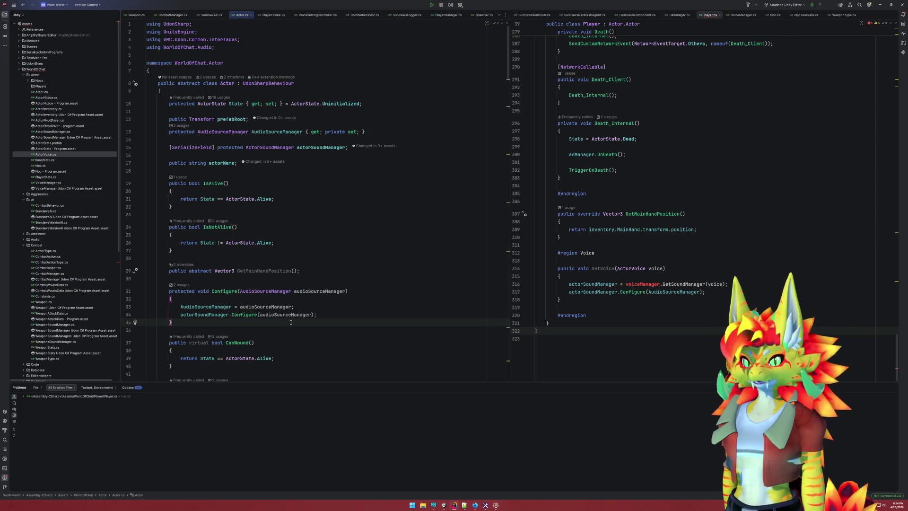
Below Configure in Actor.cs, declare protected void SetActorSoundManager(ActorSoundManager actorSoundManager)
{"action": "key", "text": "Return"}
{"action": "key", "text": "Return"}
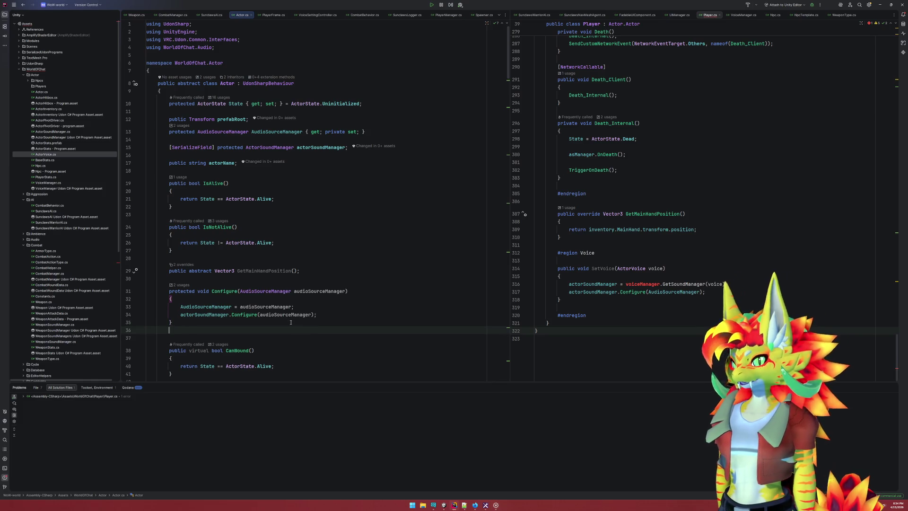
{"action": "type", "text": "private v"}
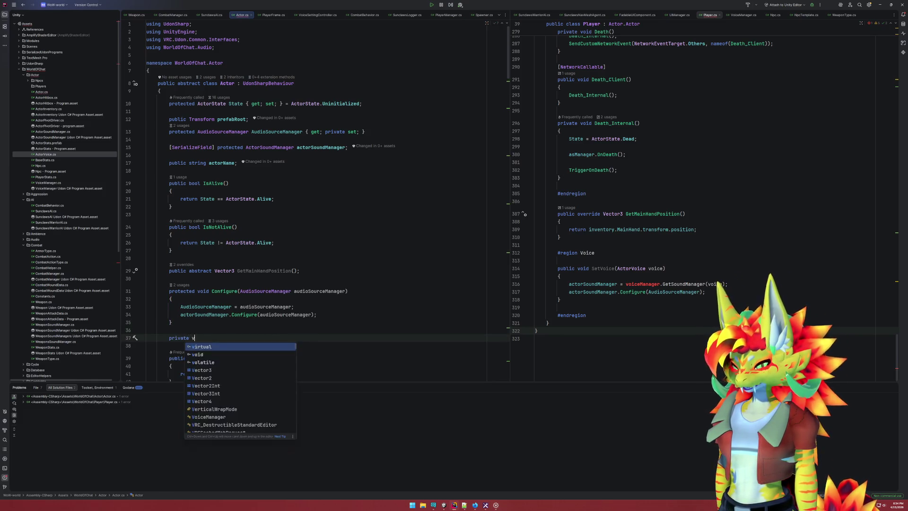
{"action": "type", "text": "e"}
{"action": "key", "text": "Escape"}
{"action": "type", "text": "protected void "}
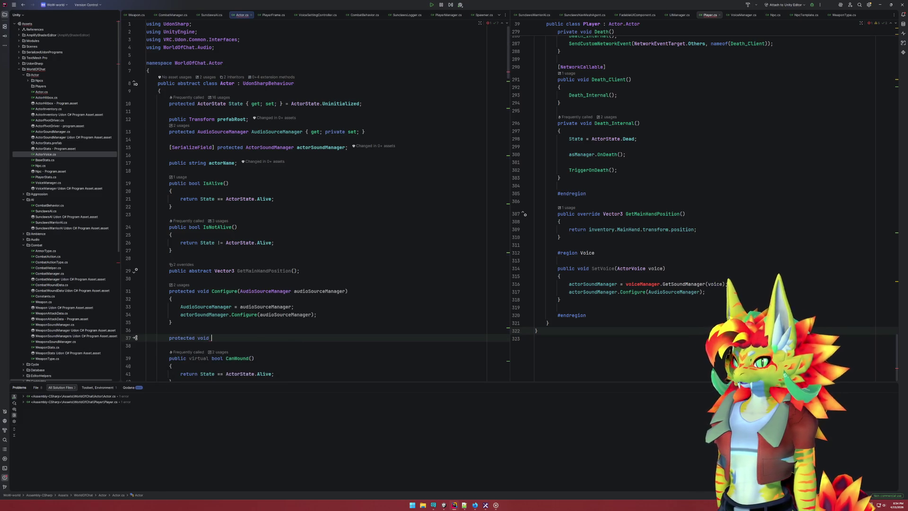
{"action": "type", "text": "SetAct"}
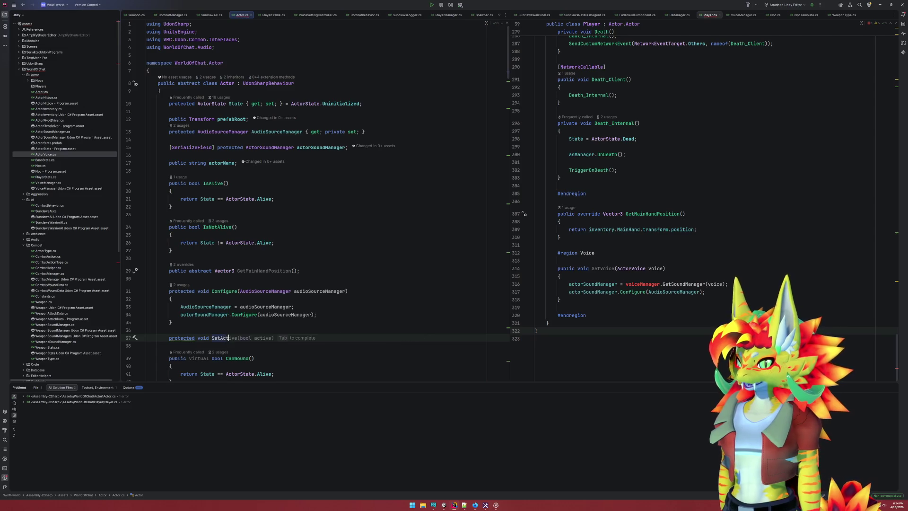
{"action": "type", "text": "orSoundMa"}
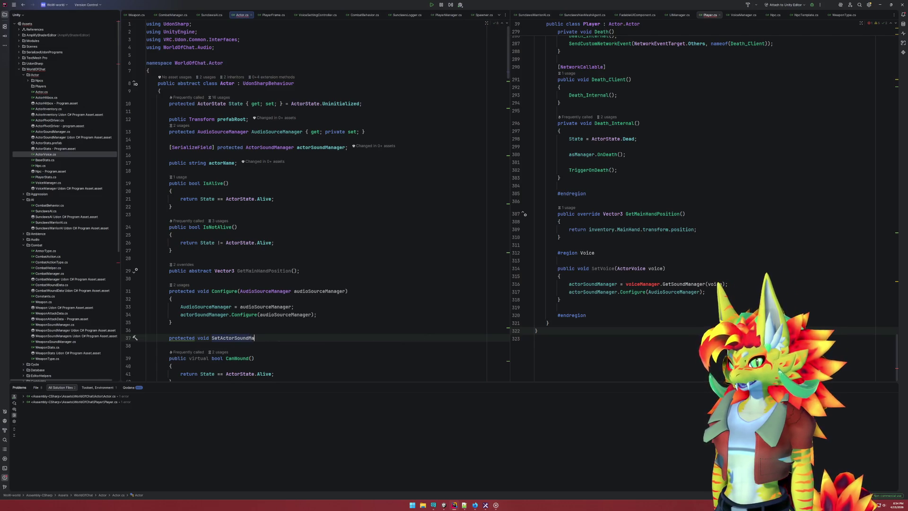
{"action": "type", "text": "nager"}
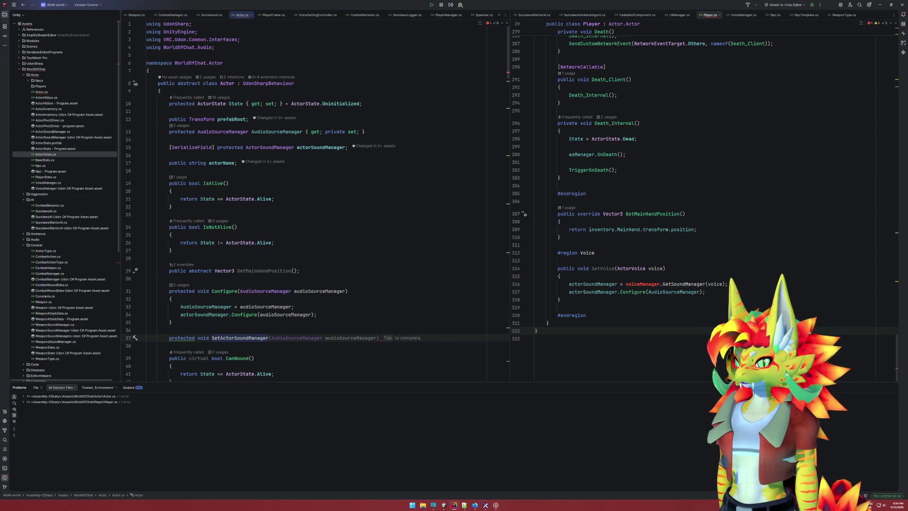
{"action": "type", "text": "(Ac"}
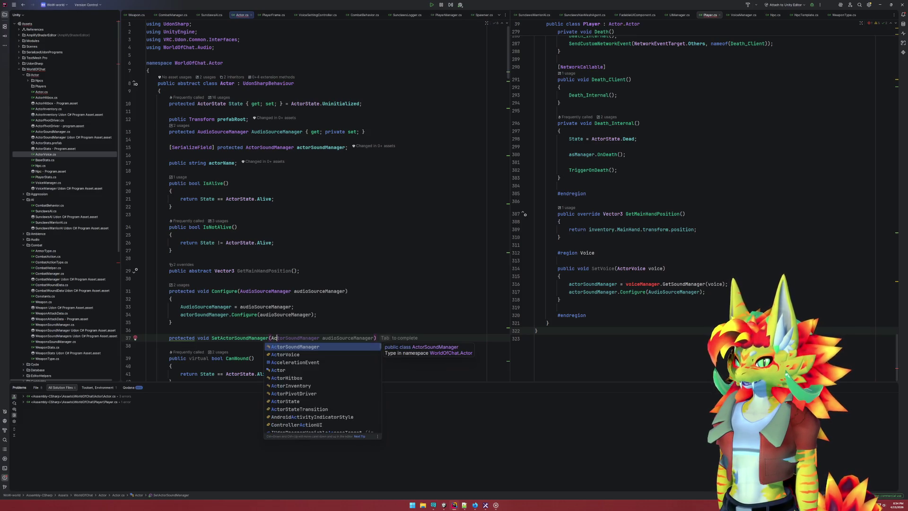
{"action": "key", "text": "Tab"}
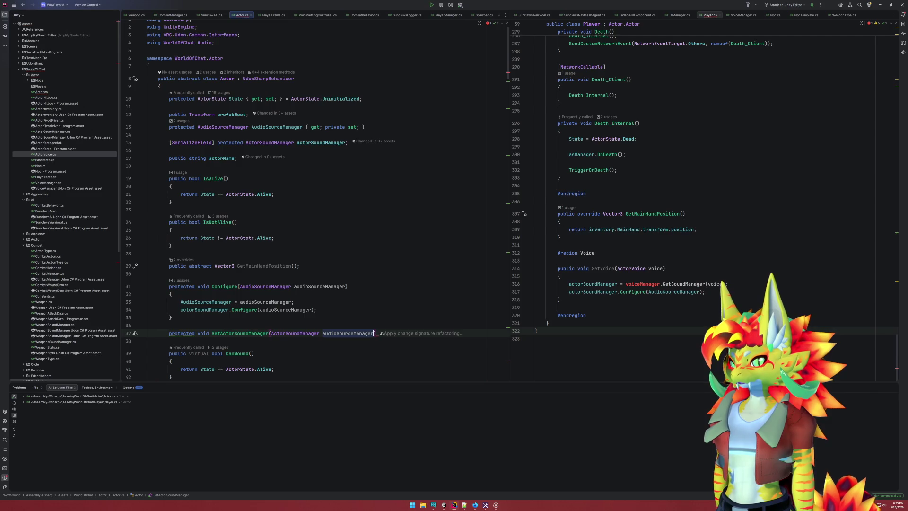
{"action": "type", "text": "a"}
{"action": "key", "text": "Return"}
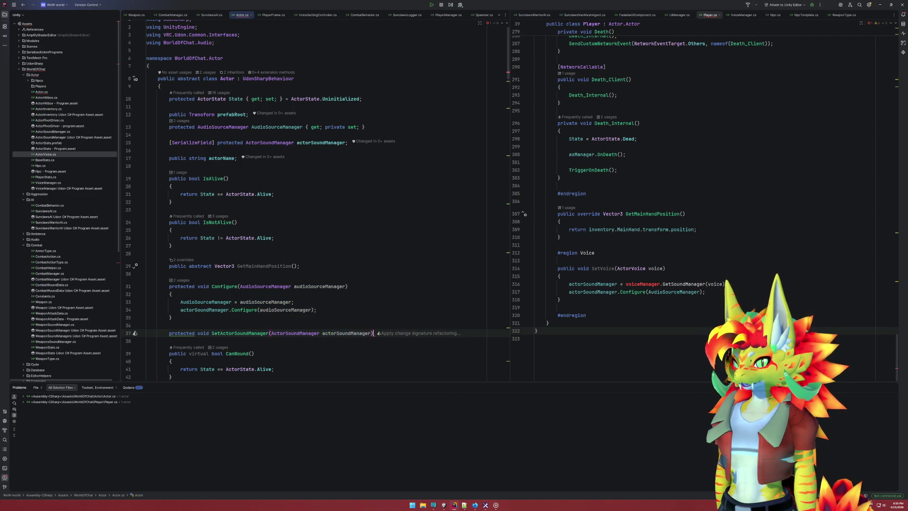
Fill the method body with the field assignment and this.actorSoundManager.Configure(AudioSourceManager)
{"action": "key", "text": "Return"}
{"action": "type", "text": "{"}
{"action": "key", "text": "Return"}
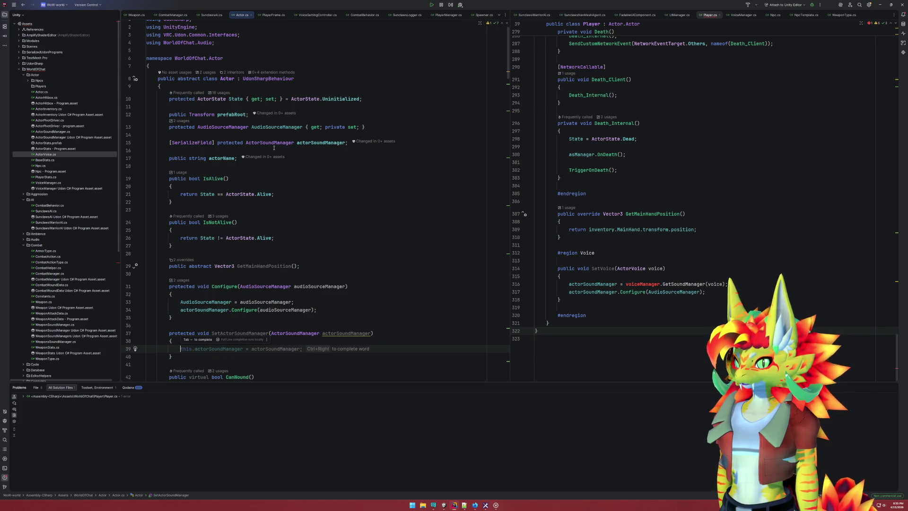
{"action": "key", "text": "Tab"}
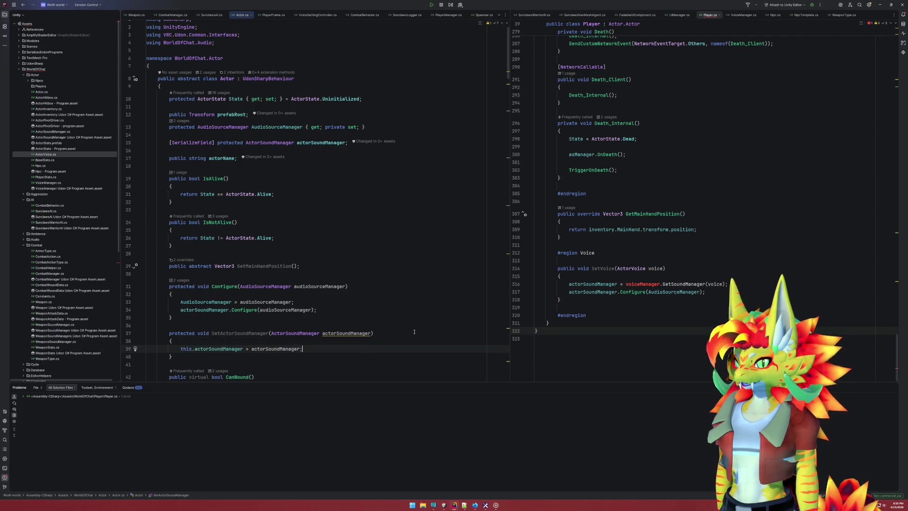
{"action": "key", "text": "Return"}
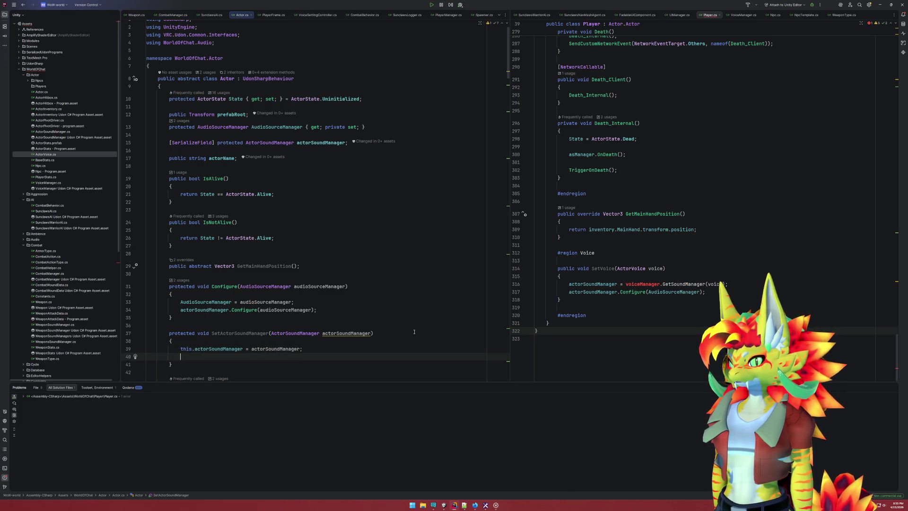
{"action": "type", "text": "th"}
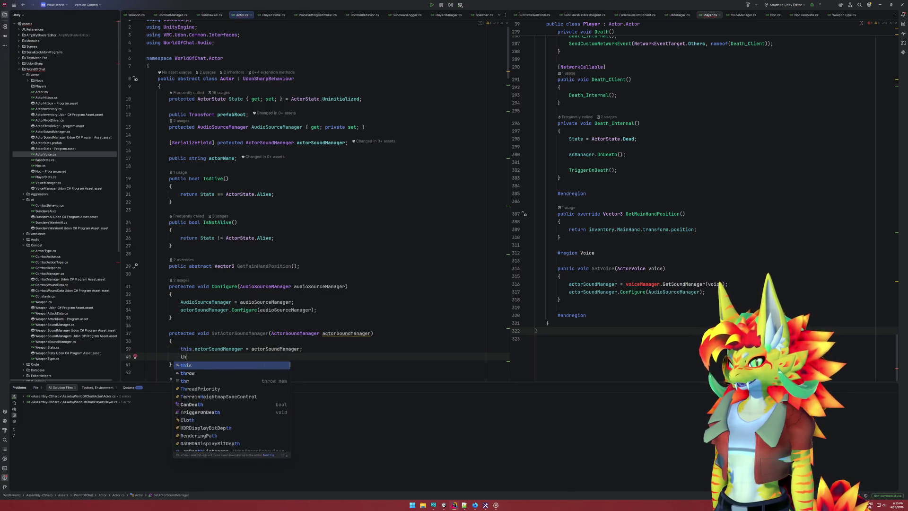
{"action": "type", "text": "is.ac"}
{"action": "key", "text": "Return"}
{"action": "type", "text": ".c"}
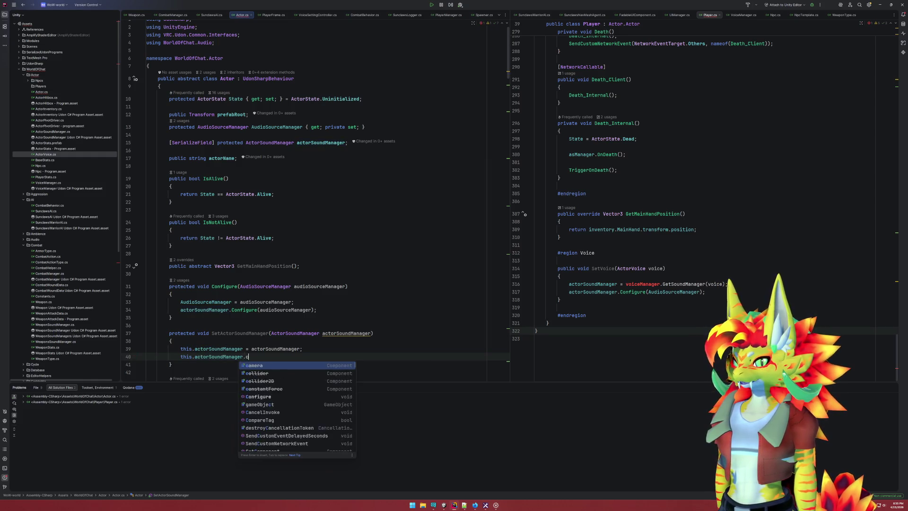
{"action": "type", "text": "onf"}
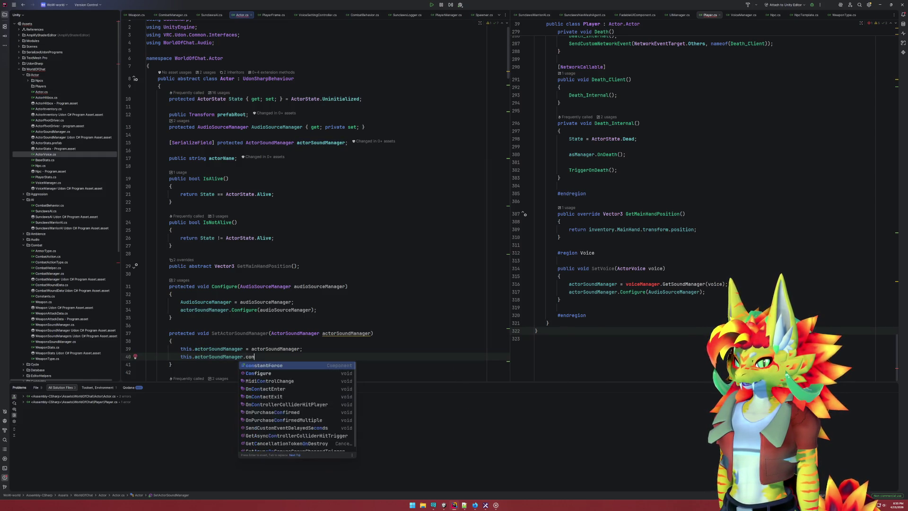
{"action": "key", "text": "Down"}
{"action": "key", "text": "Return"}
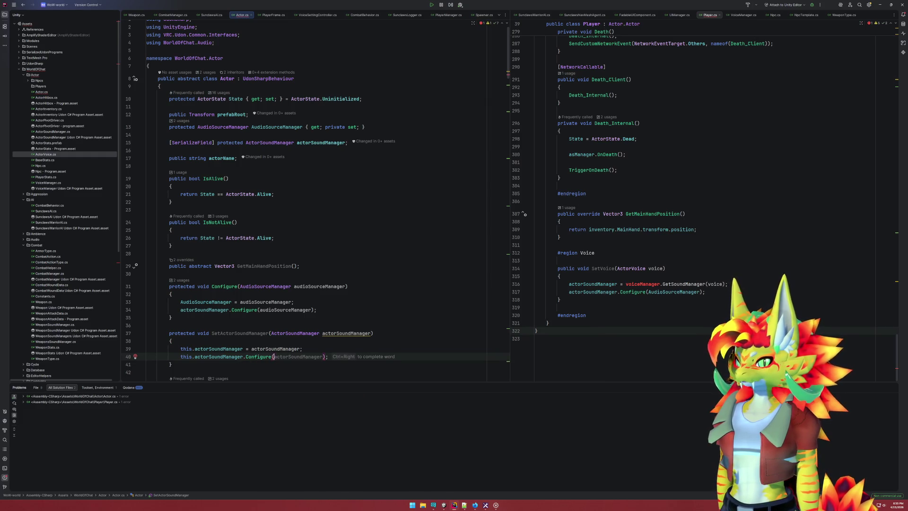
{"action": "type", "text": "Audi"}
{"action": "key", "text": "Return"}
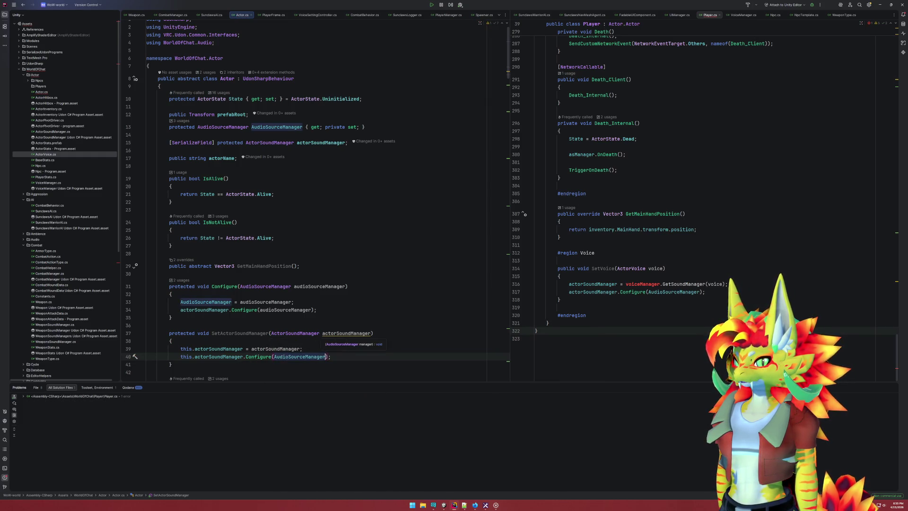
{"action": "key", "text": "Escape"}
{"action": "left_click", "coordinate": [268, 333]}
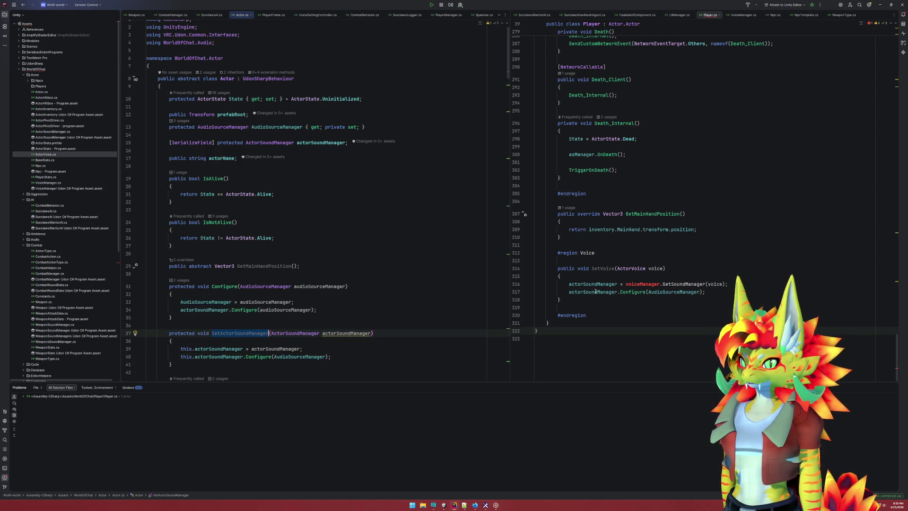
In Player.cs SetVoice, replace the assignment with a SetActorSoundManager(...) call wrapping the GetSoundManager result
{"action": "left_click", "coordinate": [625, 284]}
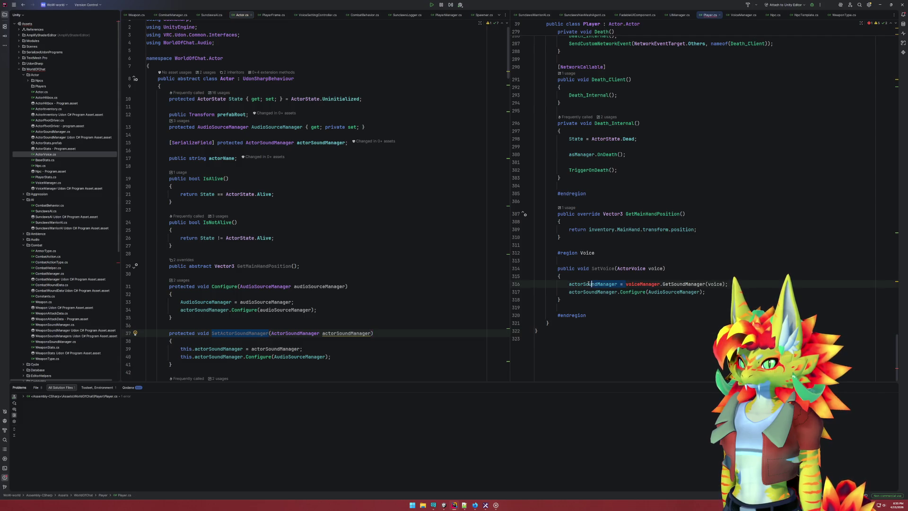
{"action": "key", "text": "shift+Home"}
{"action": "type", "text": "SetActorSoundManager"}
{"action": "type", "text": "("}
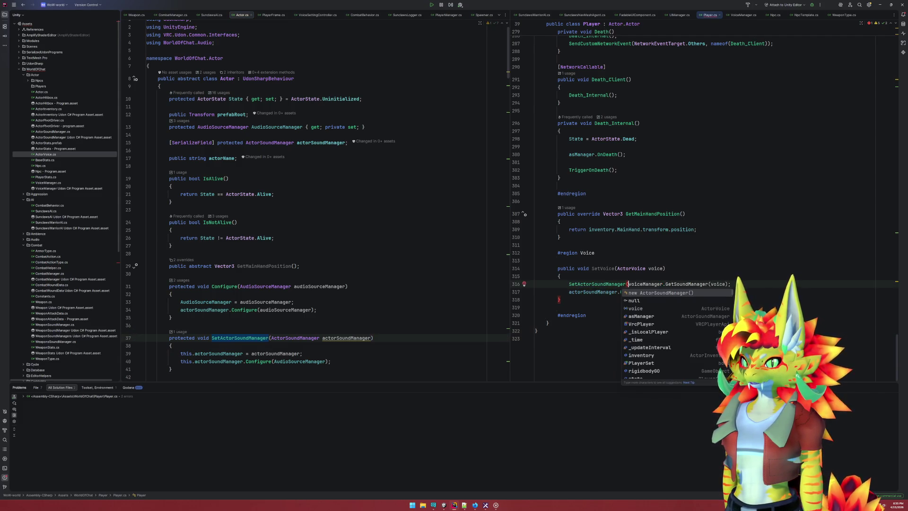
{"action": "key", "text": "End"}
{"action": "key", "text": "Left"}
{"action": "type", "text": ")"}
{"action": "scroll", "coordinate": [642, 278], "scroll_direction": "up", "scroll_amount": 5}
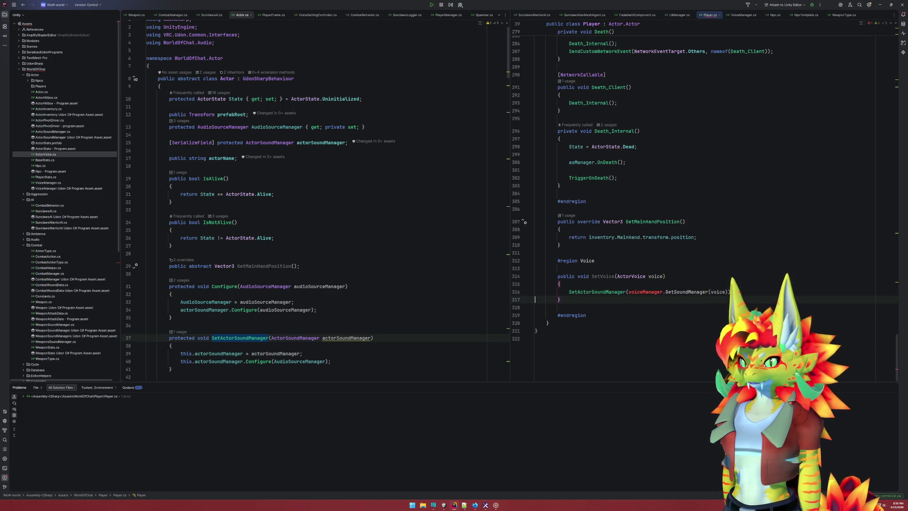
{"action": "scroll", "coordinate": [642, 278], "scroll_direction": "down", "scroll_amount": 5}
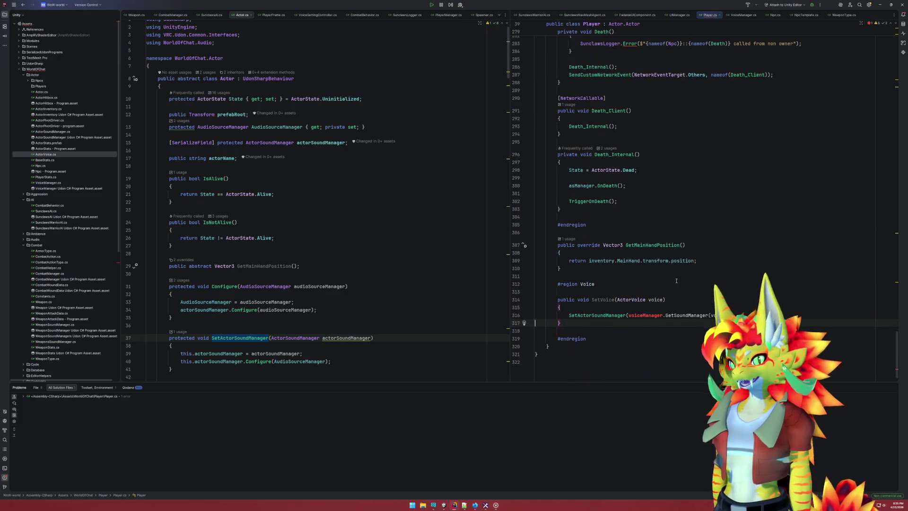
Review the revised SetVoice method and the new SetActorSoundManager method in Actor.cs
{"action": "left_click_drag", "start_coordinate": [585, 331], "coordinate": [577, 295]}
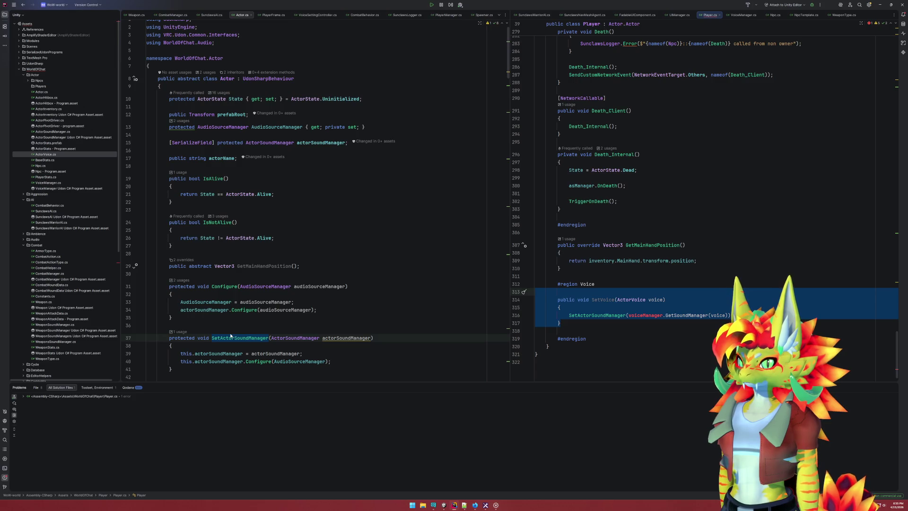
{"action": "left_click", "coordinate": [678, 329]}
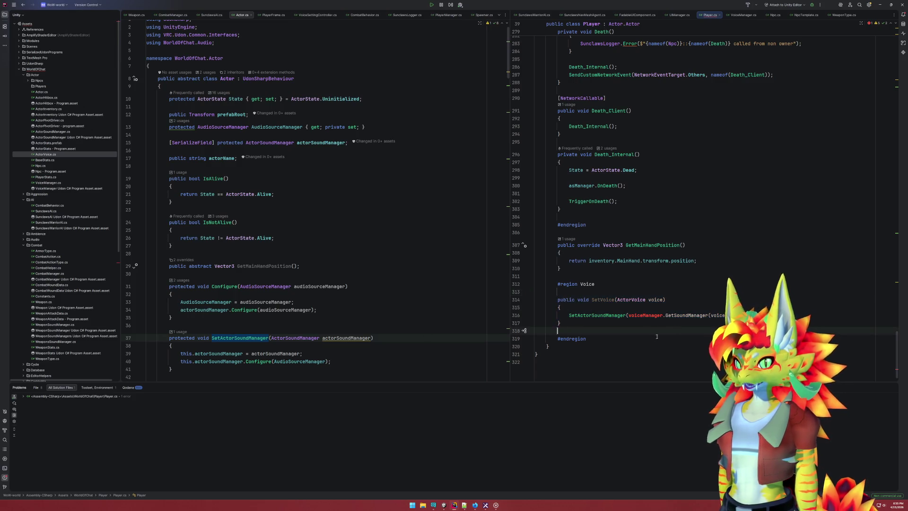
{"action": "left_click", "coordinate": [637, 335]}
{"action": "left_click", "coordinate": [621, 332]}
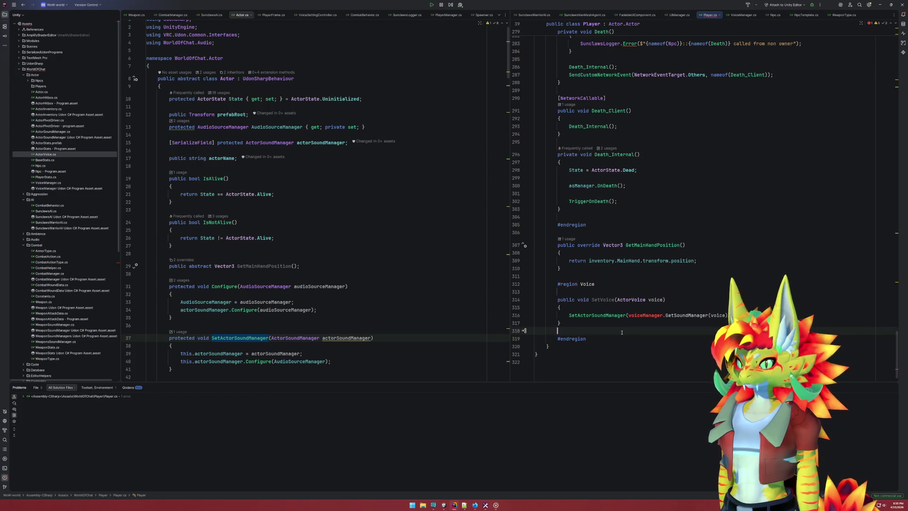
{"action": "left_click", "coordinate": [189, 372]}
{"action": "left_click_drag", "start_coordinate": [186, 375], "coordinate": [191, 327]}
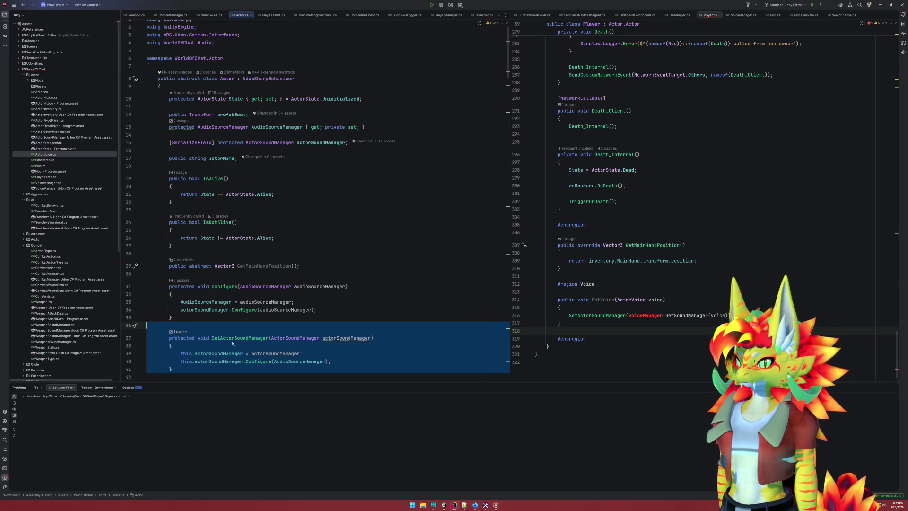
{"action": "left_click", "coordinate": [348, 362]}
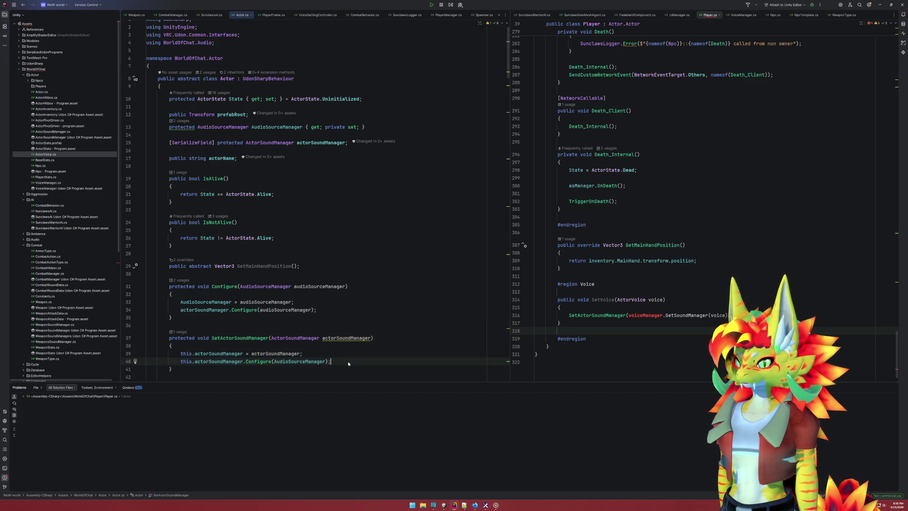
Copy SetActorSoundManager's two body lines into SetVoice, then delete that method from Actor.cs
{"action": "left_click_drag", "start_coordinate": [348, 363], "coordinate": [345, 346]}
{"action": "key", "text": "ctrl+c"}
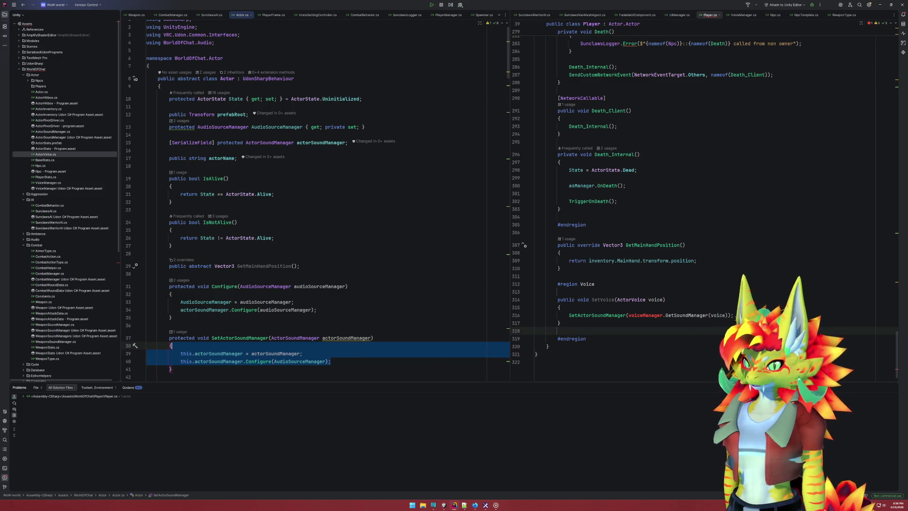
{"action": "left_click", "coordinate": [560, 331]}
{"action": "key", "text": "ctrl+v"}
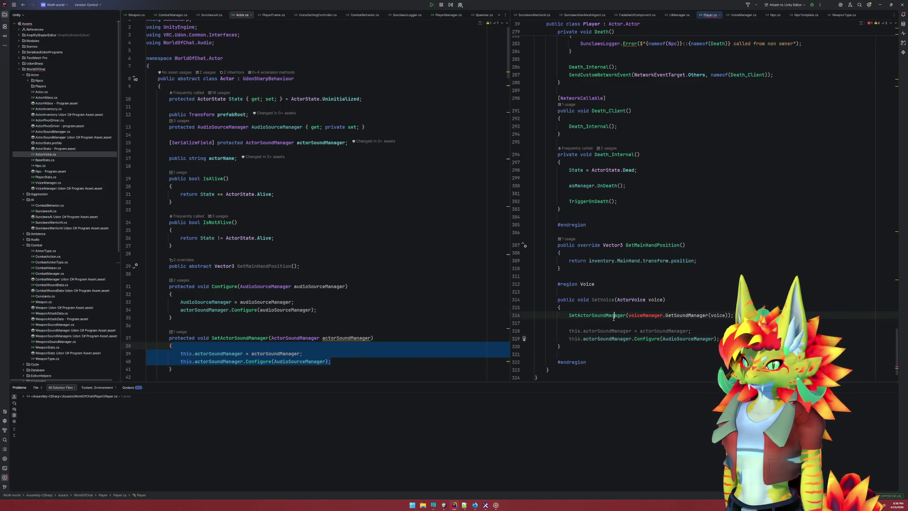
{"action": "double_click", "coordinate": [614, 315]}
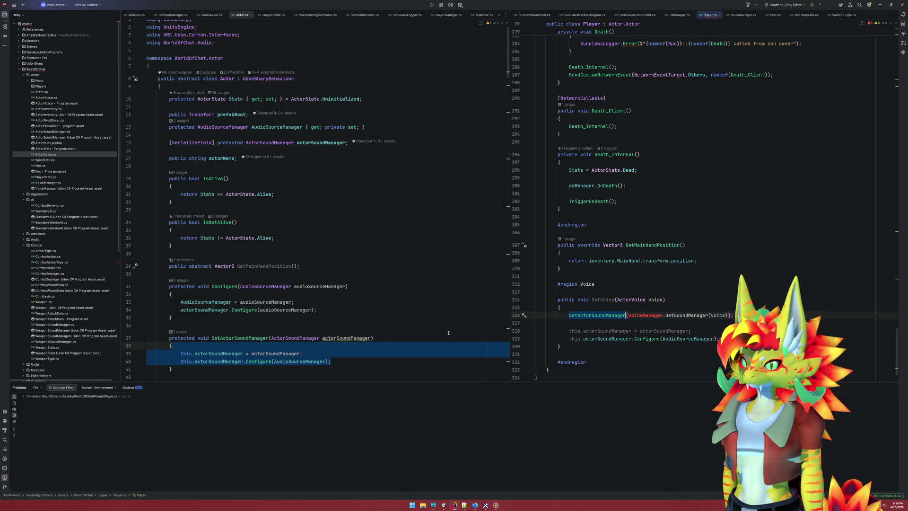
{"action": "left_click", "coordinate": [293, 338]}
{"action": "left_click", "coordinate": [172, 369]}
{"action": "key", "text": "shift+Up"}
{"action": "key", "text": "shift+Up"}
{"action": "key", "text": "shift+Up"}
{"action": "key", "text": "Delete"}
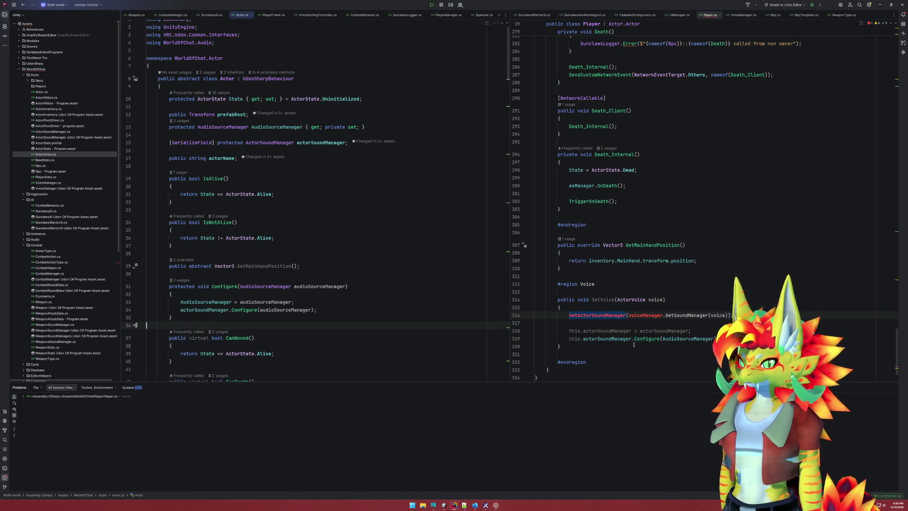
Assign actorSoundManager = voiceManager.GetSoundManager(voice) and remove the old SetActorSoundManager call
{"action": "left_click_drag", "start_coordinate": [628, 316], "coordinate": [732, 315]}
{"action": "key", "text": "ctrl+c"}
{"action": "double_click", "coordinate": [669, 331]}
{"action": "key", "text": "ctrl+v"}
{"action": "key", "text": "Home"}
{"action": "key", "text": "Home"}
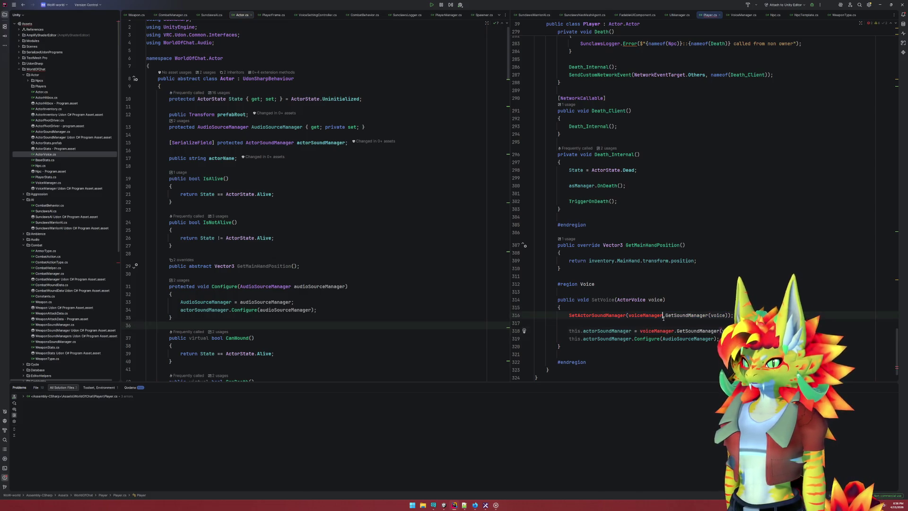
{"action": "key", "text": "shift+Up"}
{"action": "key", "text": "shift+Up"}
{"action": "key", "text": "Delete"}
Strip the redundant 'this.' qualifiers from the two SetVoice lines with code cleanup
{"action": "left_click", "coordinate": [570, 315]}
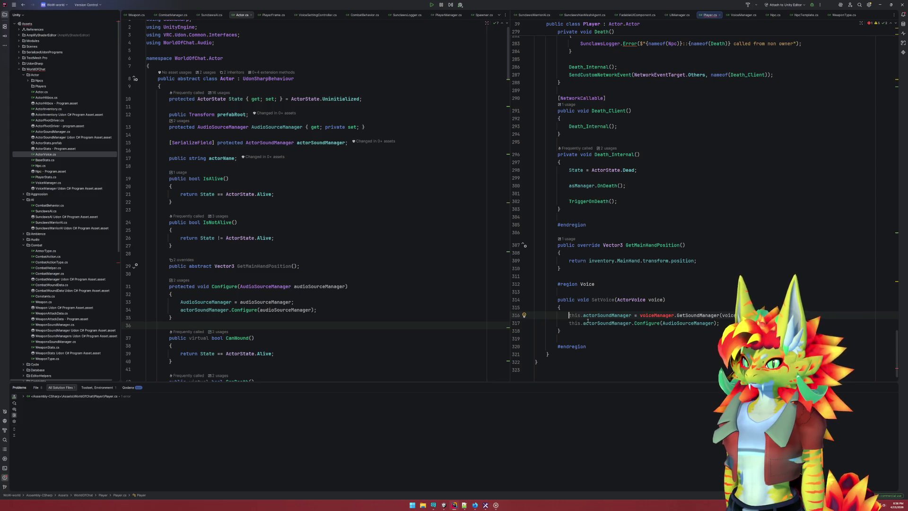
{"action": "left_click_drag", "start_coordinate": [570, 316], "coordinate": [585, 323]}
{"action": "key", "text": "ctrl+alt+l"}
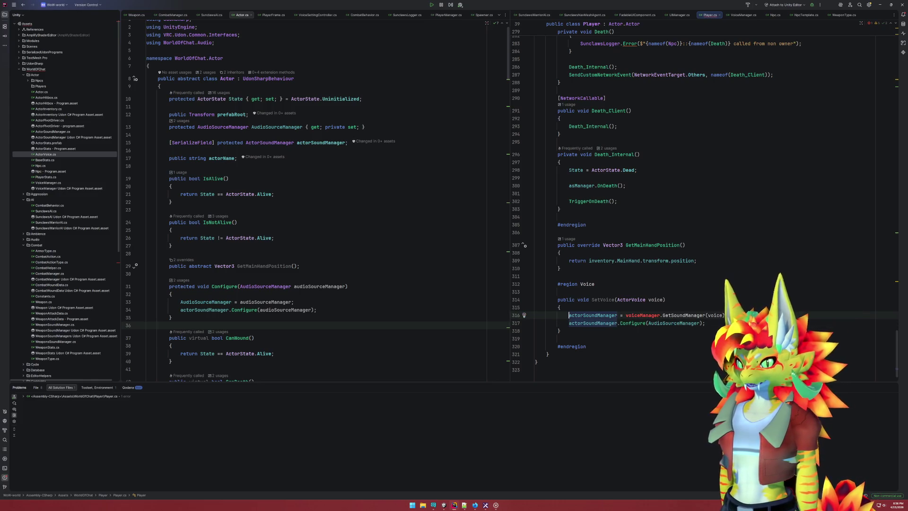
{"action": "left_click", "coordinate": [622, 341]}
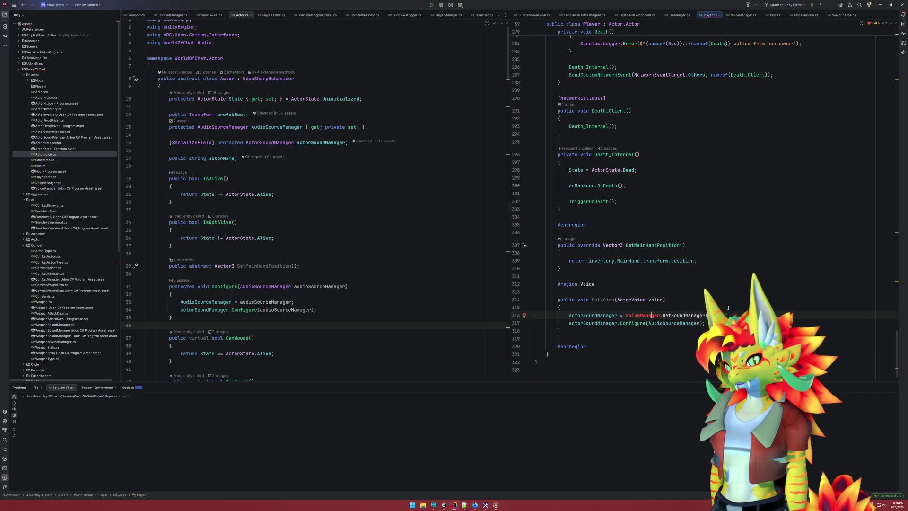
{"action": "scroll", "coordinate": [905, 282], "scroll_direction": "up", "scroll_amount": 10}
{"action": "left_click_drag", "start_coordinate": [897, 269], "coordinate": [865, 62]}
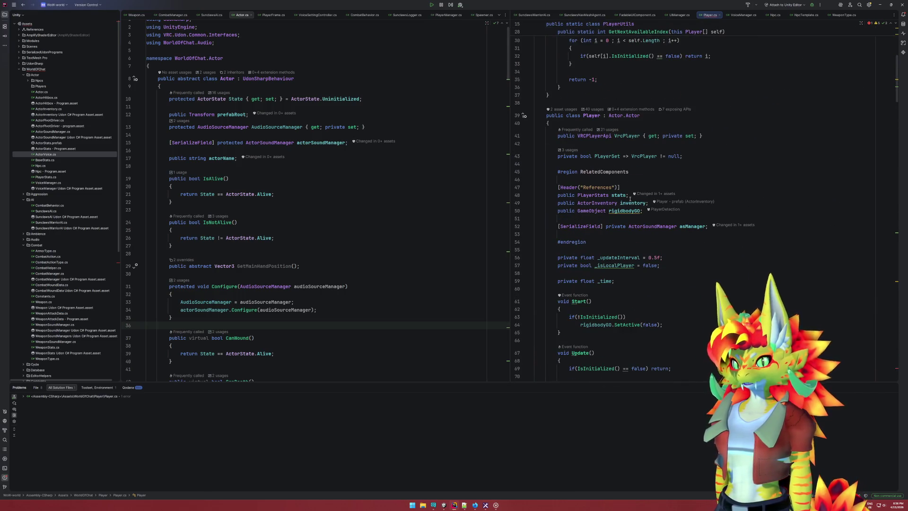
On line 53 of Player.cs, declare a [SerializeField] private VoiceManager _voiceManager field
{"action": "left_click", "coordinate": [664, 232]}
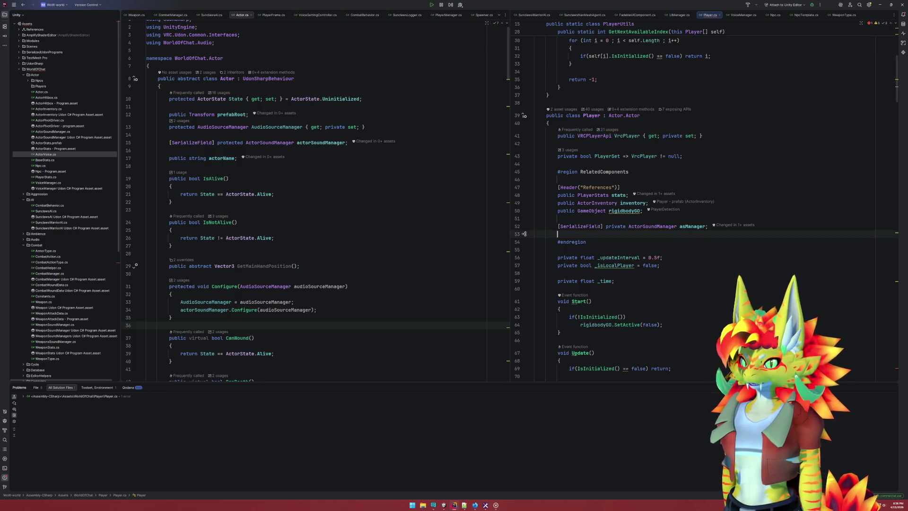
{"action": "type", "text": "[SerializeField"}
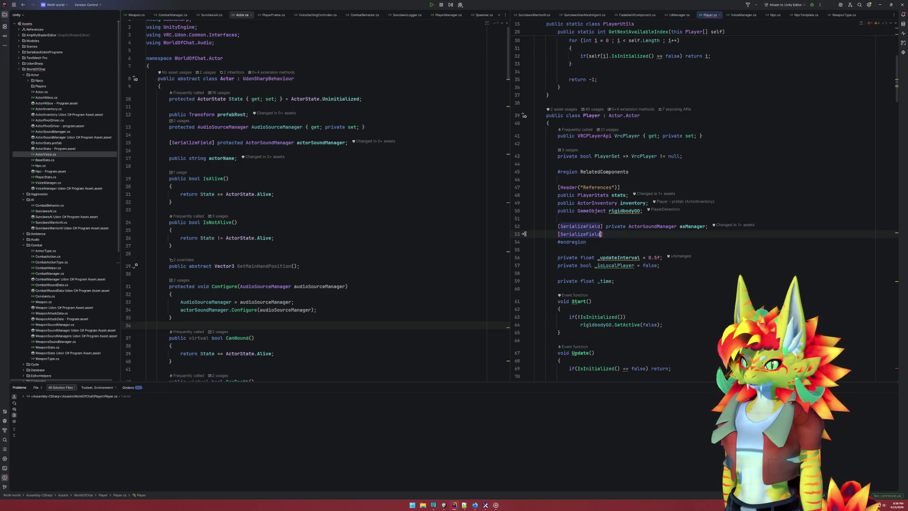
{"action": "type", "text": "] priv"}
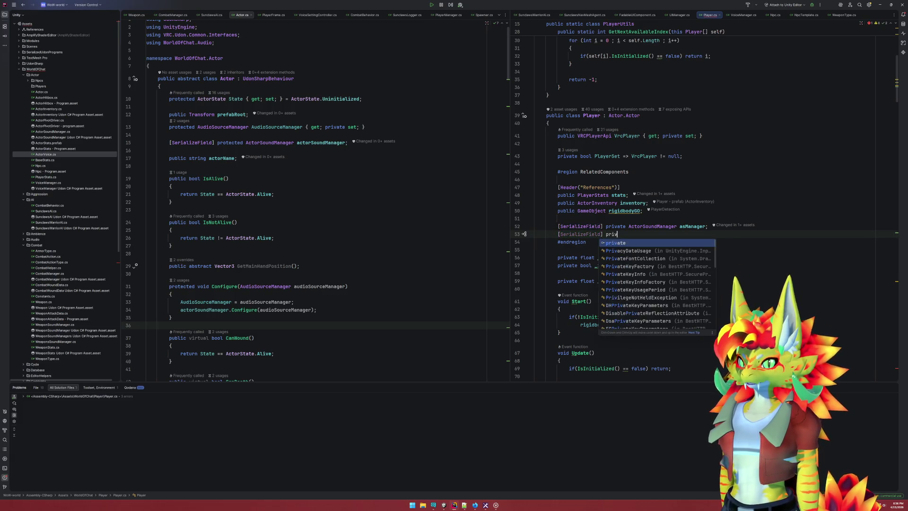
{"action": "key", "text": "Return"}
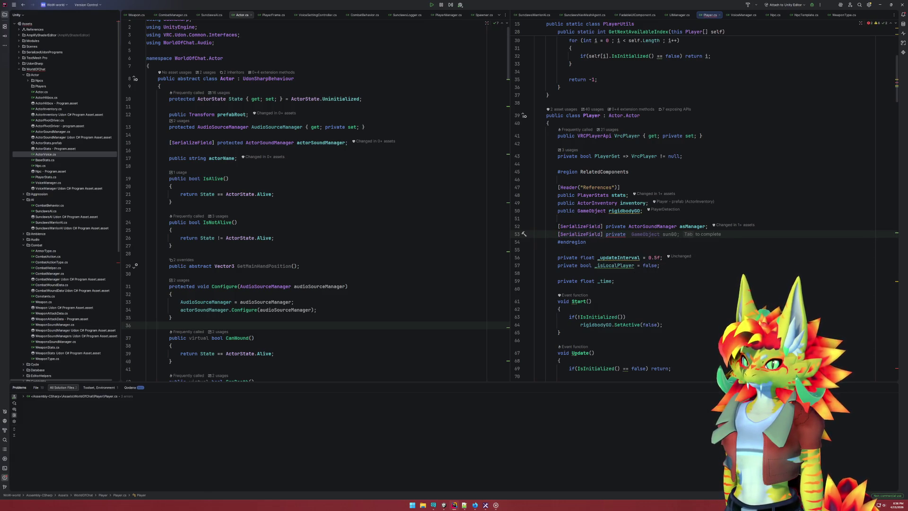
{"action": "type", "text": "Voice"}
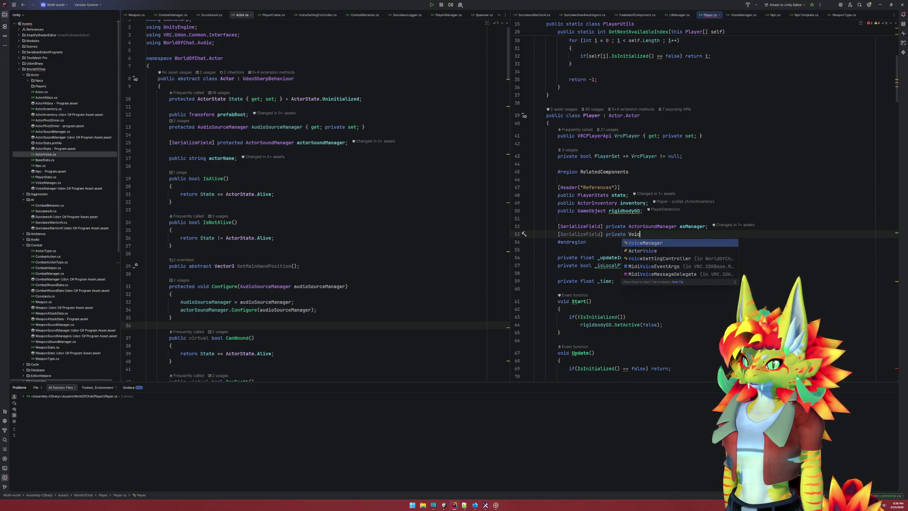
{"action": "key", "text": "Tab"}
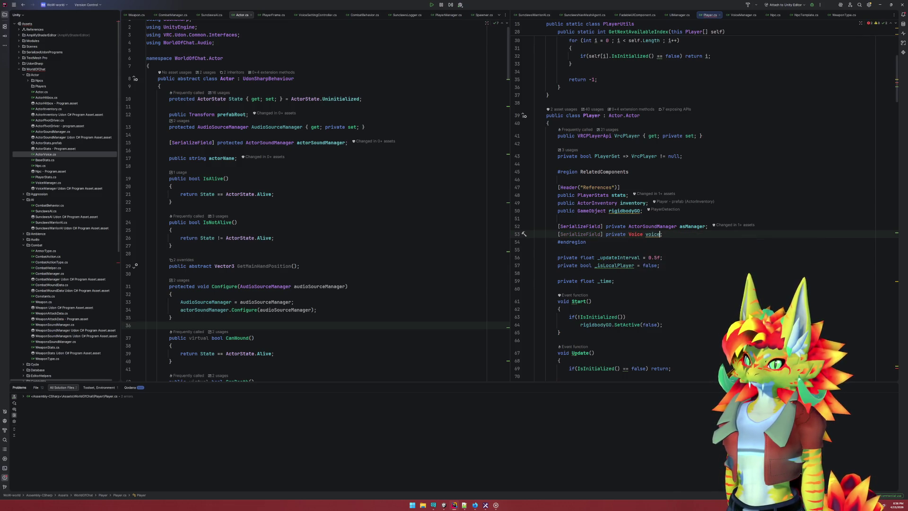
{"action": "left_click", "coordinate": [628, 234]}
{"action": "type", "text": ";"}
{"action": "key", "text": "ctrl+shift+Right"}
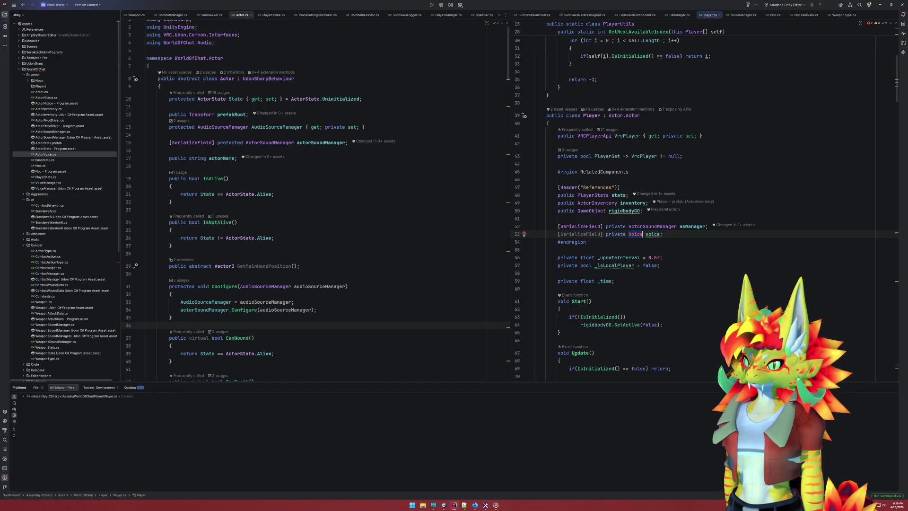
{"action": "type", "text": "Mana"}
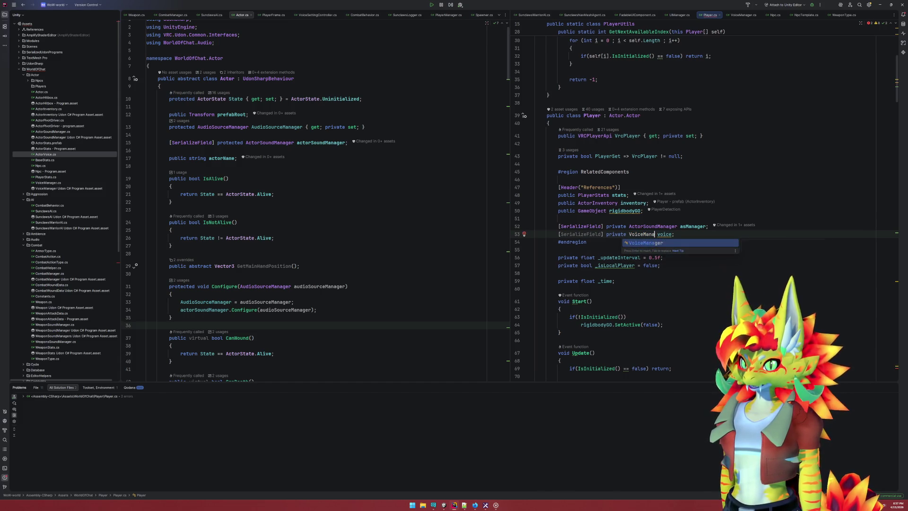
{"action": "key", "text": "Tab"}
{"action": "left_click", "coordinate": [666, 234]}
{"action": "type", "text": "Mana"}
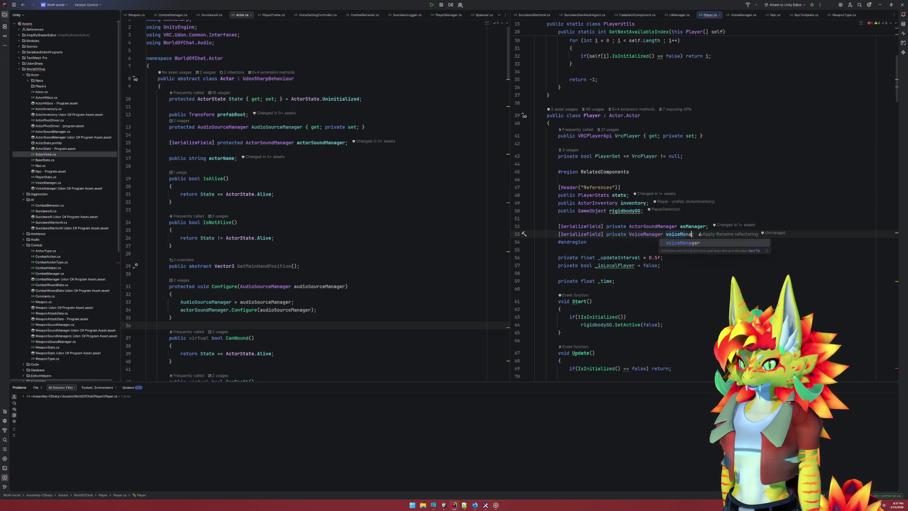
{"action": "key", "text": "Tab"}
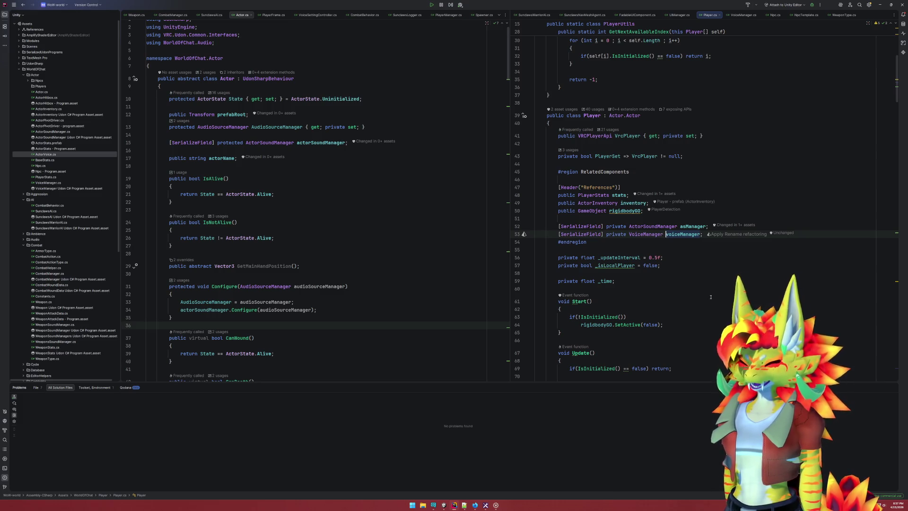
{"action": "type", "text": "_"}
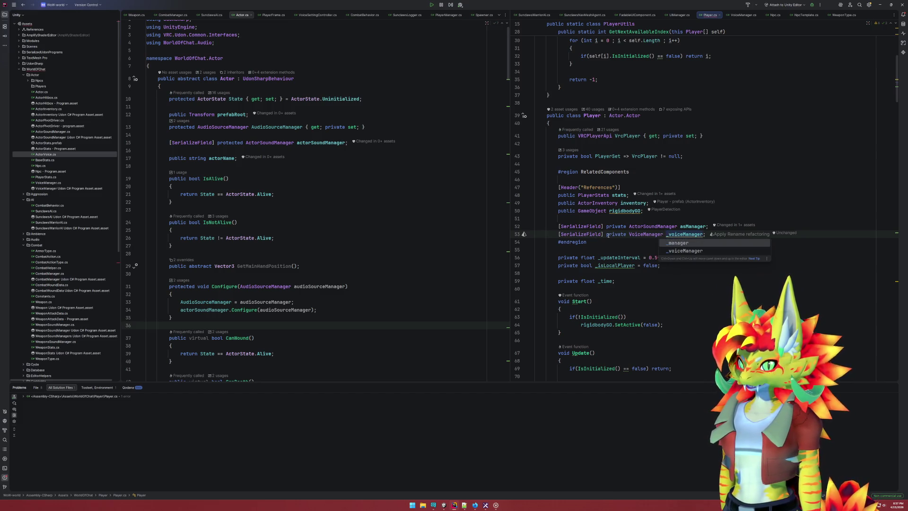
Remove the [SerializeField] attribute and move the _voiceManager field below #endregion
{"action": "left_click_drag", "start_coordinate": [608, 235], "coordinate": [558, 234]}
{"action": "key", "text": "BackSpace"}
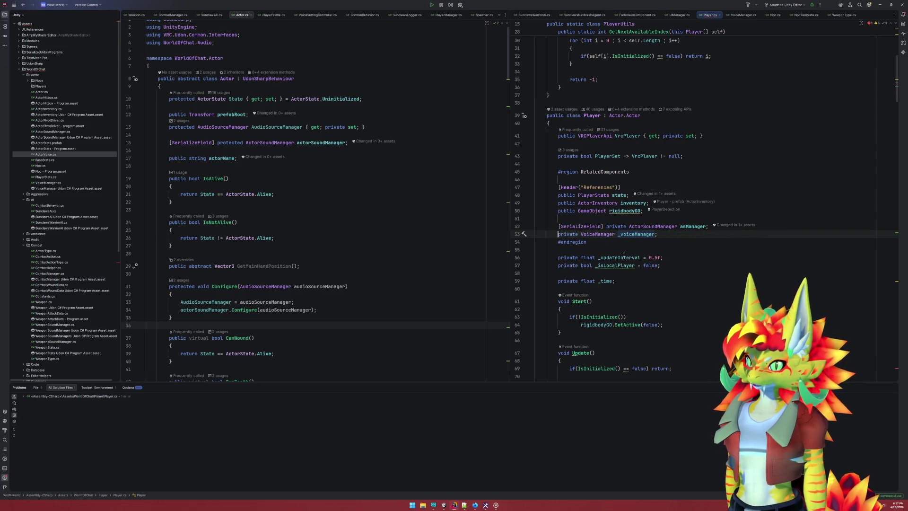
{"action": "key", "text": "ctrl+y"}
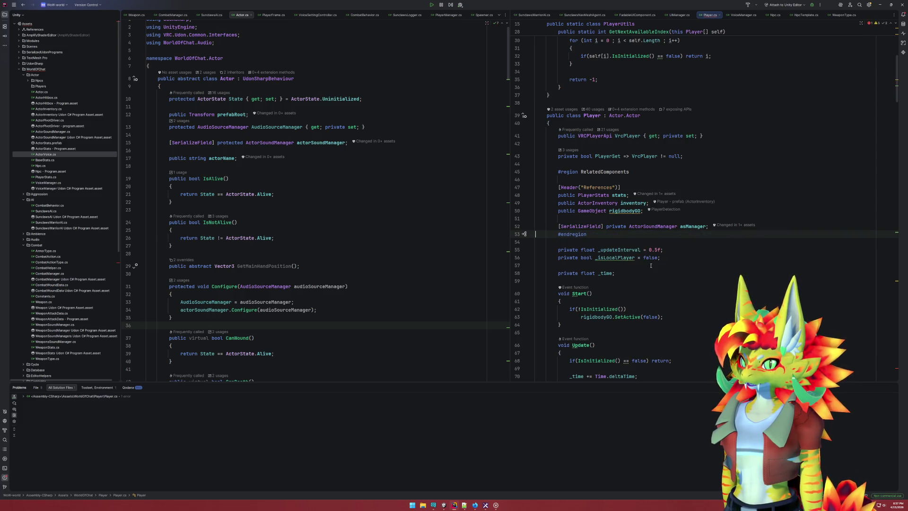
{"action": "key", "text": "Down"}
{"action": "key", "text": "Return"}
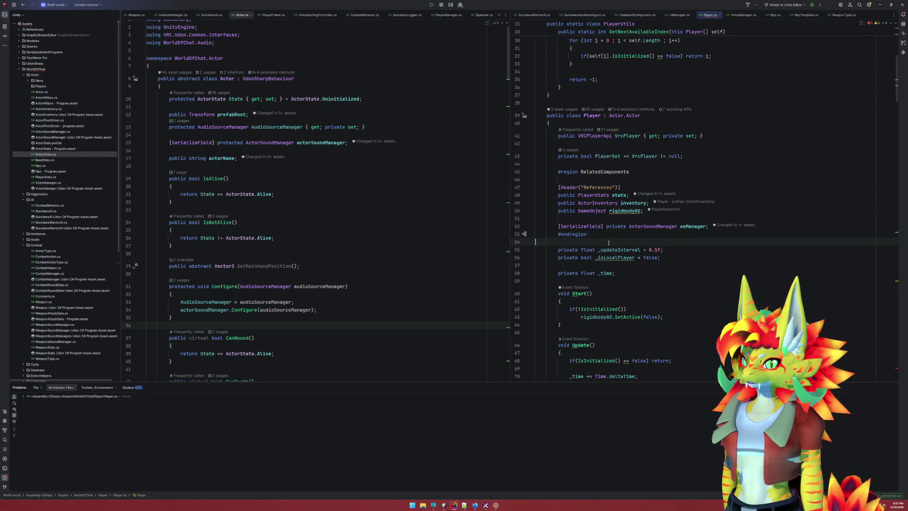
{"action": "key", "text": "ctrl+v"}
{"action": "scroll", "coordinate": [661, 294], "scroll_direction": "down", "scroll_amount": 10}
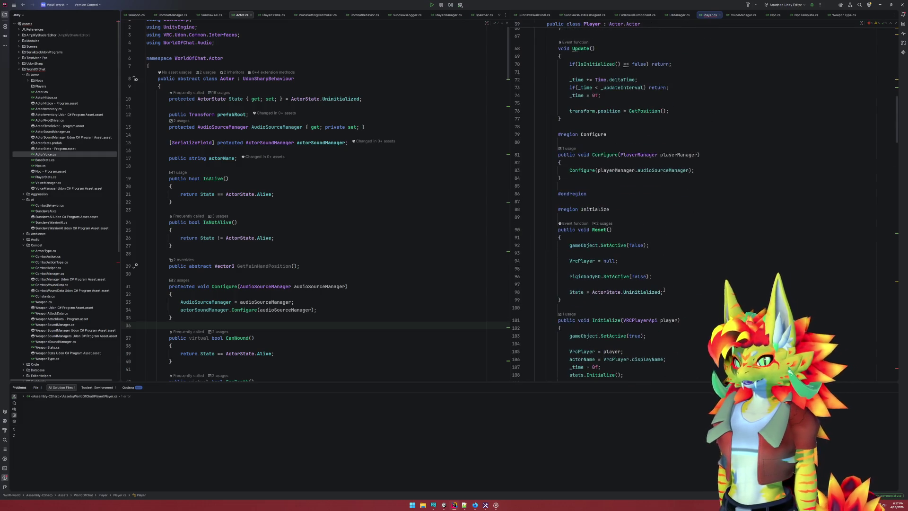
Add '_voiceManager = playerManager.voiceManager;' after the Configure call in Player's Configure(PlayerManager)
{"action": "left_click", "coordinate": [694, 154]}
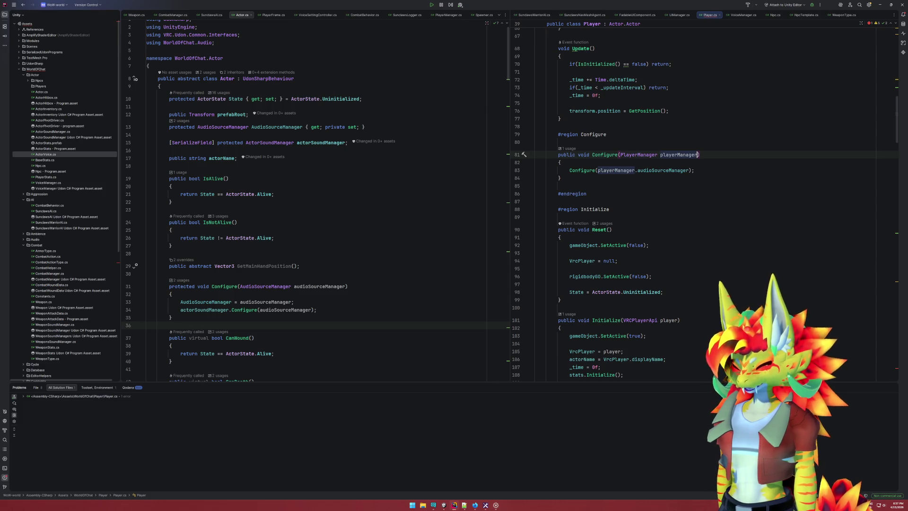
{"action": "key", "text": "Down"}
{"action": "key", "text": "Down"}
{"action": "key", "text": "Return"}
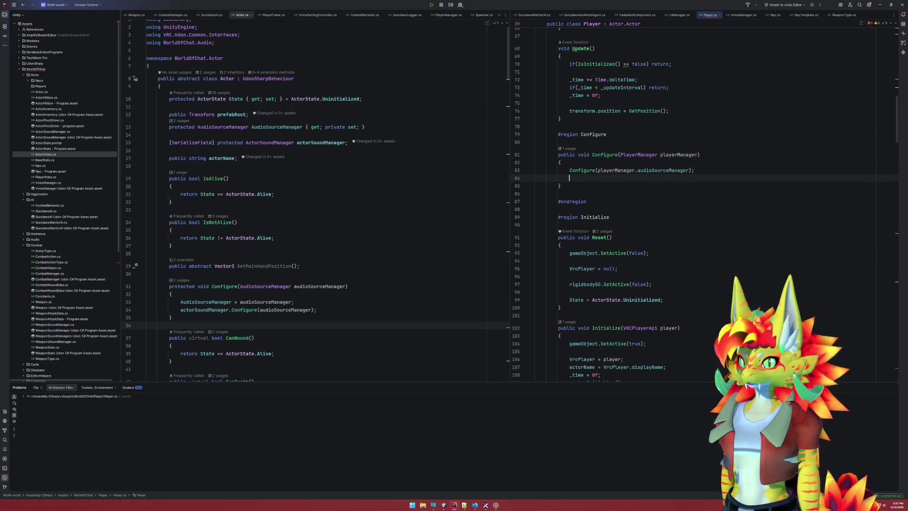
{"action": "type", "text": "Con"}
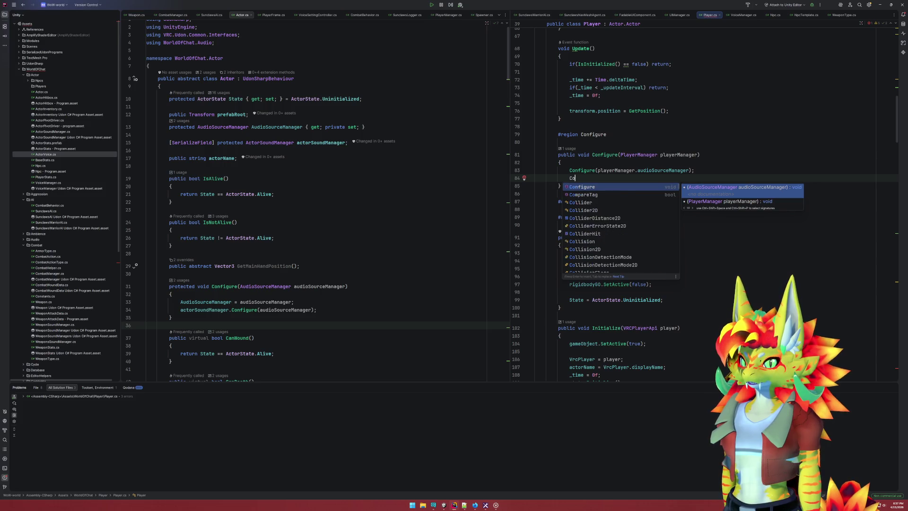
{"action": "key", "text": "BackSpace"}
{"action": "key", "text": "BackSpace"}
{"action": "key", "text": "BackSpace"}
{"action": "type", "text": "V"}
{"action": "key", "text": "BackSpace"}
{"action": "type", "text": "_vo"}
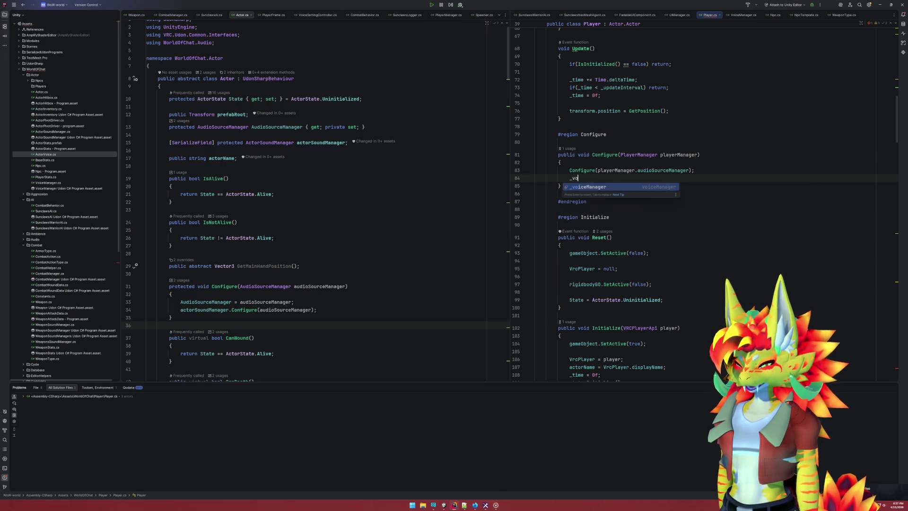
{"action": "type", "text": "iceManager = pla"}
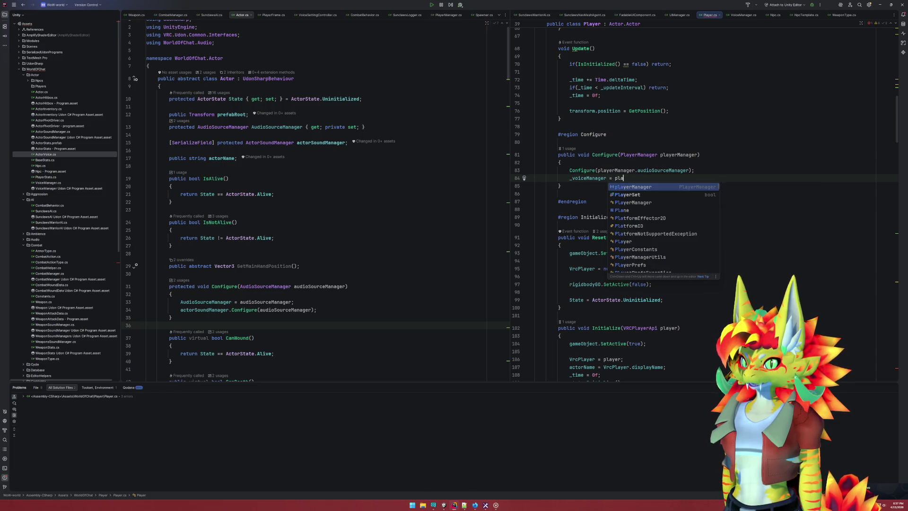
{"action": "key", "text": "Return"}
{"action": "type", "text": ".voiceMa"}
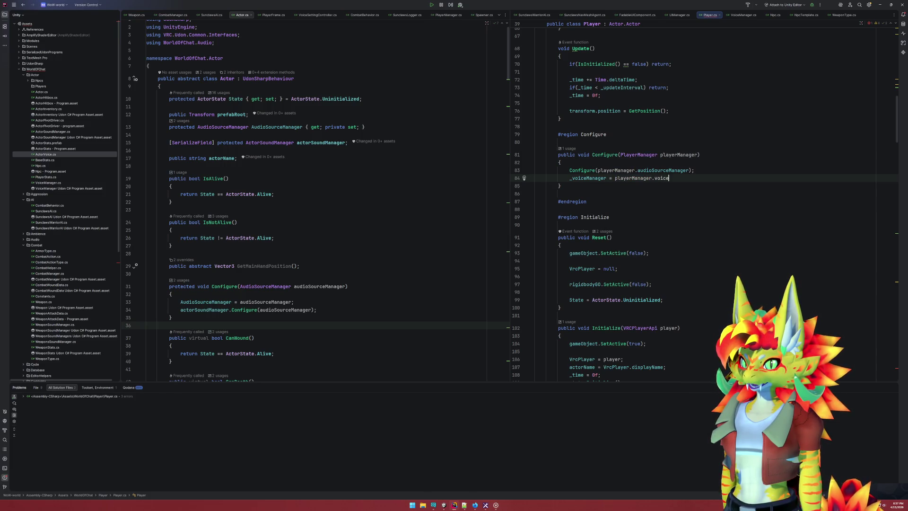
{"action": "type", "text": "nager;"}
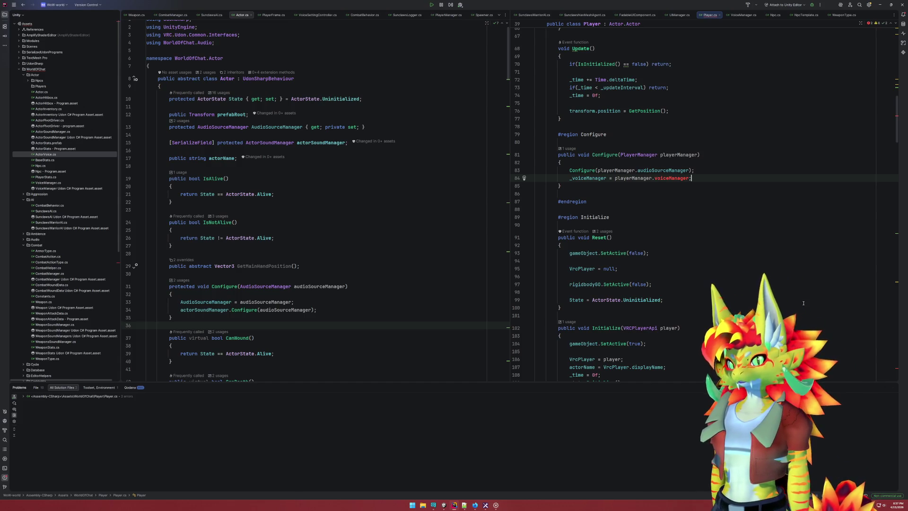
{"action": "scroll", "coordinate": [803, 303], "scroll_direction": "down", "scroll_amount": 20}
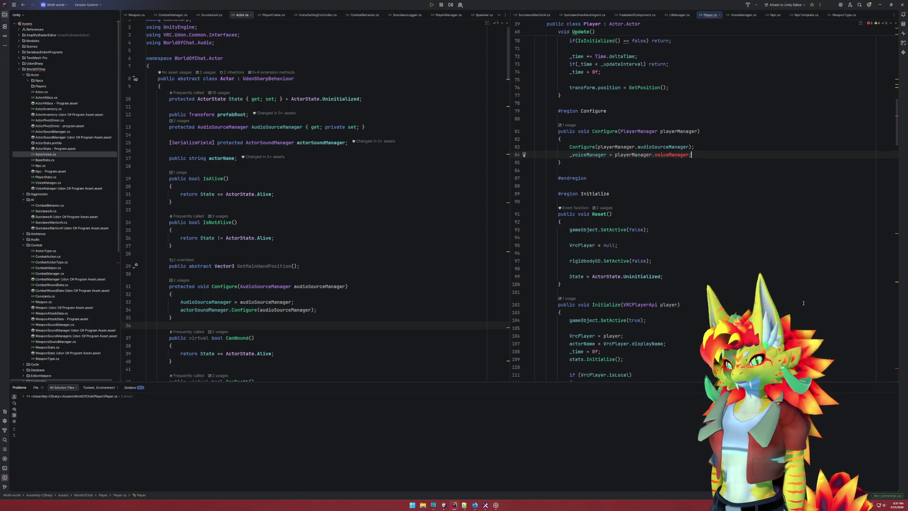
{"action": "scroll", "coordinate": [793, 302], "scroll_direction": "down", "scroll_amount": 5}
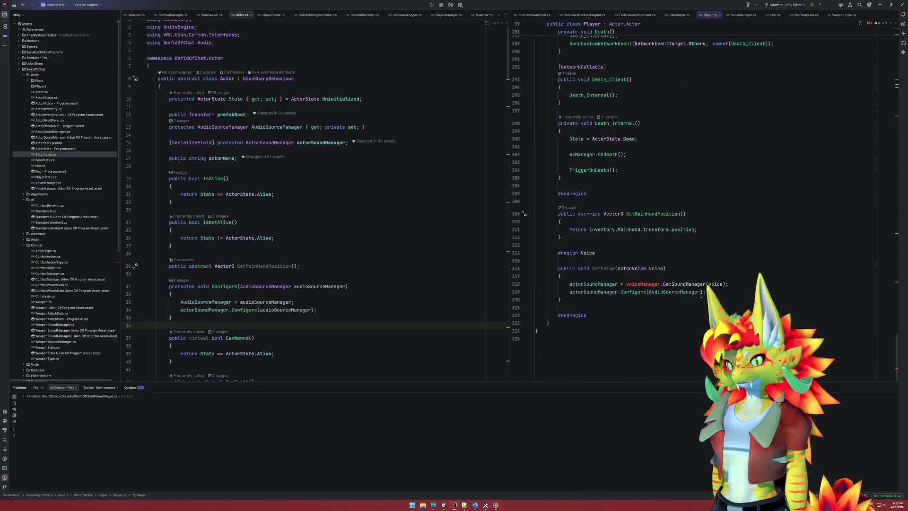
Change SetVoice to call _voiceManager.GetSoundManager(voice) instead of voiceManager
{"action": "left_click", "coordinate": [626, 284]}
{"action": "type", "text": "_"}
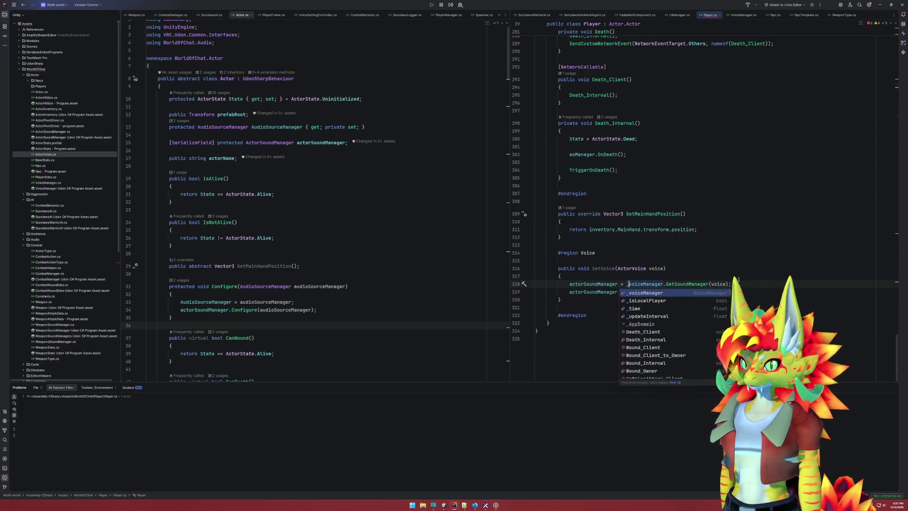
{"action": "left_click", "coordinate": [762, 275]}
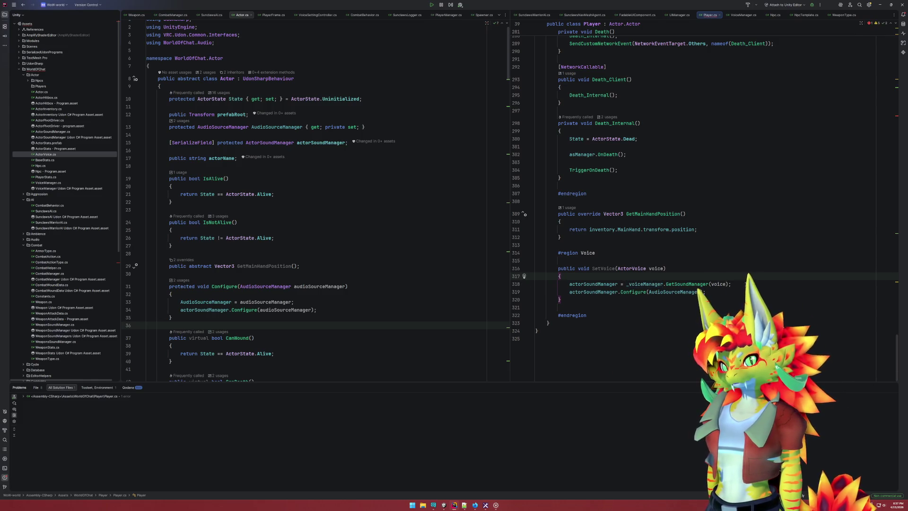
Open PlayerManager.cs in the left editor in place of Actor.cs
{"action": "left_click", "coordinate": [413, 316]}
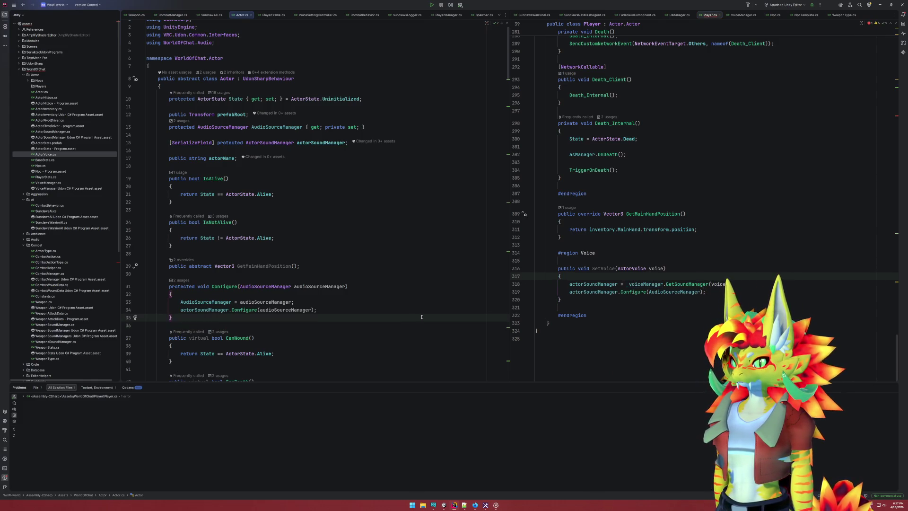
{"action": "scroll", "coordinate": [92, 266], "scroll_direction": "down", "scroll_amount": 5}
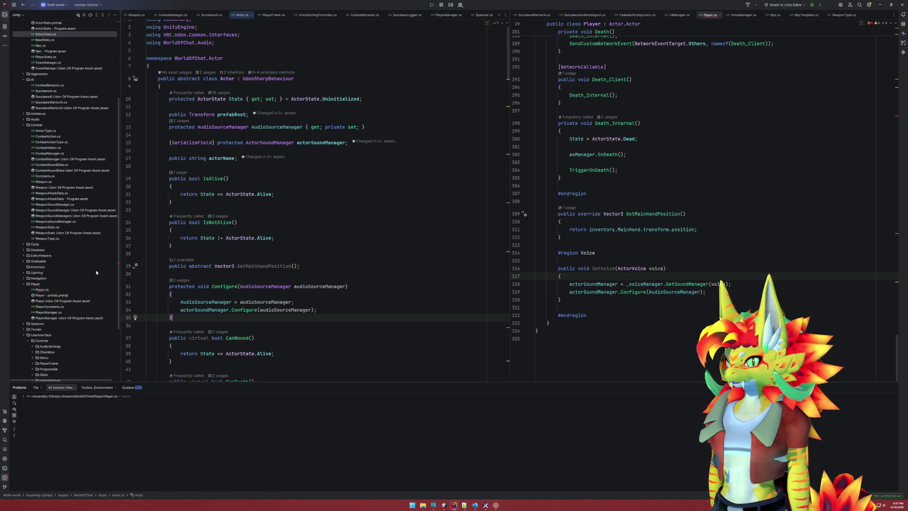
{"action": "left_click", "coordinate": [80, 289]}
{"action": "scroll", "coordinate": [78, 205], "scroll_direction": "up", "scroll_amount": 5}
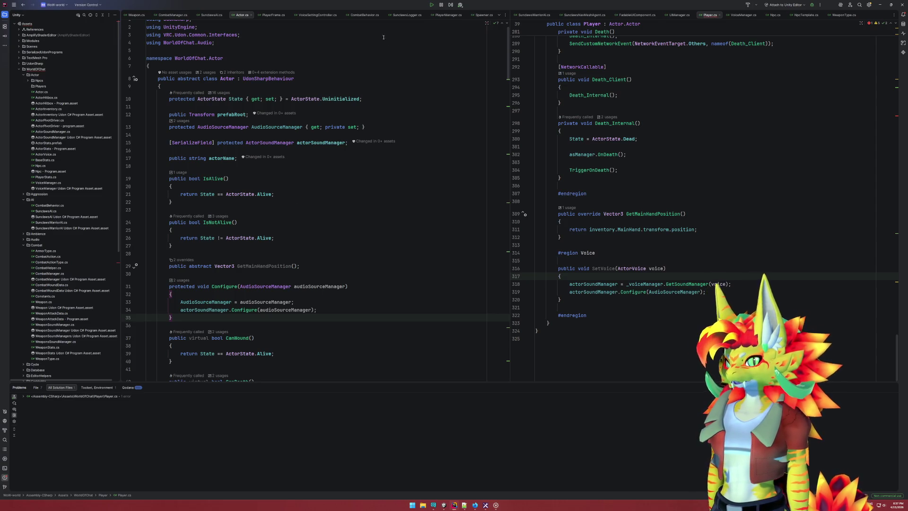
{"action": "left_click", "coordinate": [447, 15]}
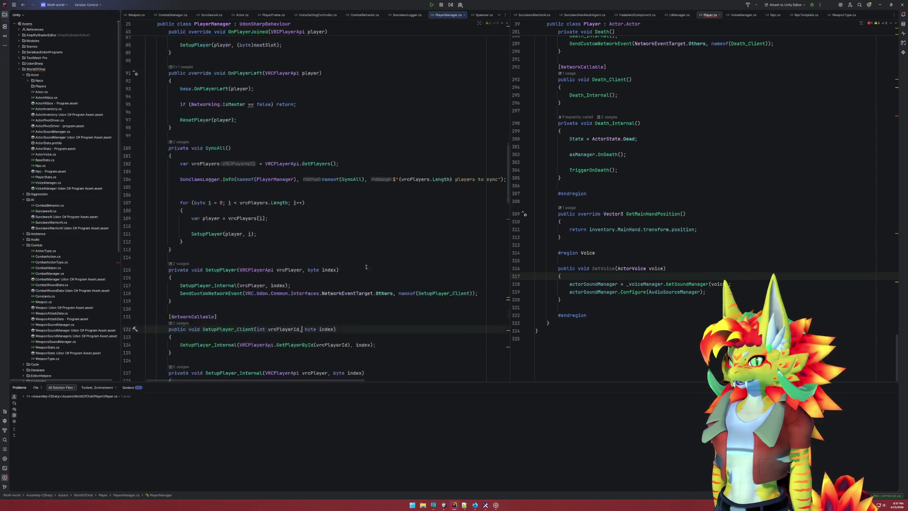
Add 'public VoiceManager voiceManager;' below audioSourceManager in PlayerManager.cs, then move to Unity
{"action": "scroll", "coordinate": [366, 268], "scroll_direction": "up", "scroll_amount": 20}
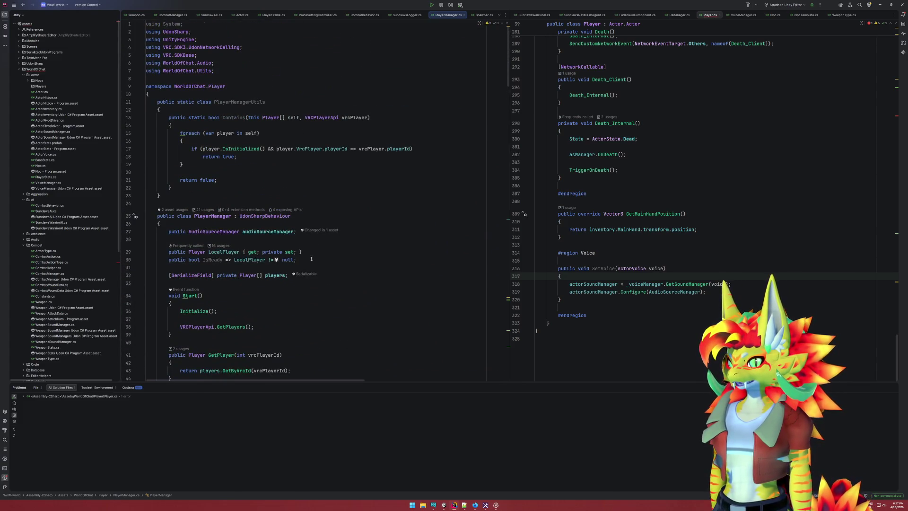
{"action": "left_click", "coordinate": [324, 240]}
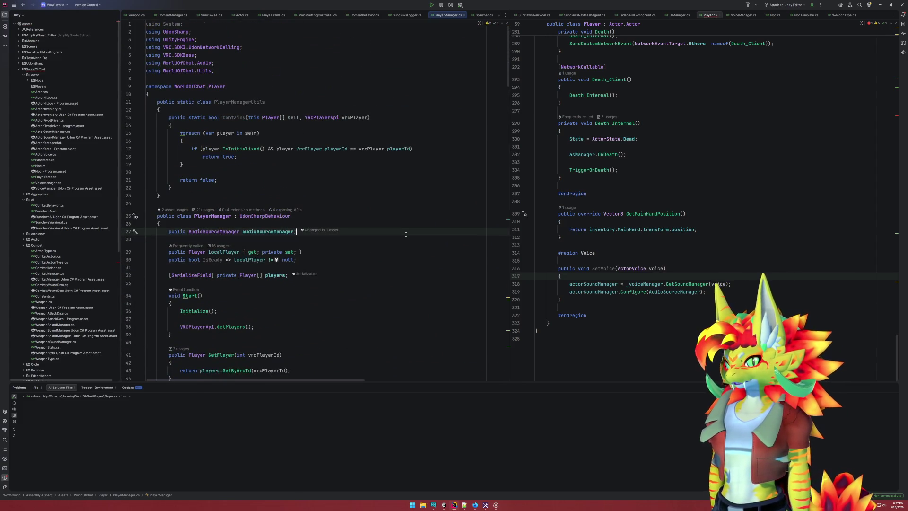
{"action": "key", "text": "Return"}
{"action": "key", "text": "Up"}
{"action": "type", "text": "public voiceManag"}
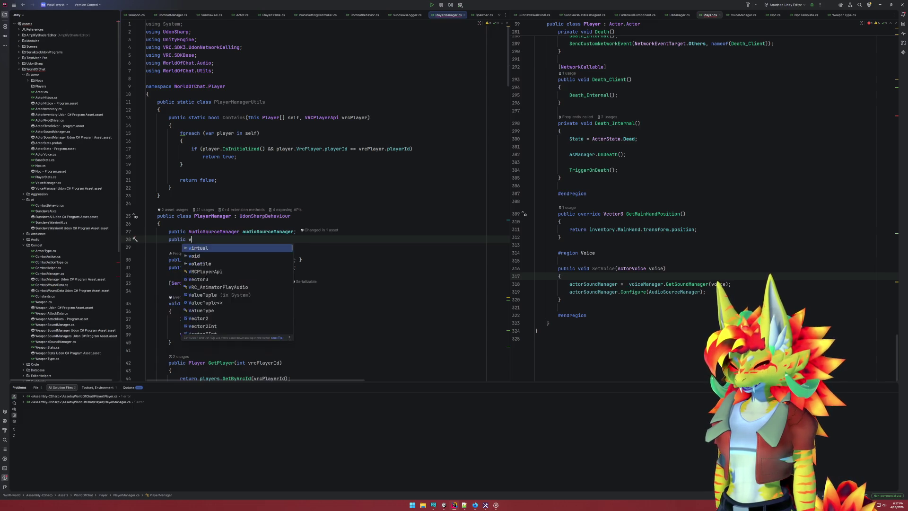
{"action": "key", "text": "Return"}
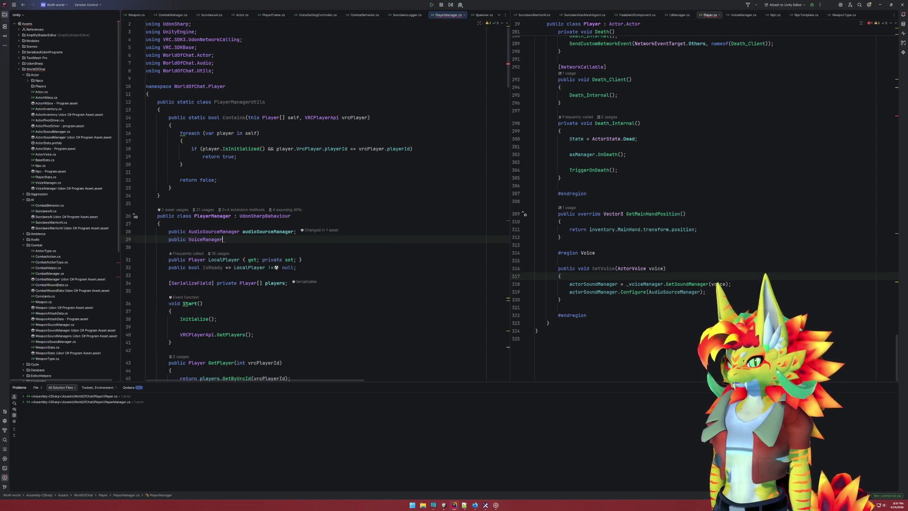
{"action": "type", "text": " voice"}
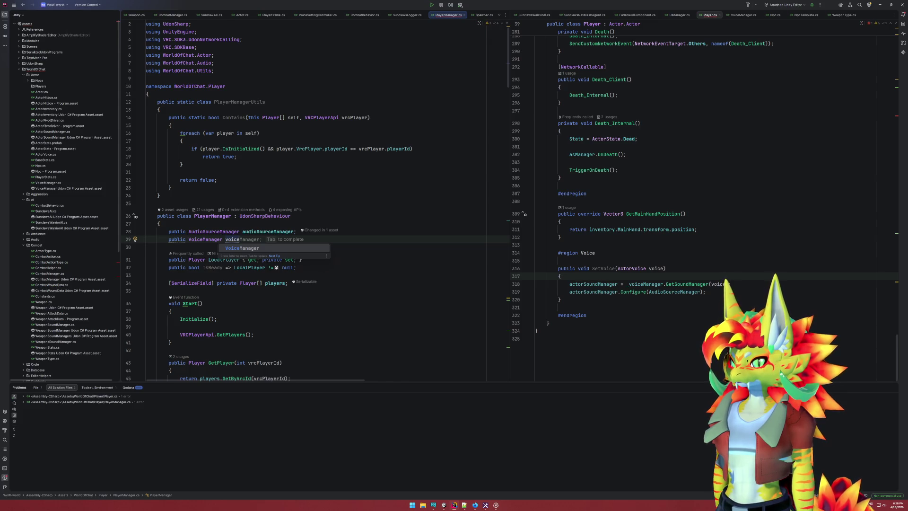
{"action": "key", "text": "Tab"}
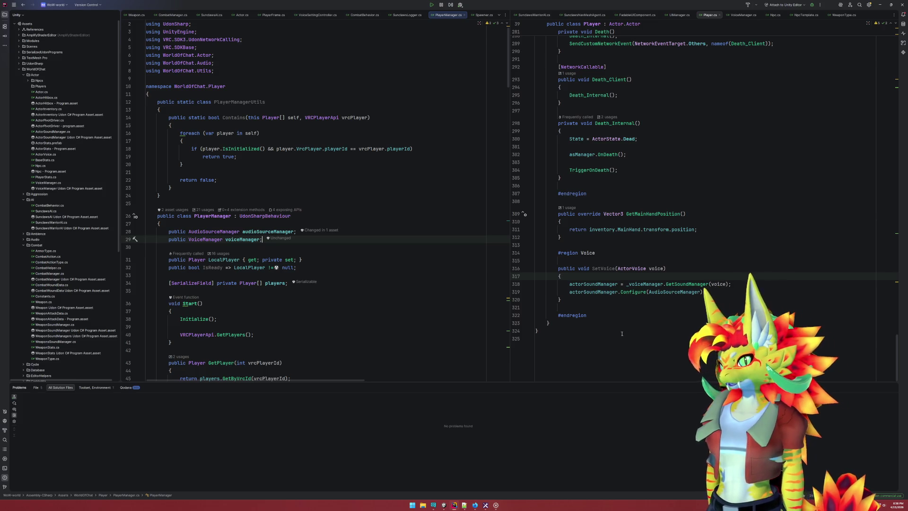
{"action": "left_click", "coordinate": [444, 505]}
{"action": "left_click", "coordinate": [34, 215]}
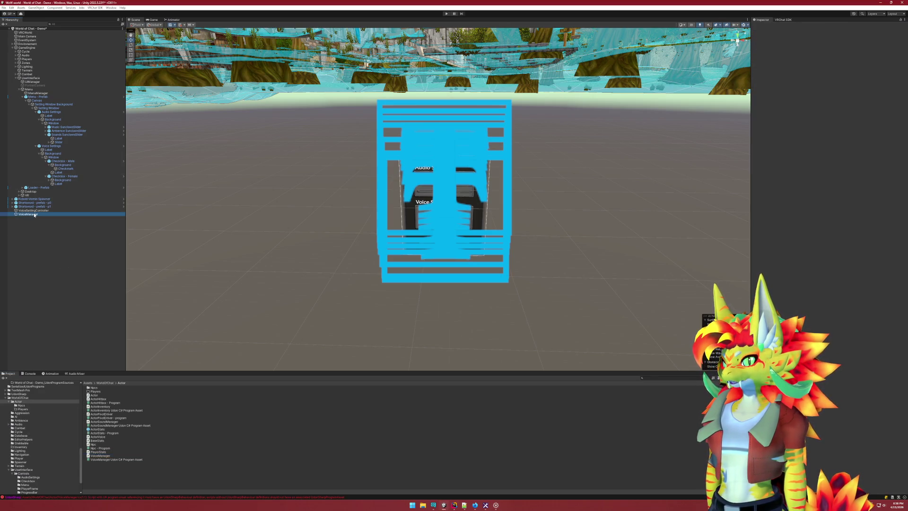
Nest VoiceManager under GameEngine > Audio and select Player [0]'s PlayerStatic sound manager
{"action": "mouse_move", "coordinate": [34, 214]}
{"action": "left_mouse_down"}
{"action": "mouse_move", "coordinate": [26, 55]}
{"action": "mouse_move", "coordinate": [40, 88]}
{"action": "left_mouse_up"}
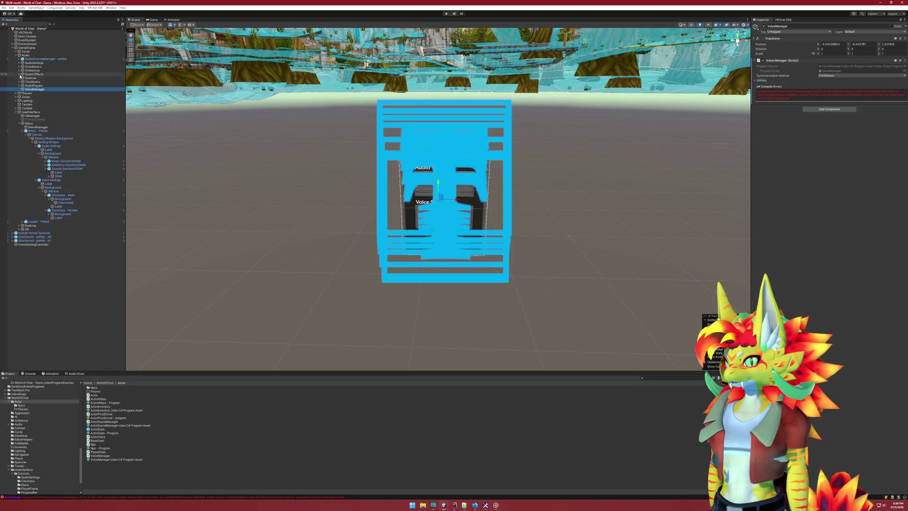
{"action": "left_click", "coordinate": [16, 93]}
{"action": "left_click", "coordinate": [19, 101]}
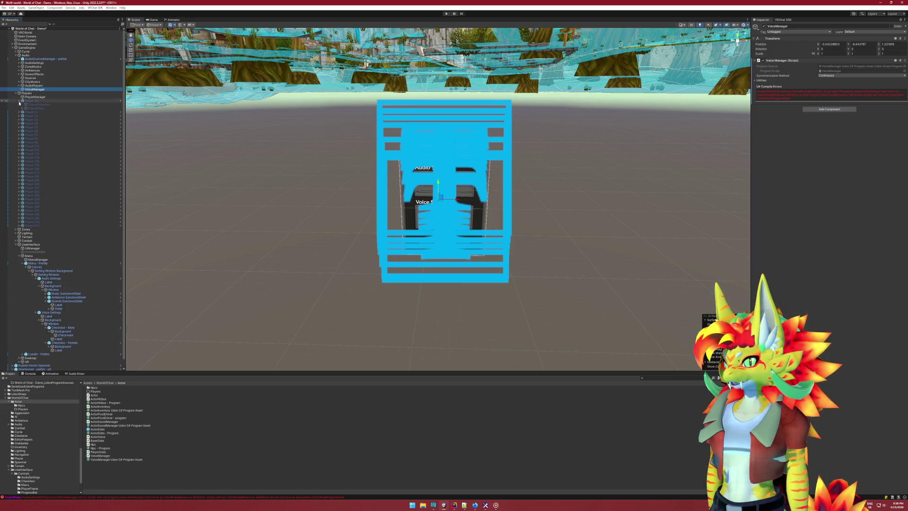
{"action": "left_click", "coordinate": [25, 109]}
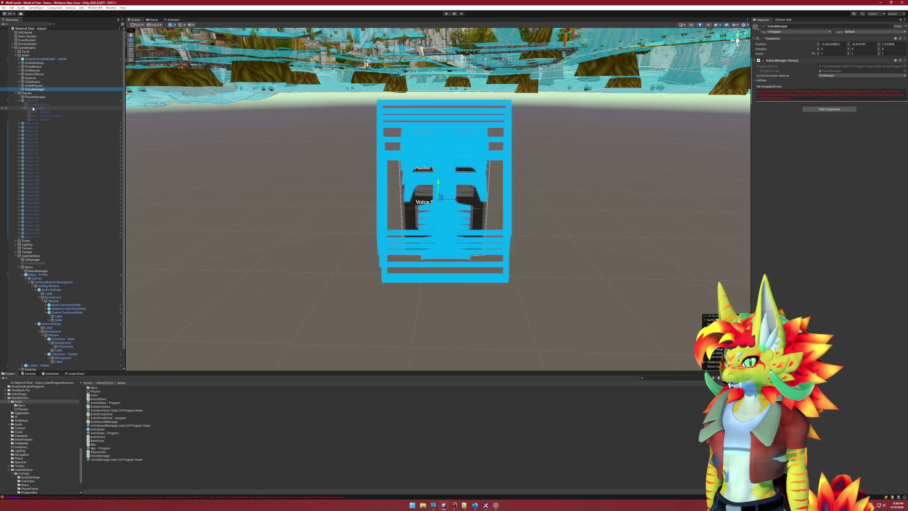
{"action": "left_click", "coordinate": [33, 108]}
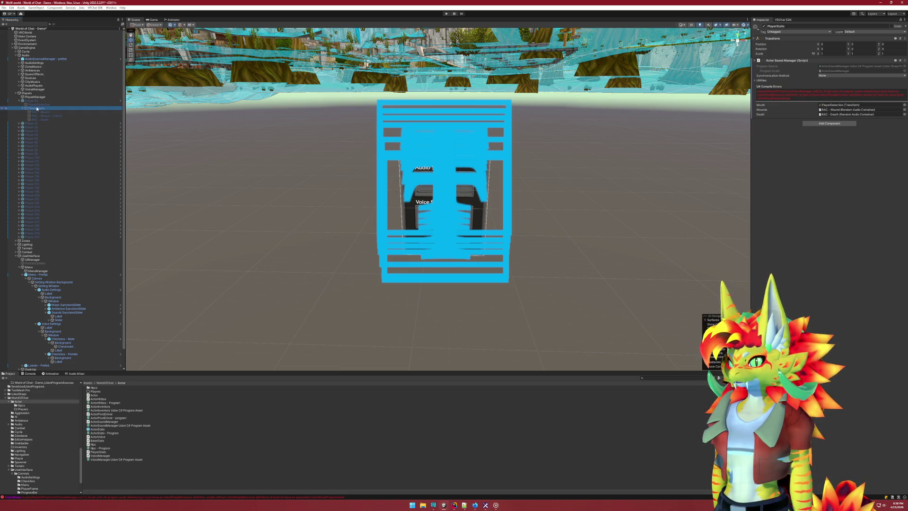
{"action": "left_click_drag", "start_coordinate": [36, 109], "coordinate": [42, 91]}
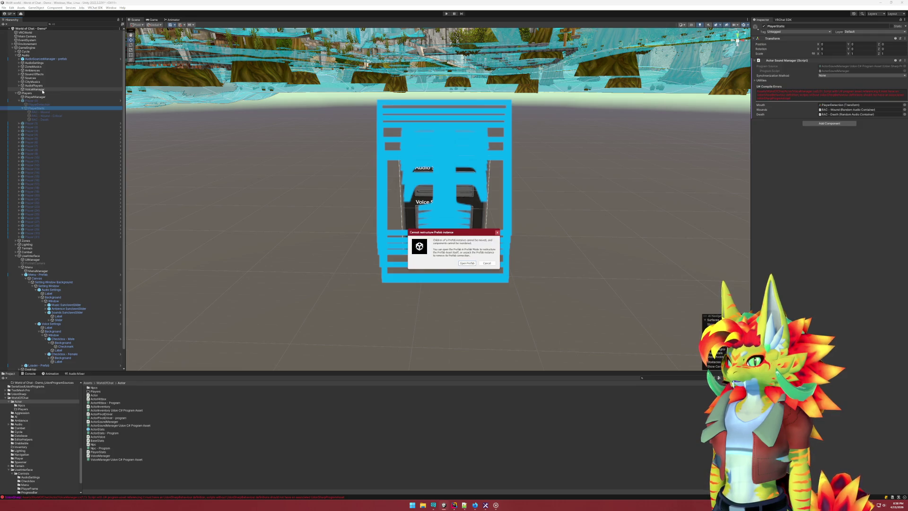
Duplicate PlayerStatic under VoiceManager as a sound manager named Human Female
{"action": "left_click", "coordinate": [486, 263]}
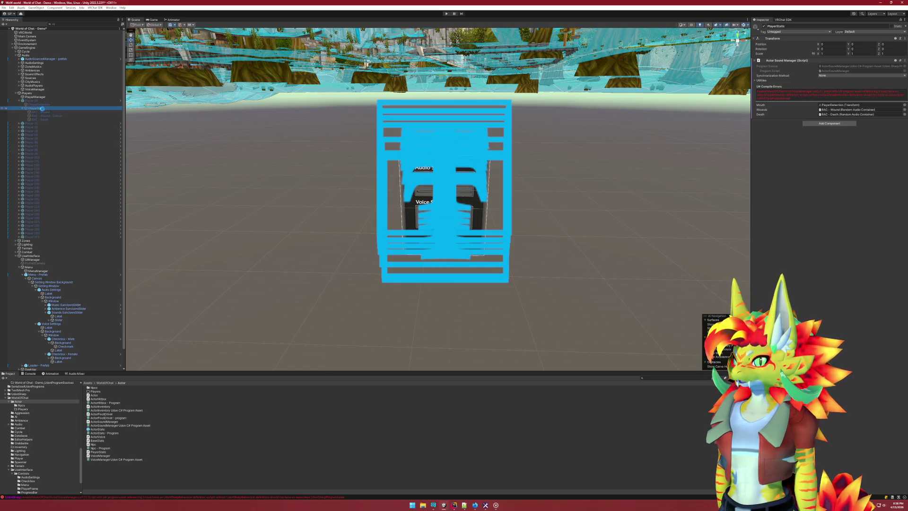
{"action": "key", "text": "ctrl+d"}
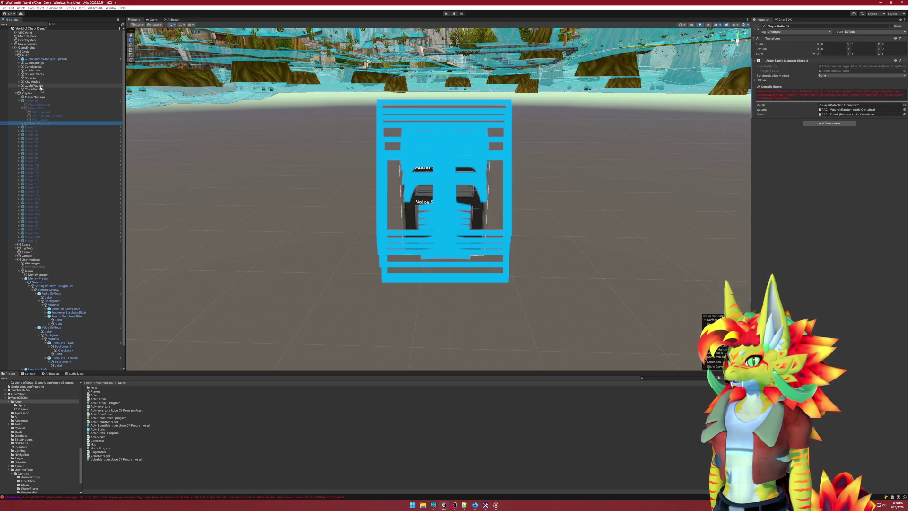
{"action": "left_click_drag", "start_coordinate": [41, 88], "coordinate": [42, 89]}
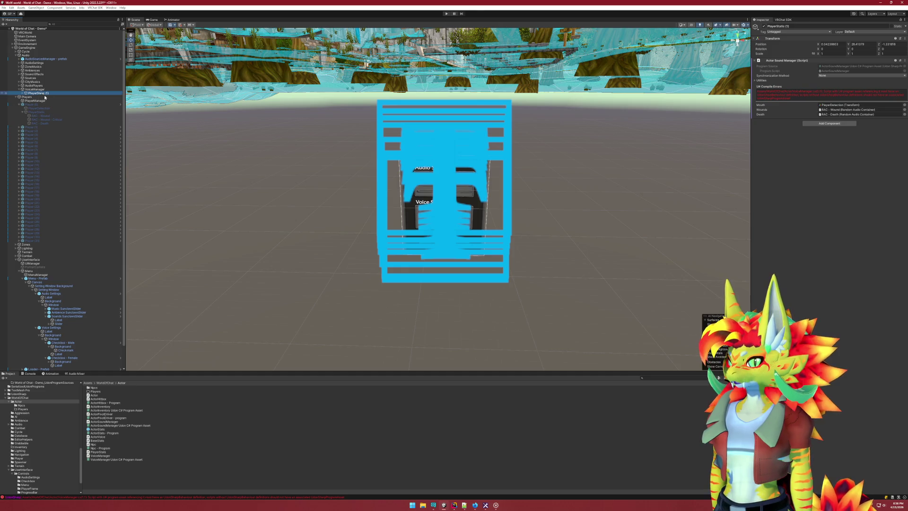
{"action": "key", "text": "F2"}
{"action": "type", "text": "Human Female"}
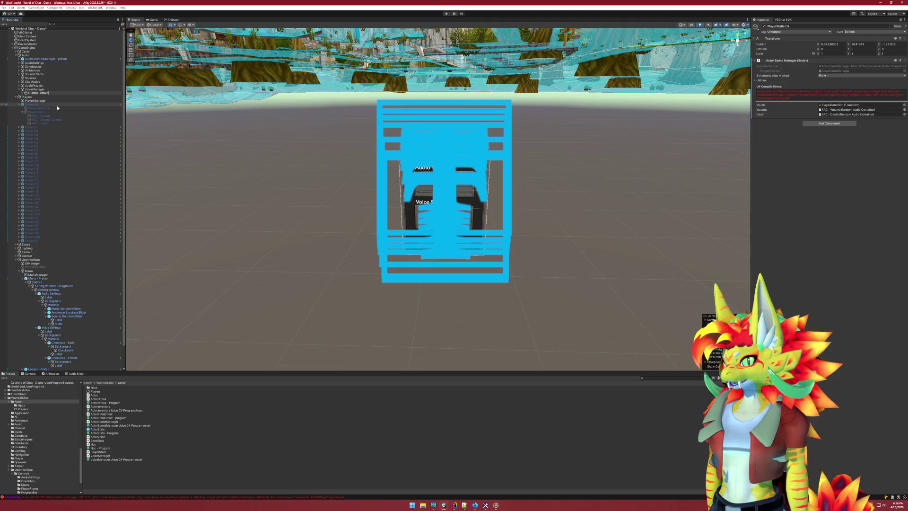
{"action": "key", "text": "Return"}
Duplicate Human Female as Human Male and select VoiceManager to view its slots
{"action": "key", "text": "ctrl+d"}
{"action": "key", "text": "F2"}
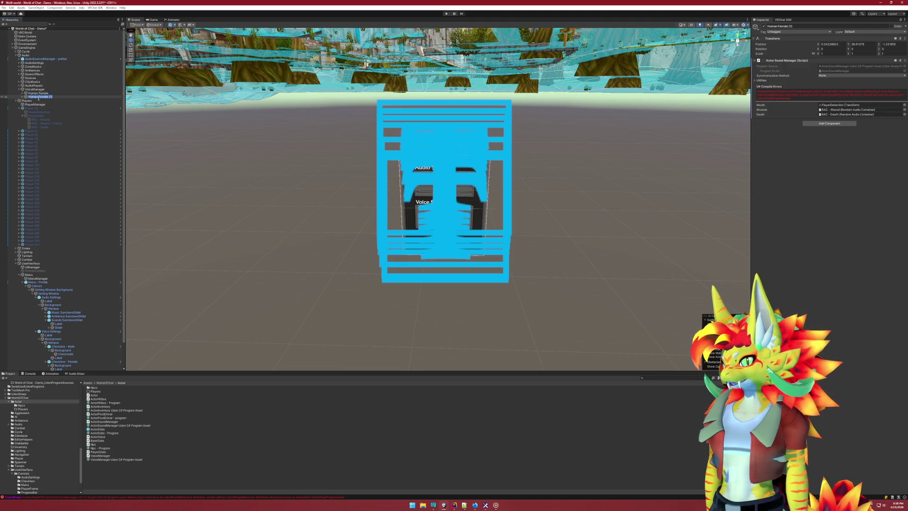
{"action": "type", "text": "Human Mal"}
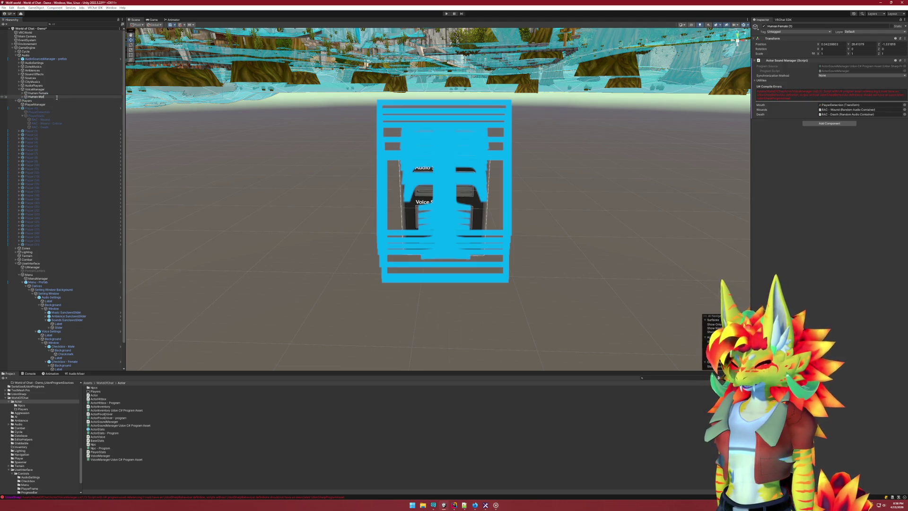
{"action": "type", "text": "e"}
{"action": "key", "text": "Return"}
{"action": "left_click", "coordinate": [35, 89]}
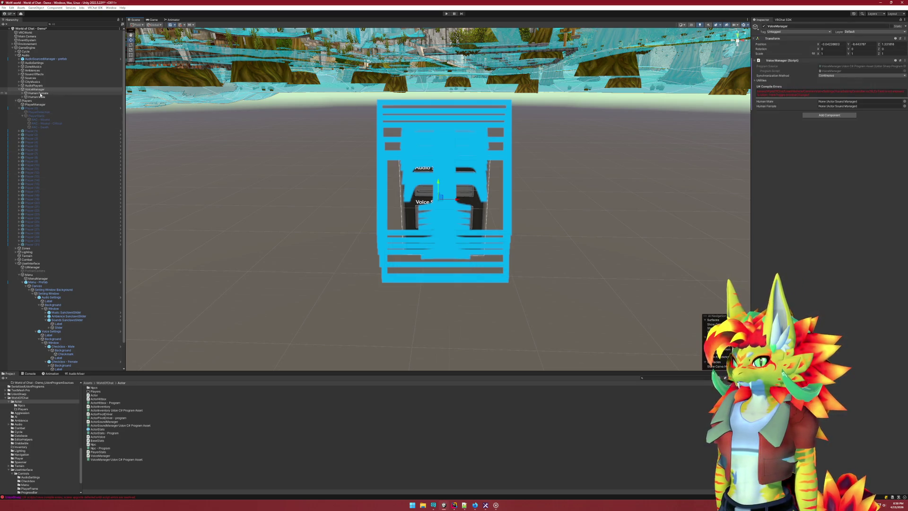
Drop Human Female and Human Male into VoiceManager's matching Inspector slots, then return to Rider
{"action": "left_click_drag", "start_coordinate": [40, 94], "coordinate": [846, 106]}
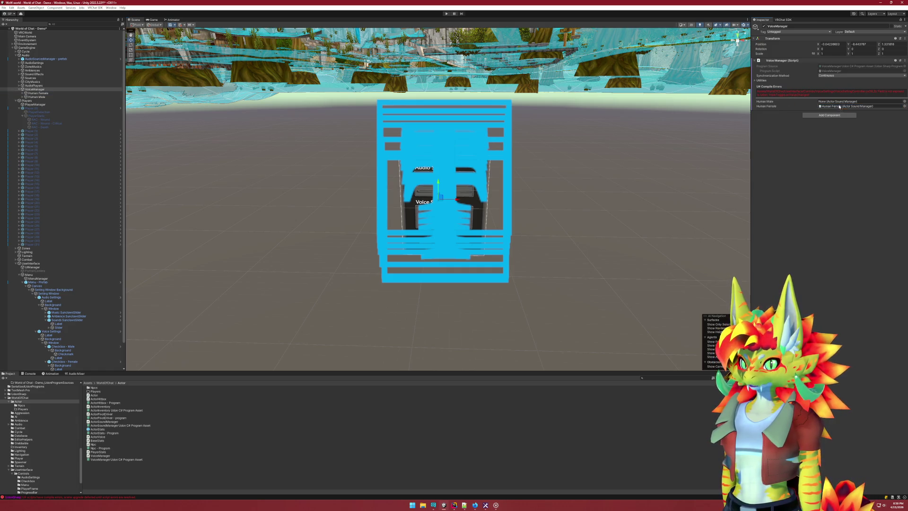
{"action": "left_click_drag", "start_coordinate": [56, 99], "coordinate": [840, 101]}
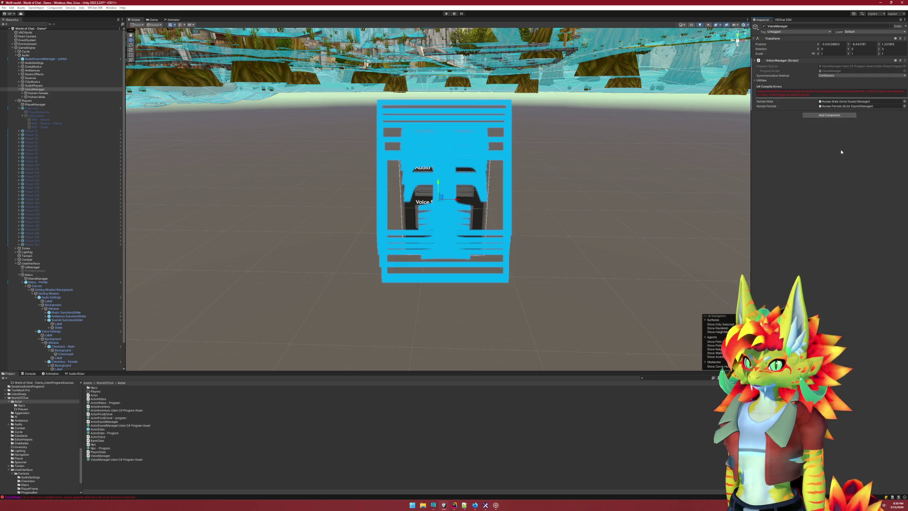
{"action": "left_click", "coordinate": [832, 92]}
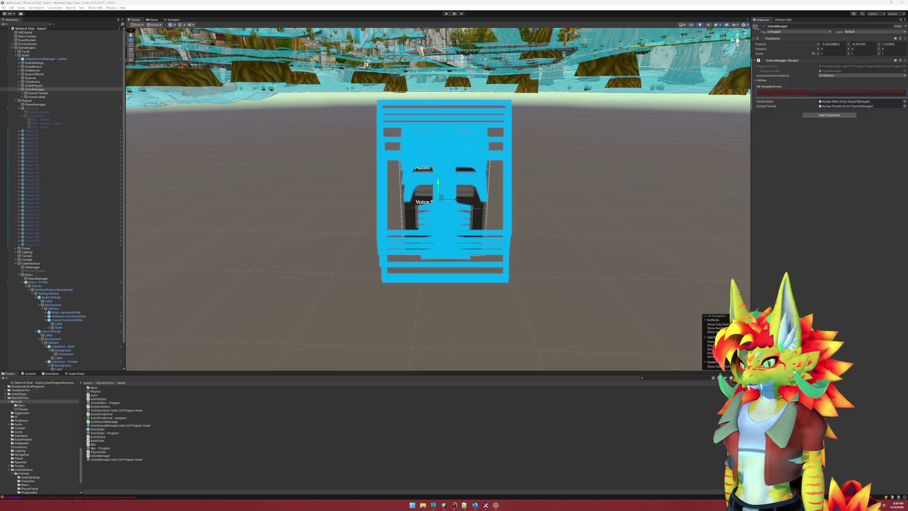
{"action": "left_click", "coordinate": [446, 505]}
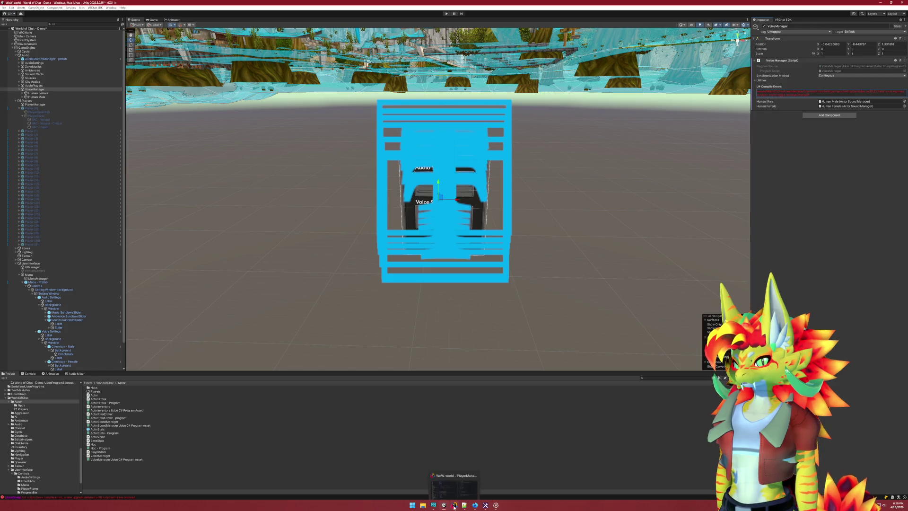
{"action": "left_click", "coordinate": [453, 505]}
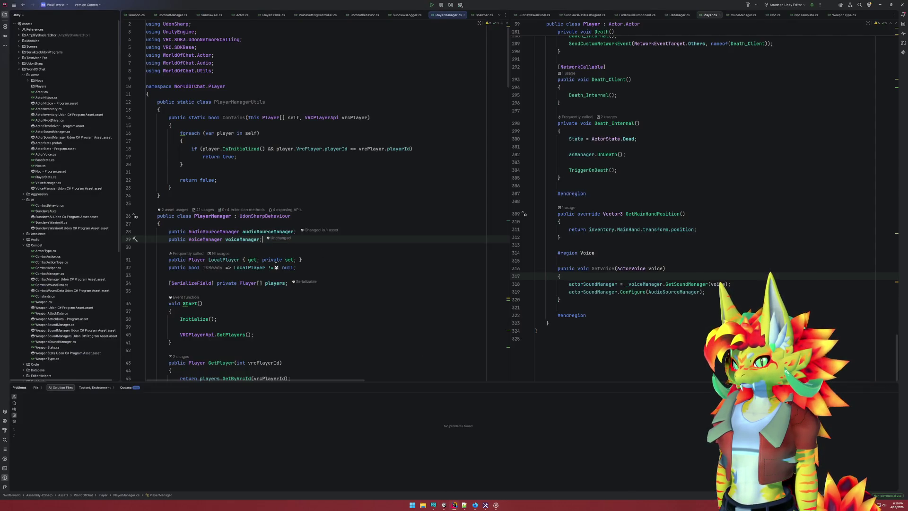
Search all files for 'onValueChanged', open the GenericInputFieldTests.cs match, then close it
{"action": "left_click", "coordinate": [403, 259]}
{"action": "key", "text": "ctrl+t"}
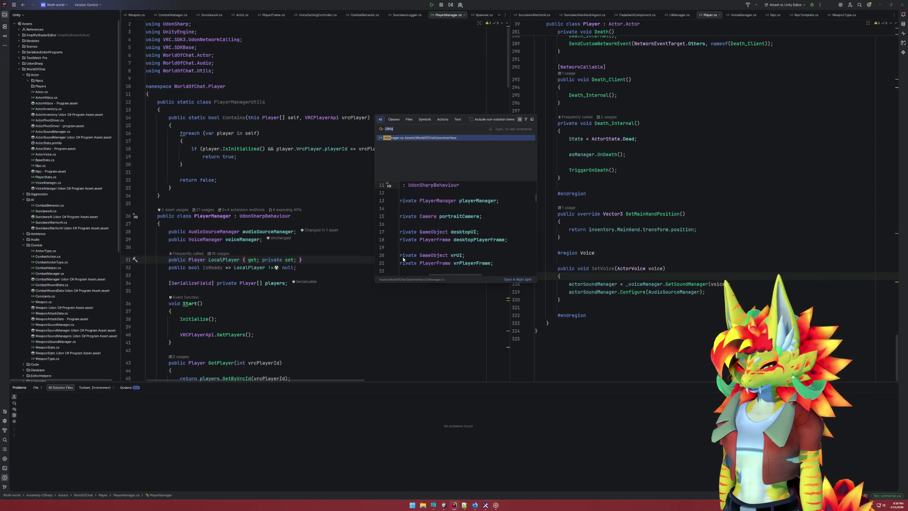
{"action": "type", "text": "onValueChag"}
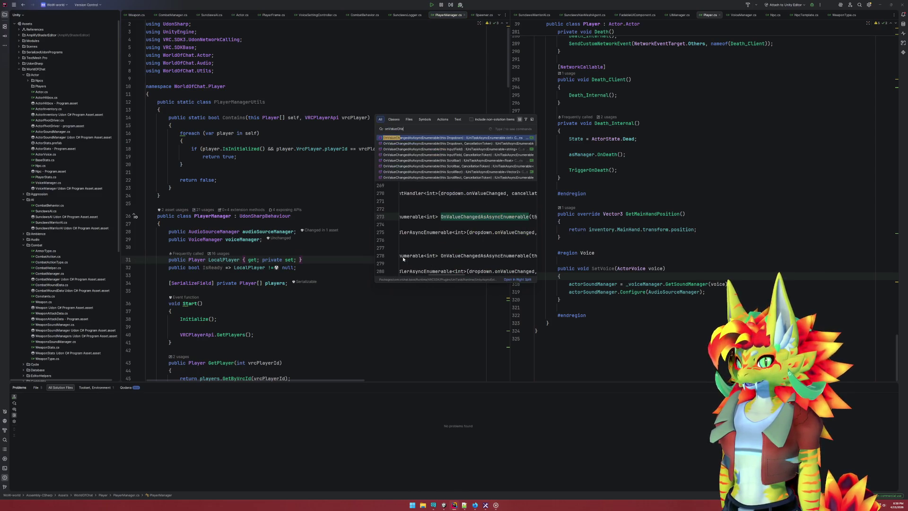
{"action": "type", "text": "ed"}
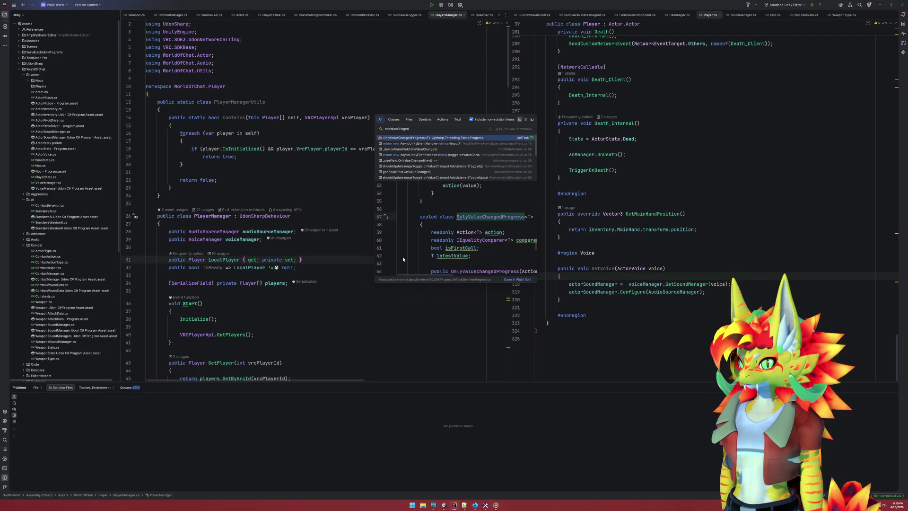
{"action": "key", "text": "ctrl+a"}
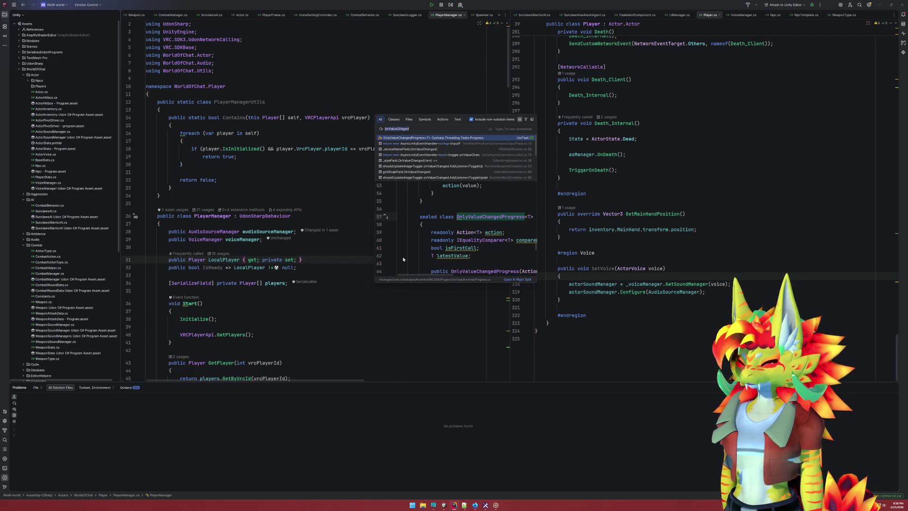
{"action": "key", "text": "ctrl+shift+f"}
{"action": "key", "text": "Left"}
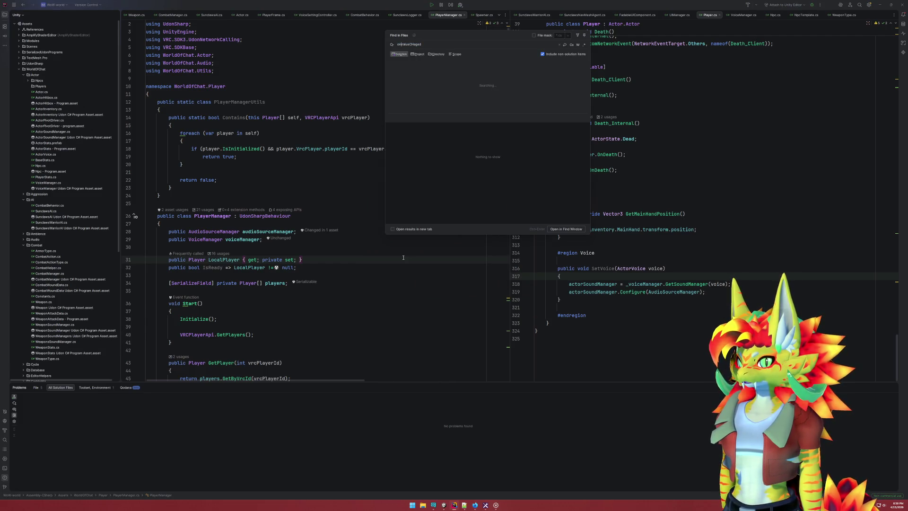
{"action": "key", "text": "BackSpace"}
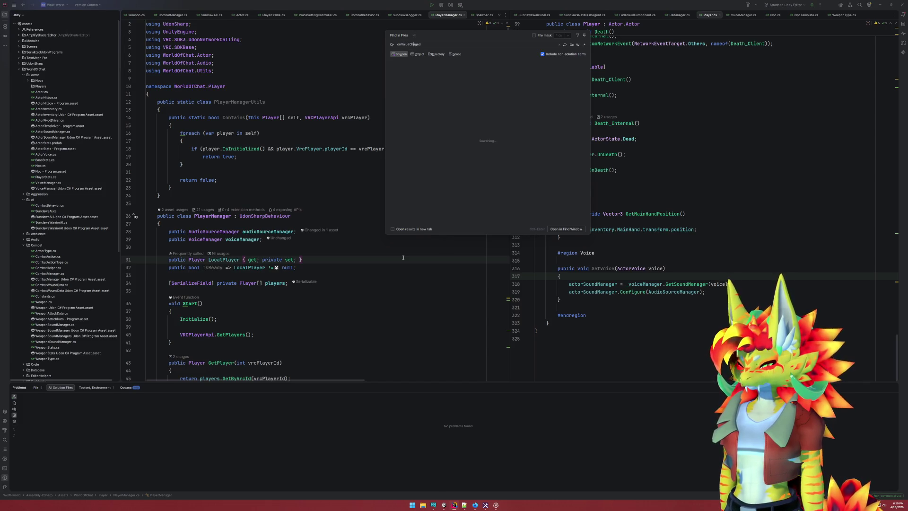
{"action": "type", "text": "n"}
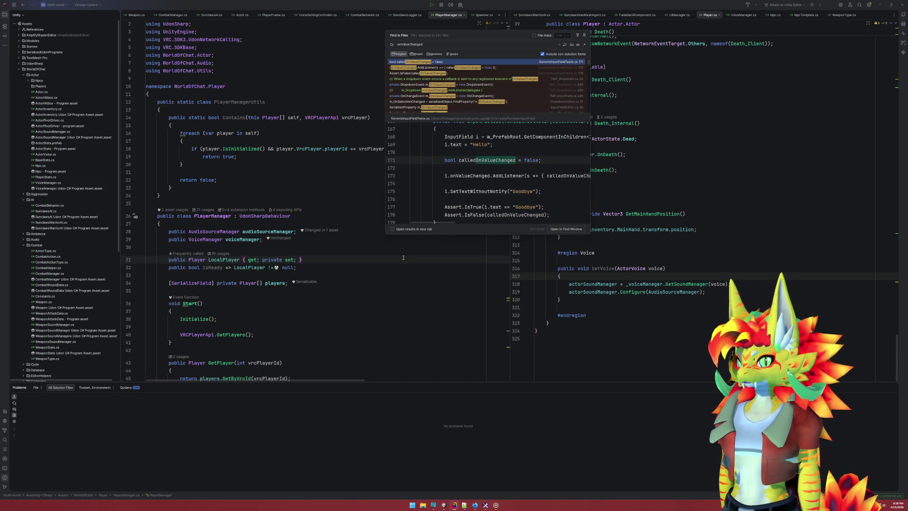
{"action": "key", "text": "Down"}
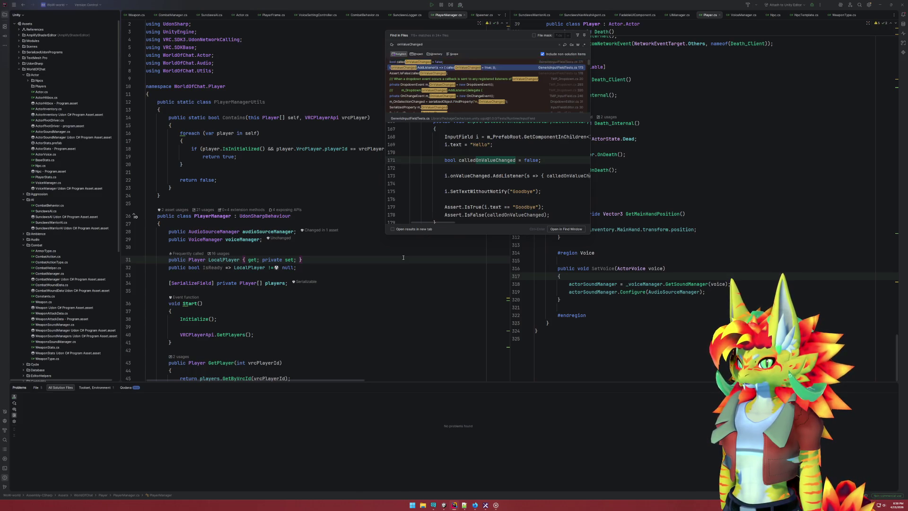
{"action": "key", "text": "Return"}
{"action": "key", "text": "ctrl+F4"}
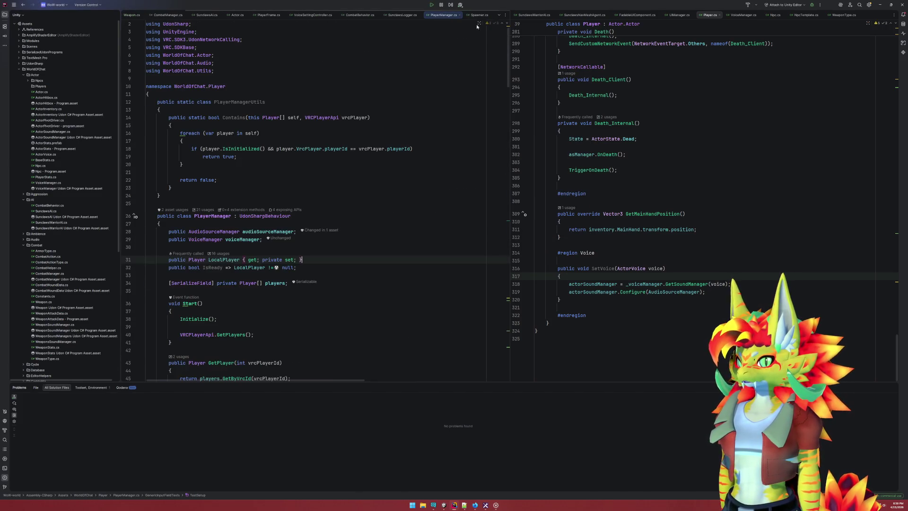
Show VoiceManager.cs in the right editor, close WeaponType.cs, and bring up VoiceSettingController.cs
{"action": "left_click", "coordinate": [671, 95]}
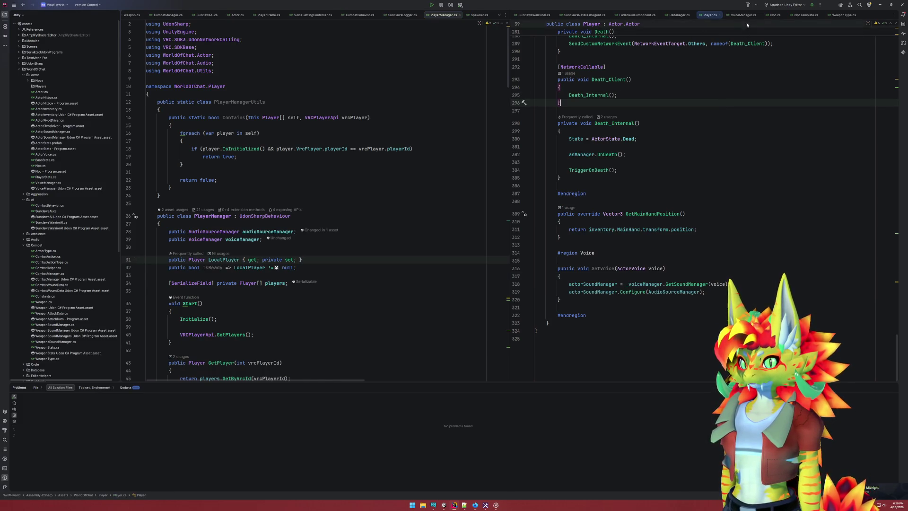
{"action": "left_click", "coordinate": [744, 15]}
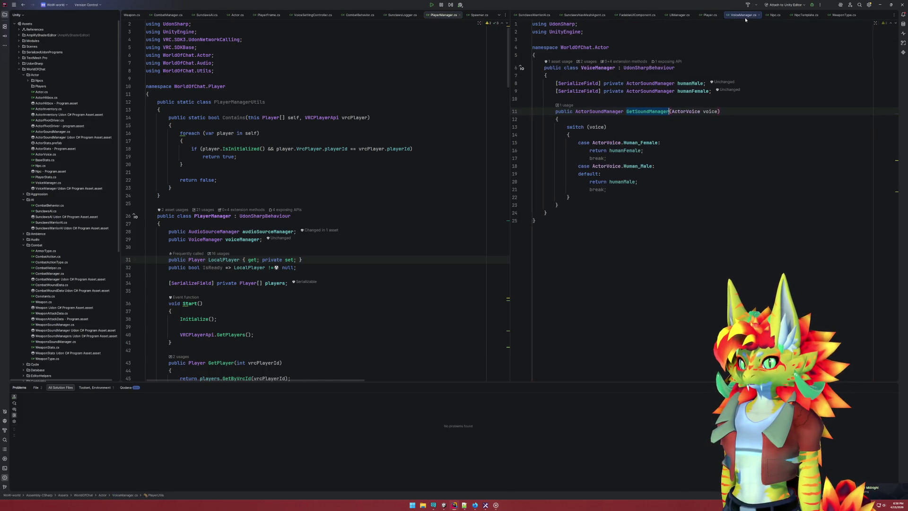
{"action": "middle_click", "coordinate": [827, 18]}
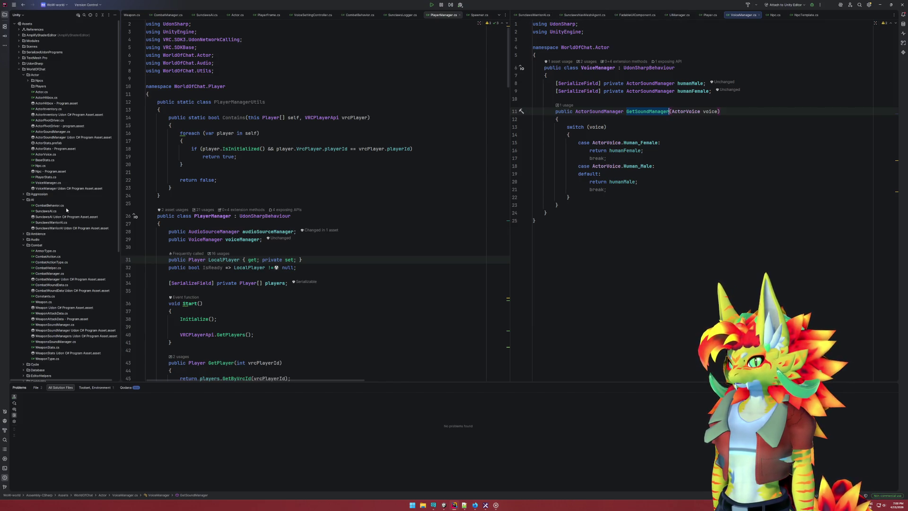
{"action": "left_click", "coordinate": [686, 236]}
{"action": "key", "text": "Escape"}
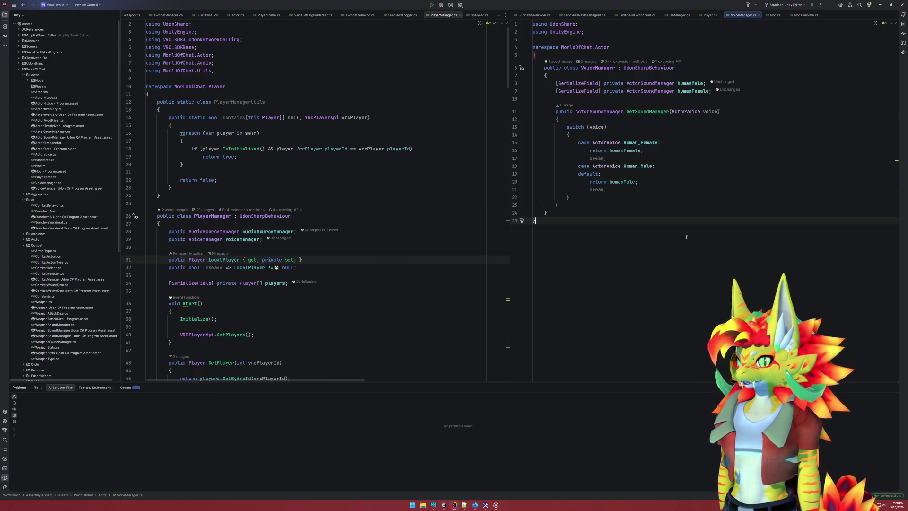
{"action": "left_click", "coordinate": [313, 15]}
Move VoiceSettingController.cs into the right split pane, with the caret after Start's opening brace
{"action": "left_click_drag", "start_coordinate": [313, 15], "coordinate": [617, 142]}
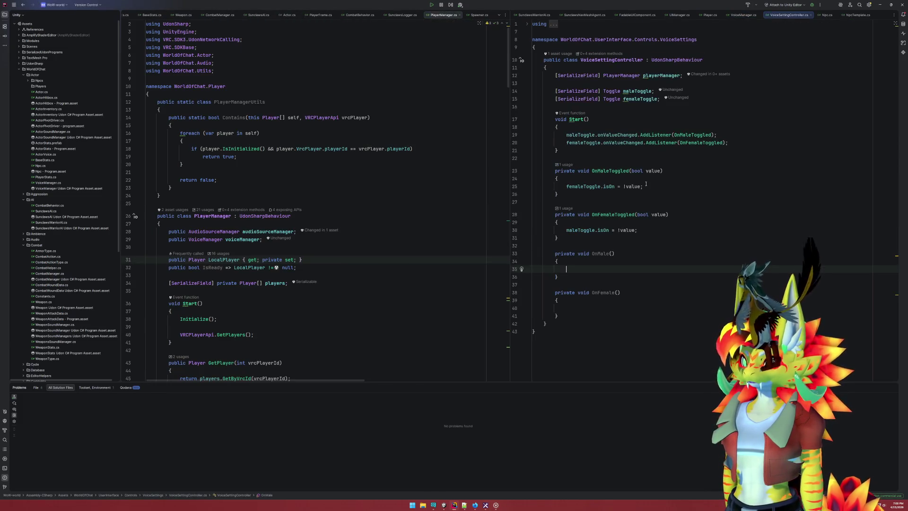
{"action": "left_click", "coordinate": [619, 144]}
{"action": "left_click", "coordinate": [618, 136]}
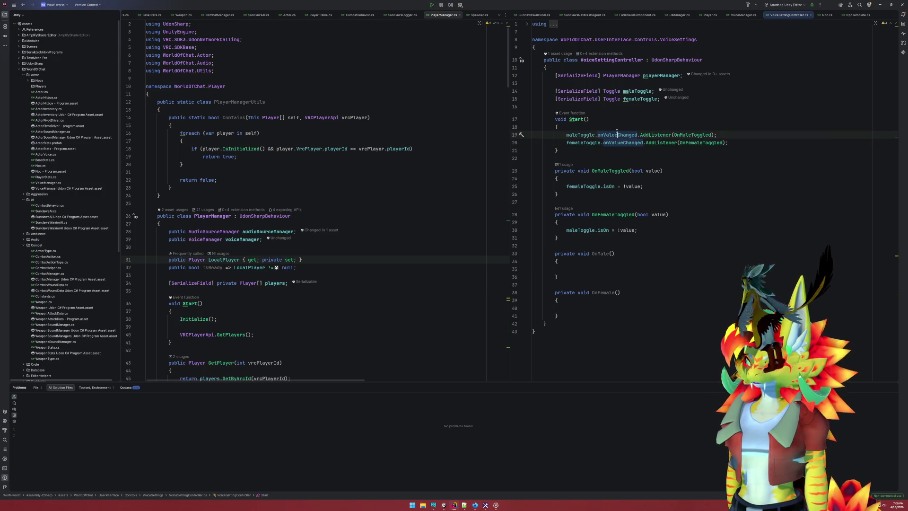
{"action": "left_click", "coordinate": [616, 132]}
Insert a new first line in Start beginning with 'maleToggle.'
{"action": "key", "text": "Return"}
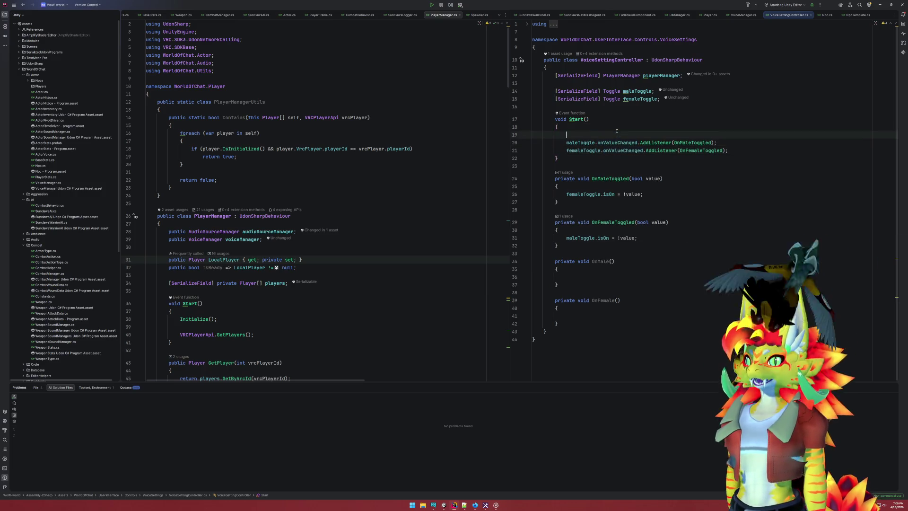
{"action": "type", "text": "male"}
{"action": "key", "text": "Return"}
{"action": "type", "text": "."}
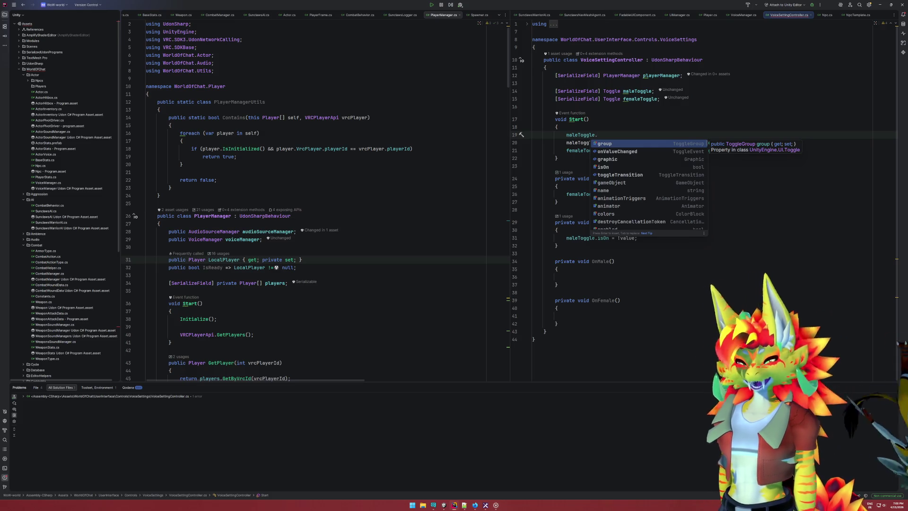
{"action": "key", "text": "Escape"}
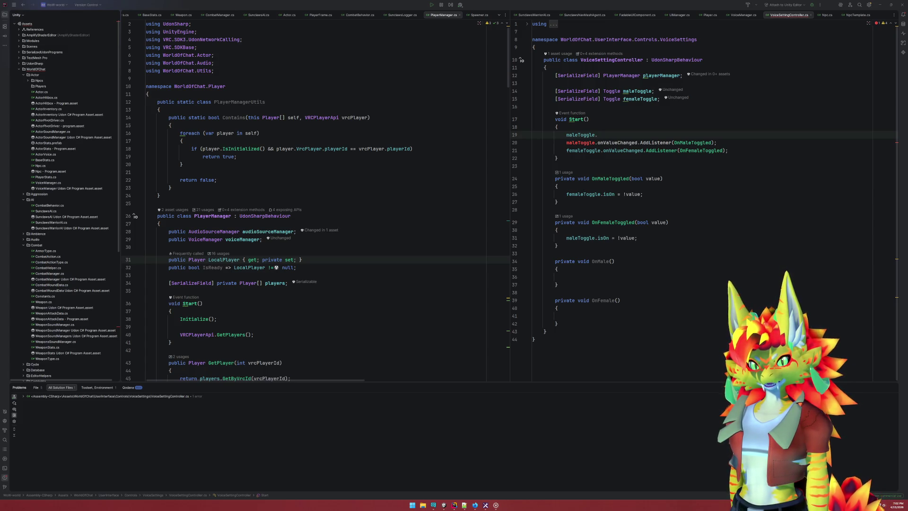
Extend the new Start line to 'maleToggle.OnVal', then switch to the Unity Editor
{"action": "left_click", "coordinate": [625, 143]}
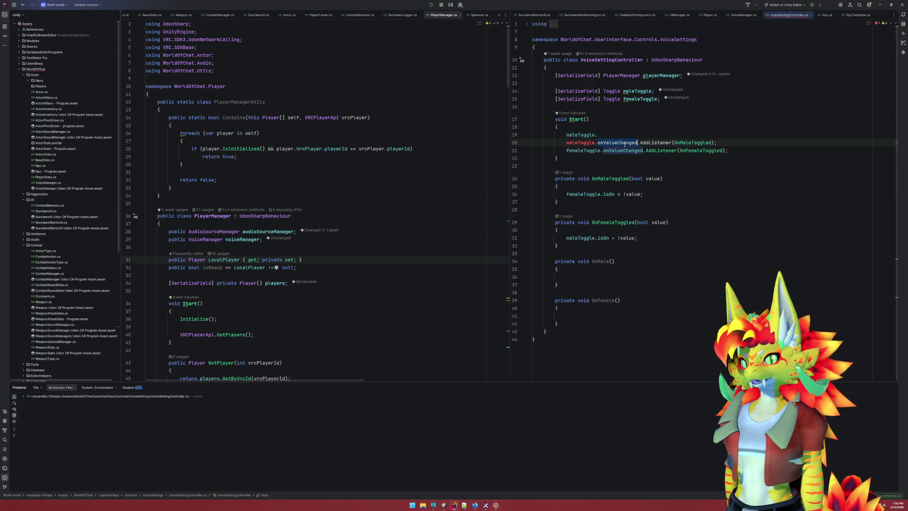
{"action": "key", "text": "Up"}
{"action": "type", "text": "O"}
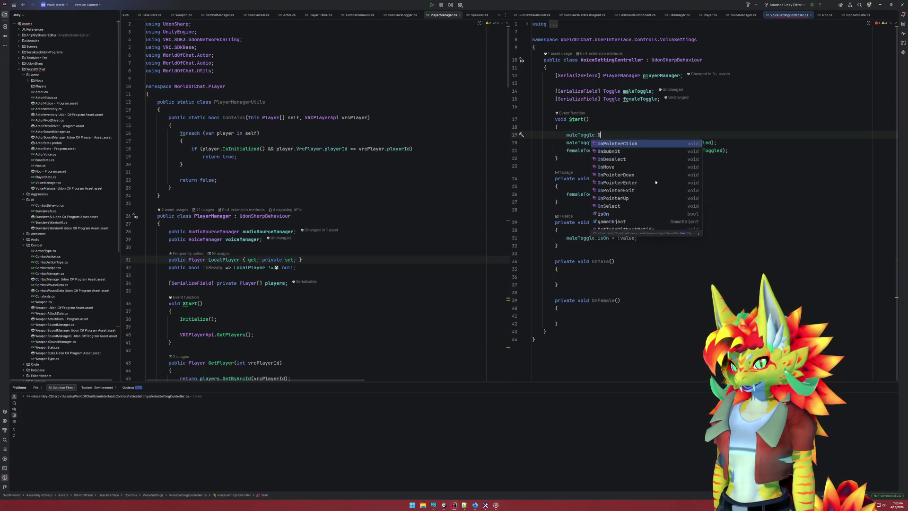
{"action": "type", "text": "nVal"}
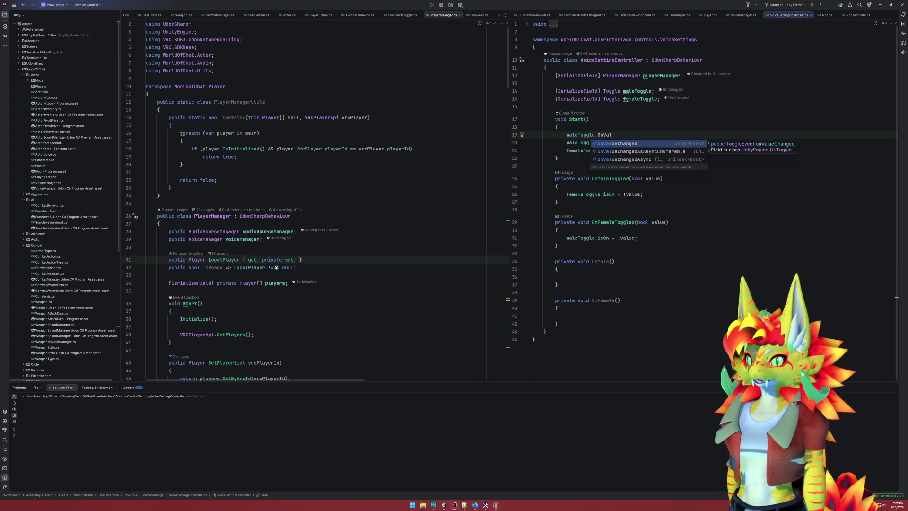
{"action": "key", "text": "Down"}
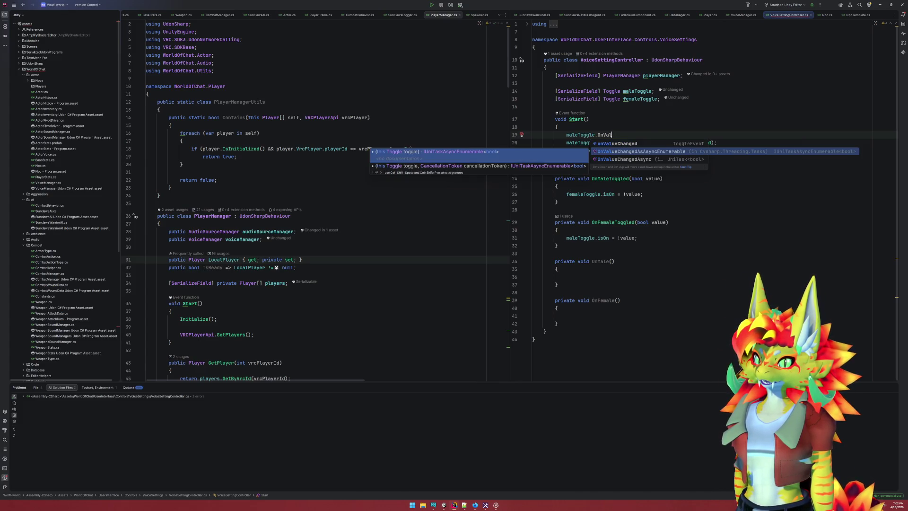
{"action": "key", "text": "Escape"}
{"action": "key", "text": "Escape"}
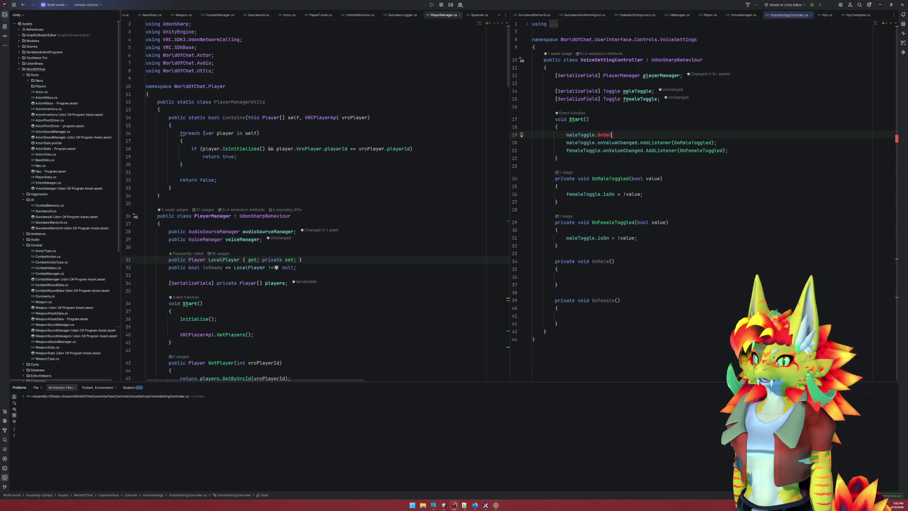
{"action": "left_click", "coordinate": [444, 505]}
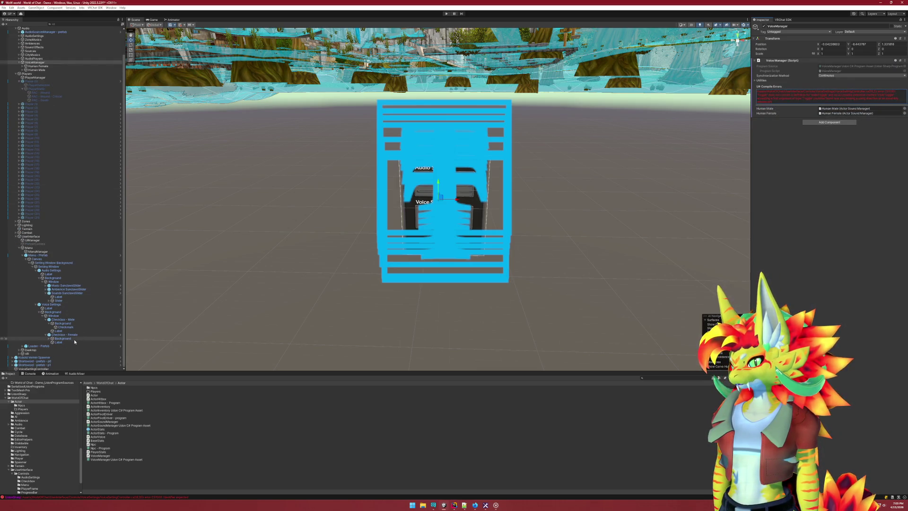
Open Checkbox - Female's prefab with Prefab > Open Asset in Isolation
{"action": "left_click", "coordinate": [66, 335]}
{"action": "right_click", "coordinate": [72, 335]}
{"action": "mouse_move", "coordinate": [104, 219]}
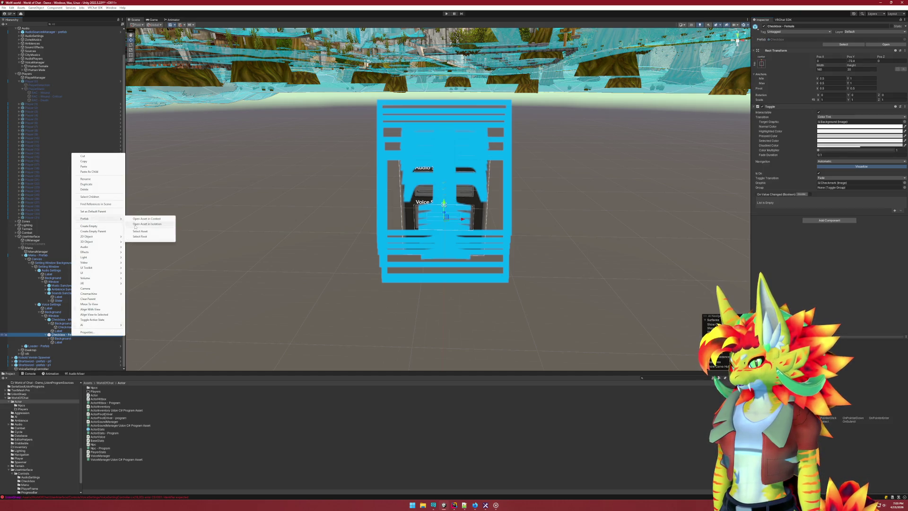
{"action": "left_click", "coordinate": [135, 226]}
{"action": "right_click", "coordinate": [73, 112]}
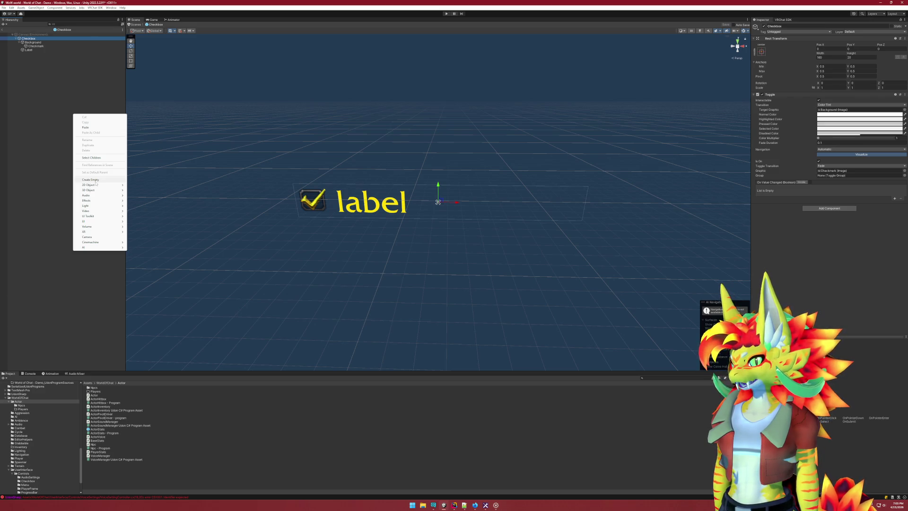
{"action": "mouse_move", "coordinate": [104, 221]}
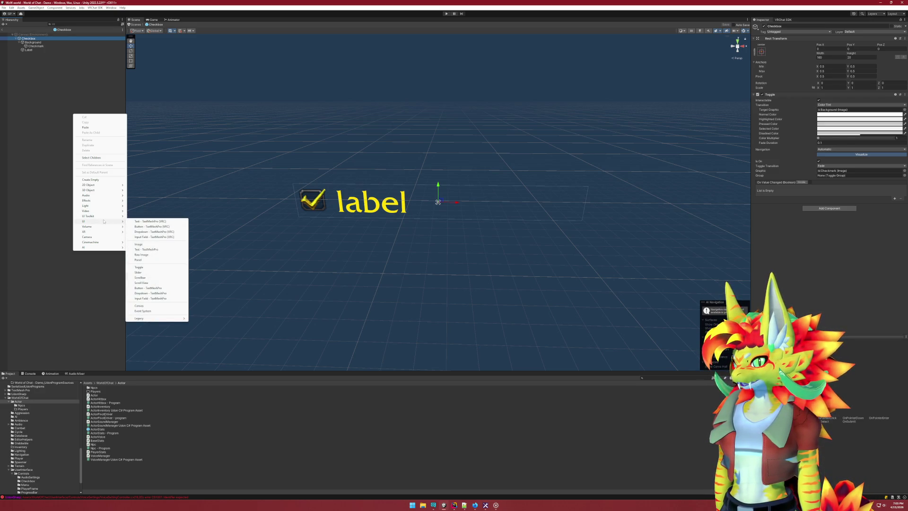
{"action": "left_click", "coordinate": [520, 213]}
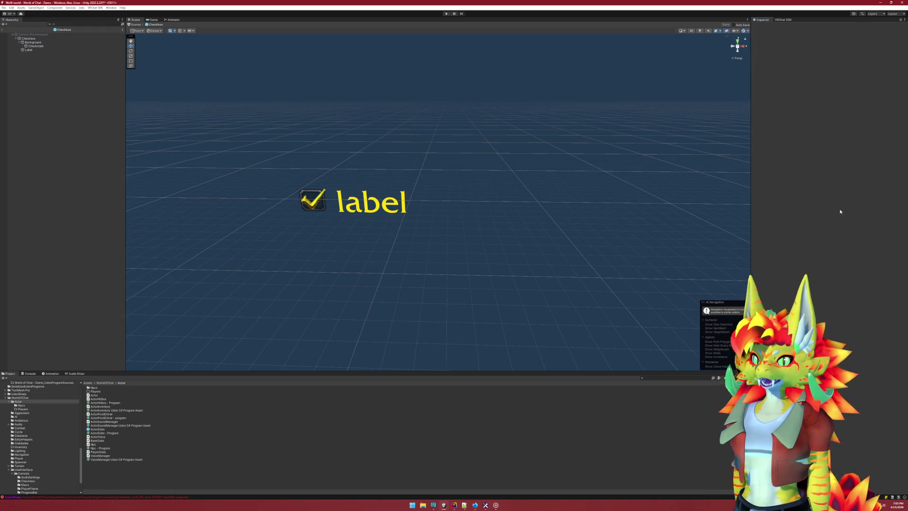
Select the Checkbox object and search 'toggle' in Add Component
{"action": "left_click", "coordinate": [41, 35]}
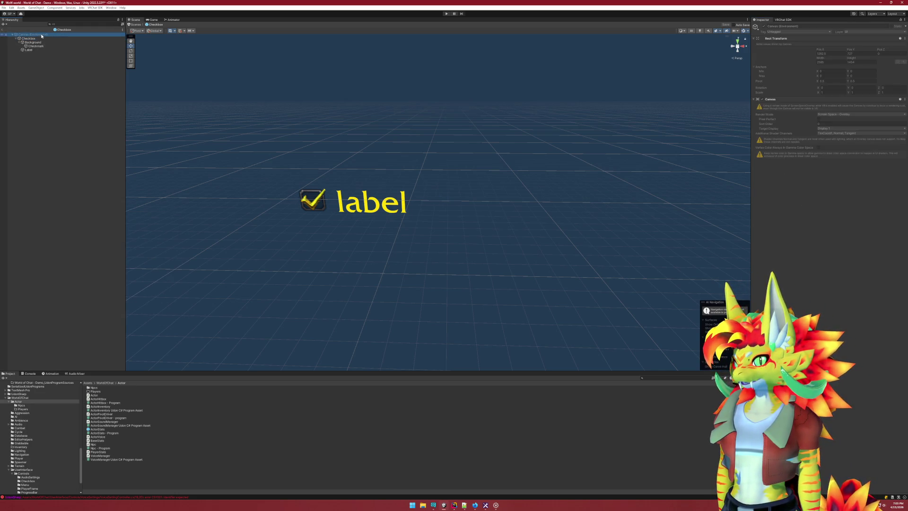
{"action": "left_click", "coordinate": [28, 38]}
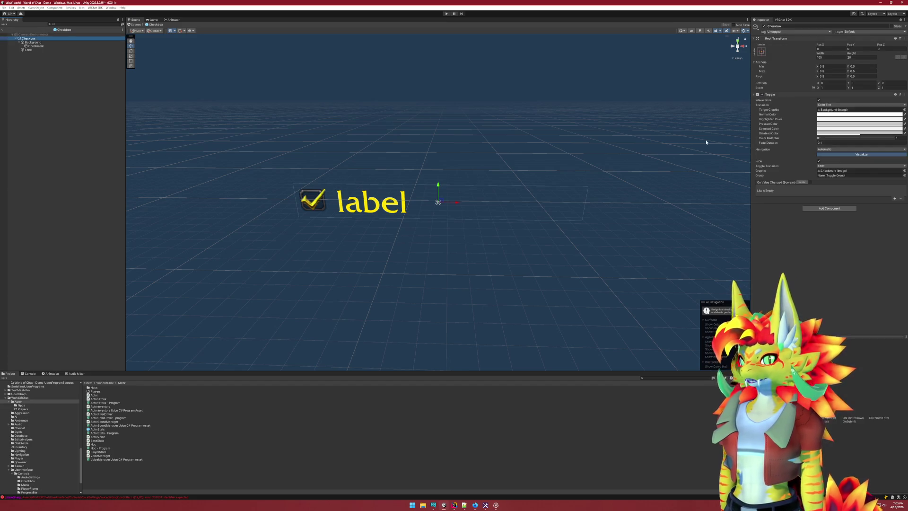
{"action": "left_click", "coordinate": [815, 208]}
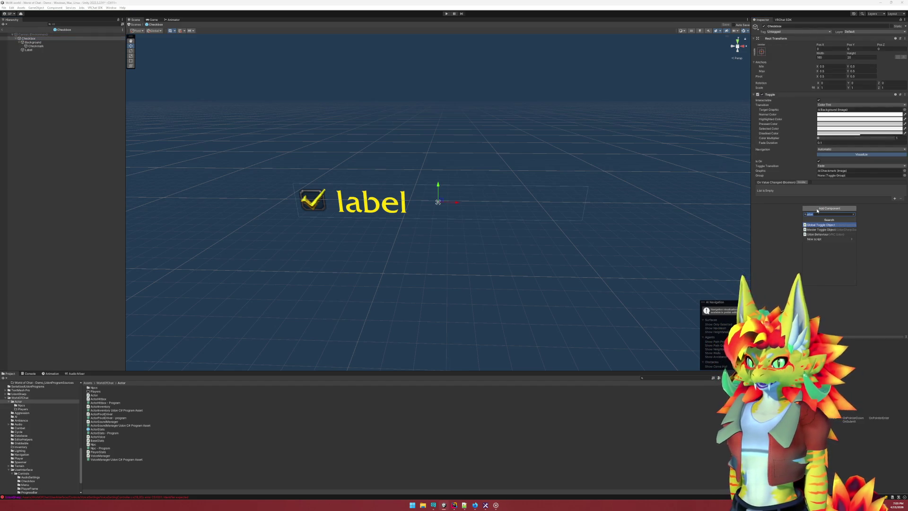
{"action": "type", "text": "toggle"}
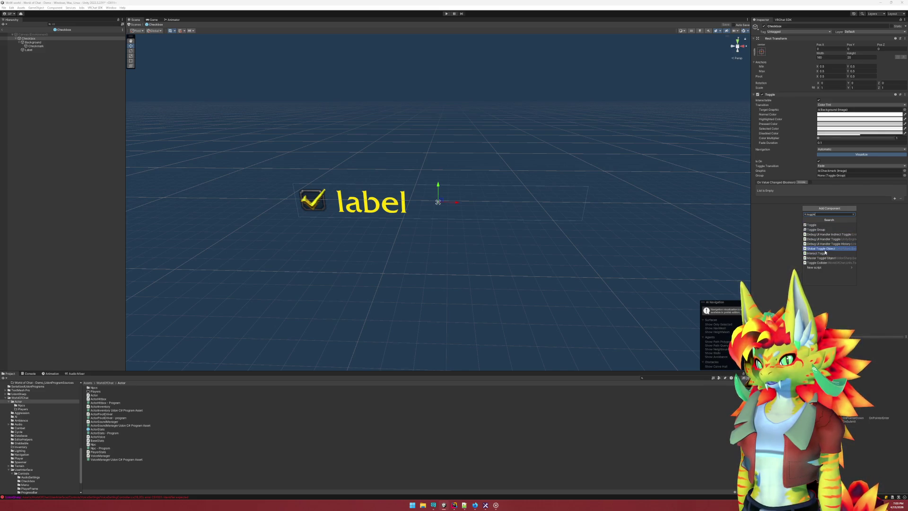
{"action": "key", "text": "Escape"}
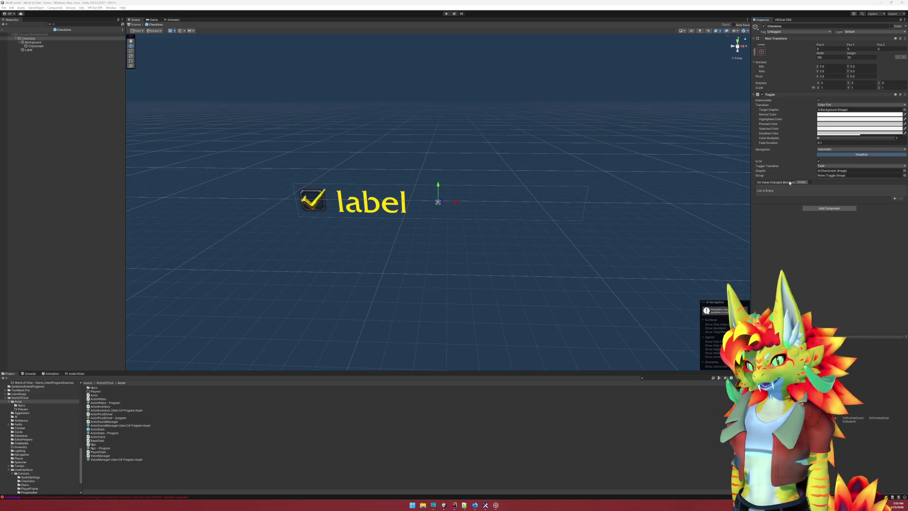
Remove the Checkbox prefab's On Value Changed entry, exit prefab mode, and save the changes
{"action": "left_click", "coordinate": [895, 199]}
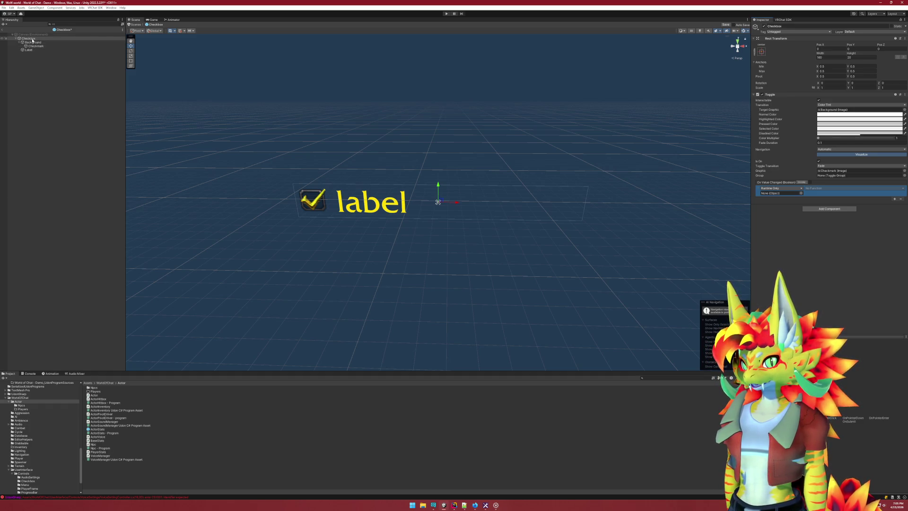
{"action": "left_click", "coordinate": [900, 199]}
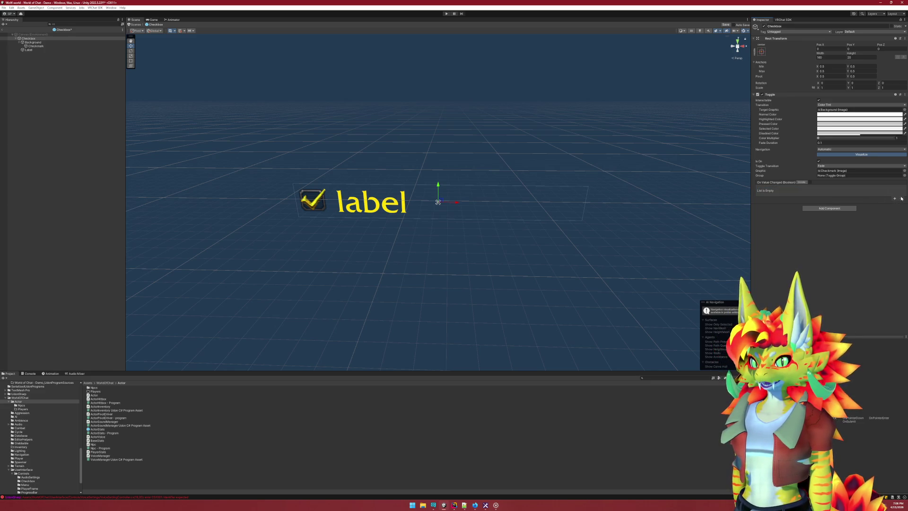
{"action": "left_click", "coordinate": [2, 35]}
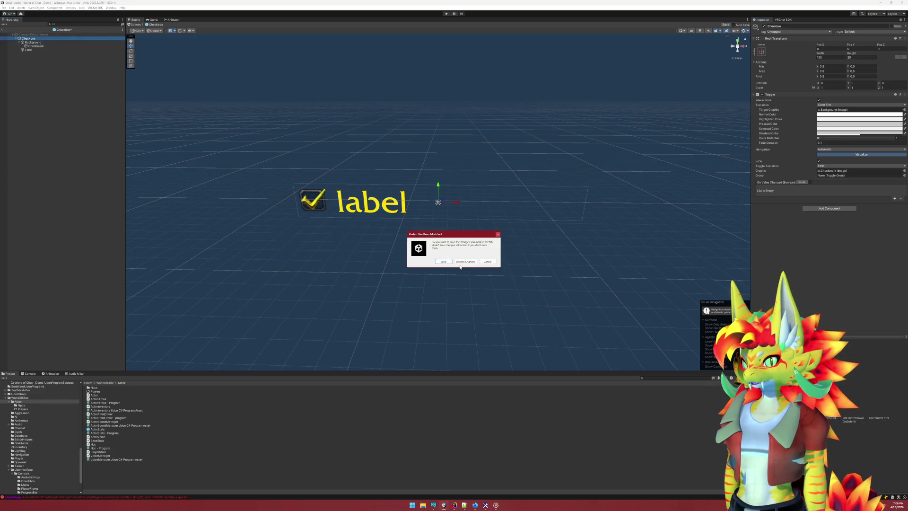
{"action": "left_click", "coordinate": [444, 261]}
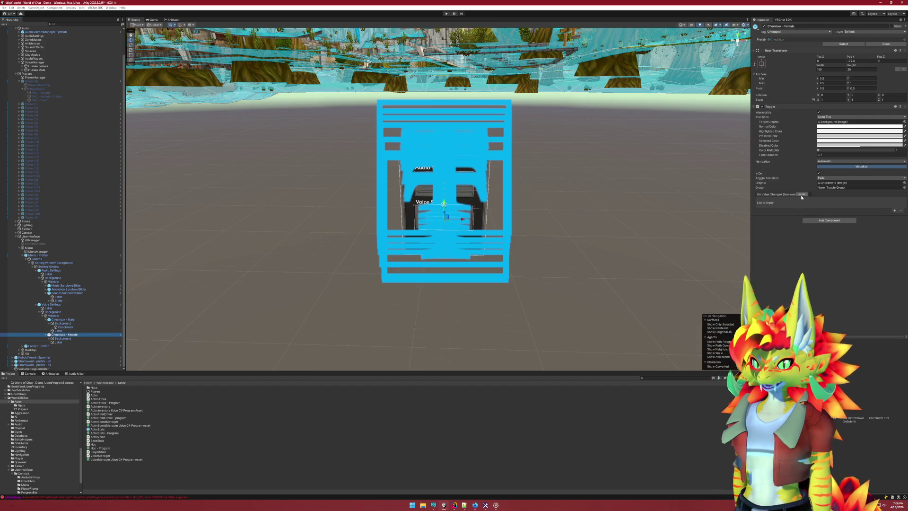
Add an On Value Changed entry to Checkbox - Female targeting Voice Settings
{"action": "left_click", "coordinate": [895, 211]}
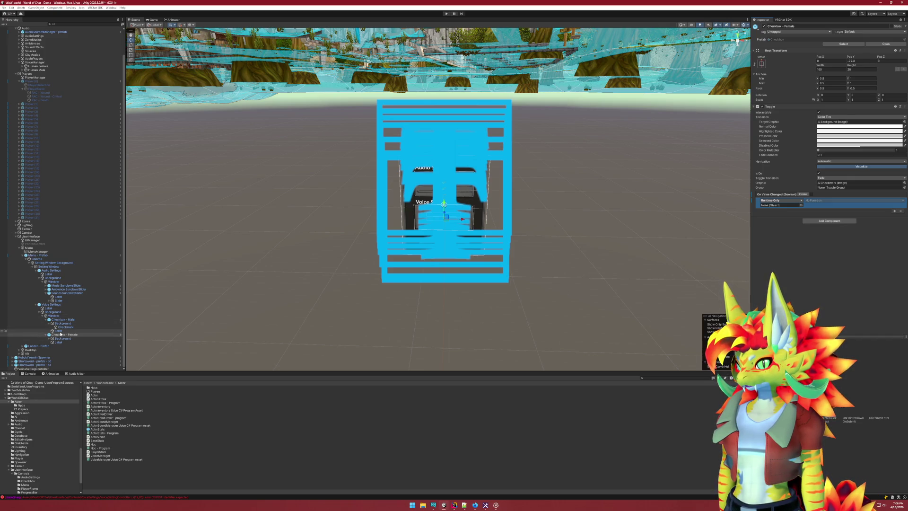
{"action": "mouse_move", "coordinate": [61, 334]}
{"action": "left_mouse_down"}
{"action": "mouse_move", "coordinate": [624, 251]}
{"action": "mouse_move", "coordinate": [787, 209]}
{"action": "left_mouse_up"}
{"action": "left_click", "coordinate": [821, 201]}
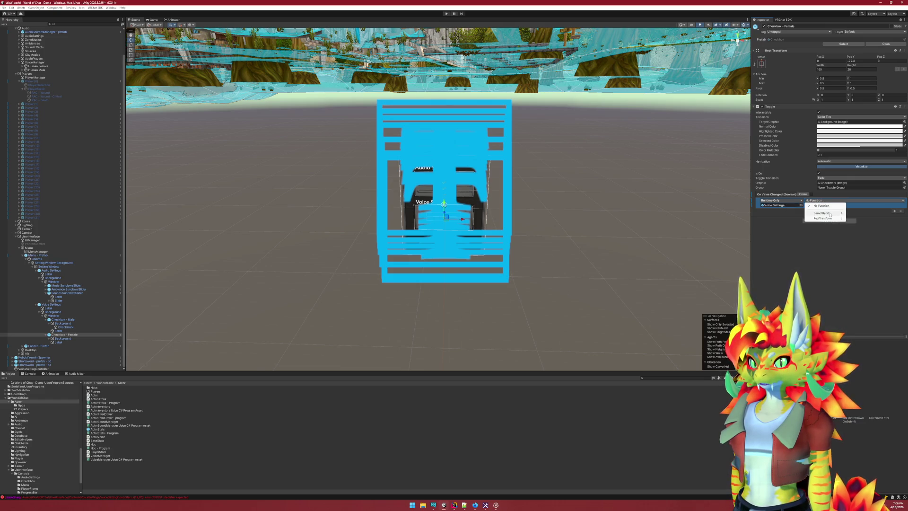
{"action": "mouse_move", "coordinate": [828, 214]}
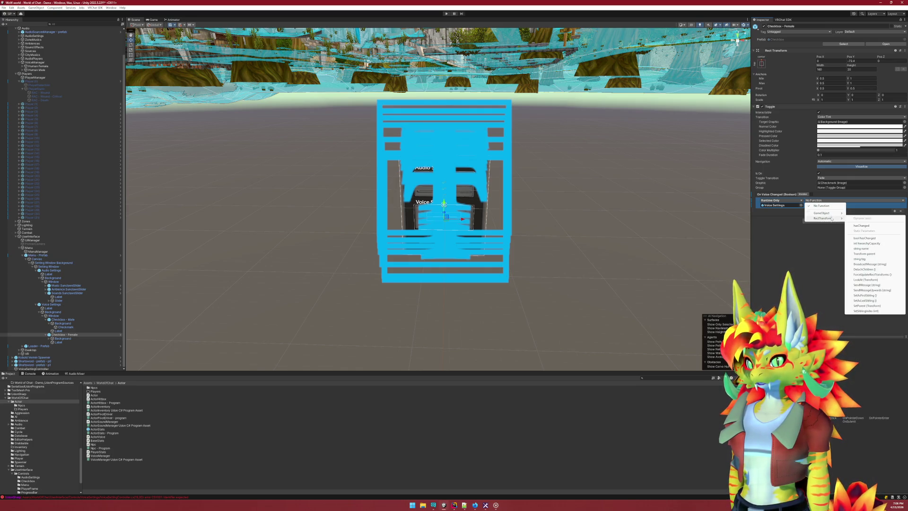
{"action": "key", "text": "Escape"}
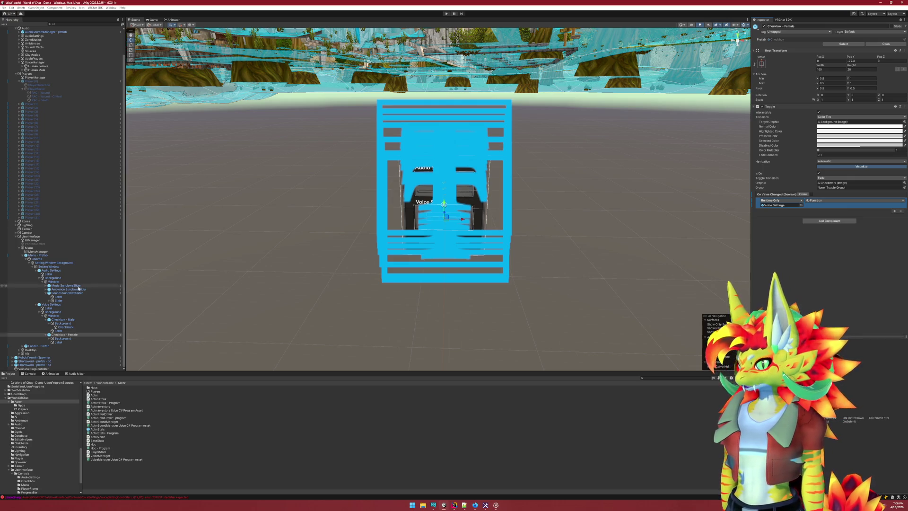
Add the Voice Setting Controller component to the Voice Settings object
{"action": "left_click", "coordinate": [52, 304]}
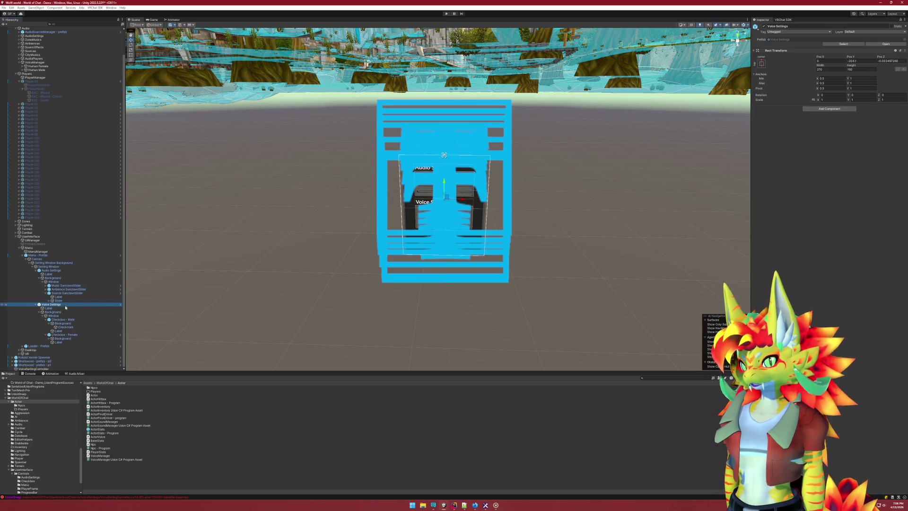
{"action": "left_click", "coordinate": [825, 109]}
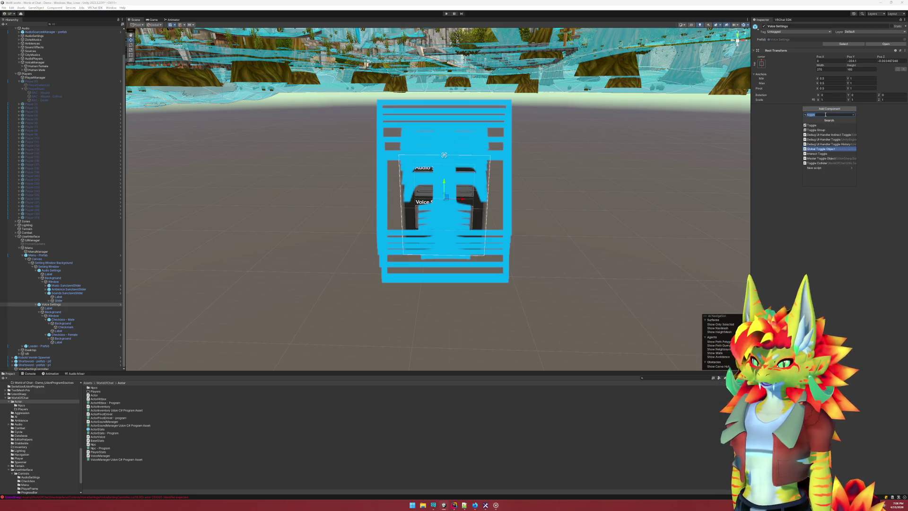
{"action": "type", "text": "voice"}
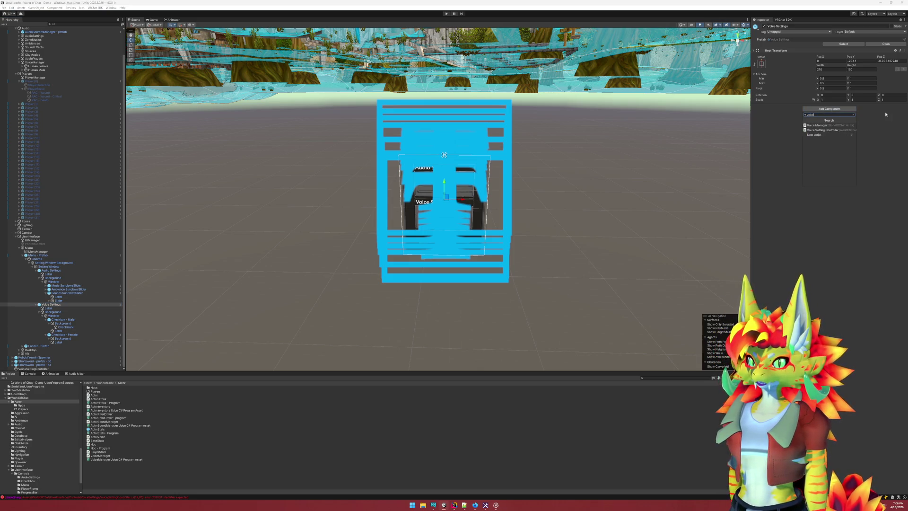
{"action": "key", "text": "Down"}
{"action": "key", "text": "Return"}
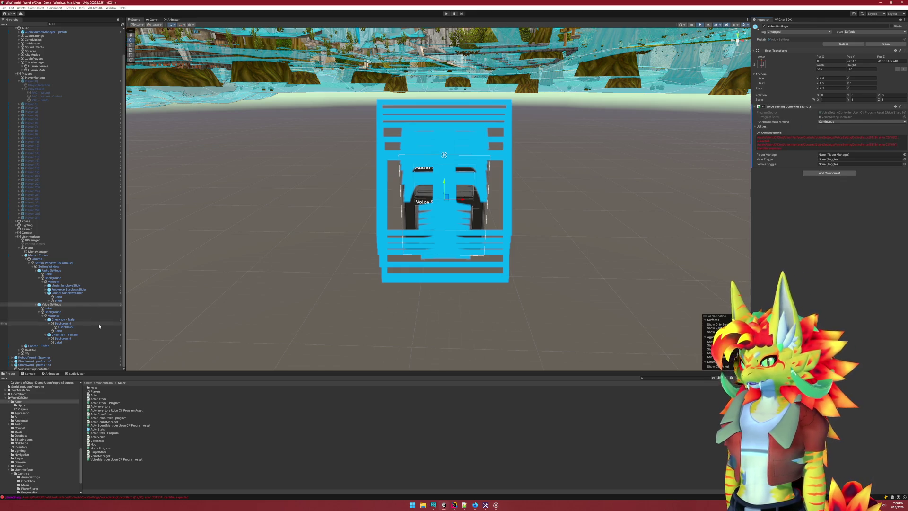
Set the Female checkbox event to UdonBehaviour.SendCustomEvent with the OnToggleFemale event name
{"action": "left_click", "coordinate": [63, 338]}
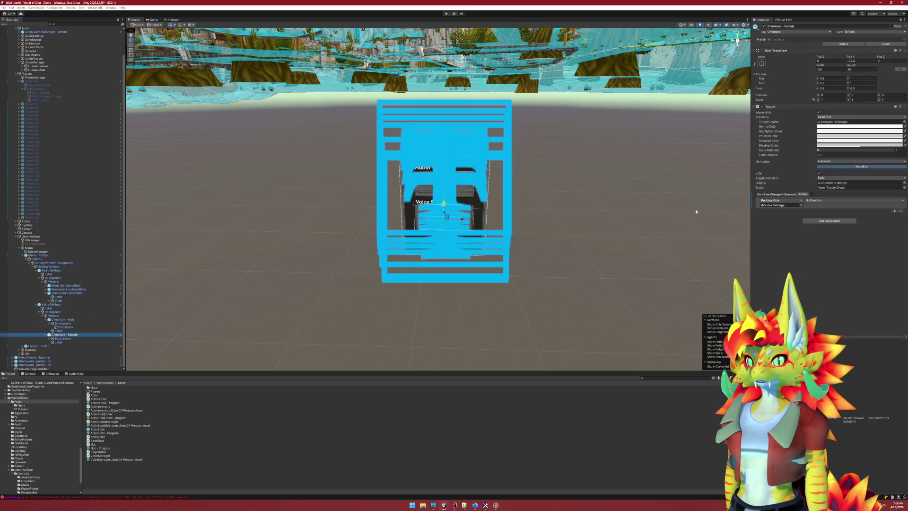
{"action": "left_click", "coordinate": [825, 200]}
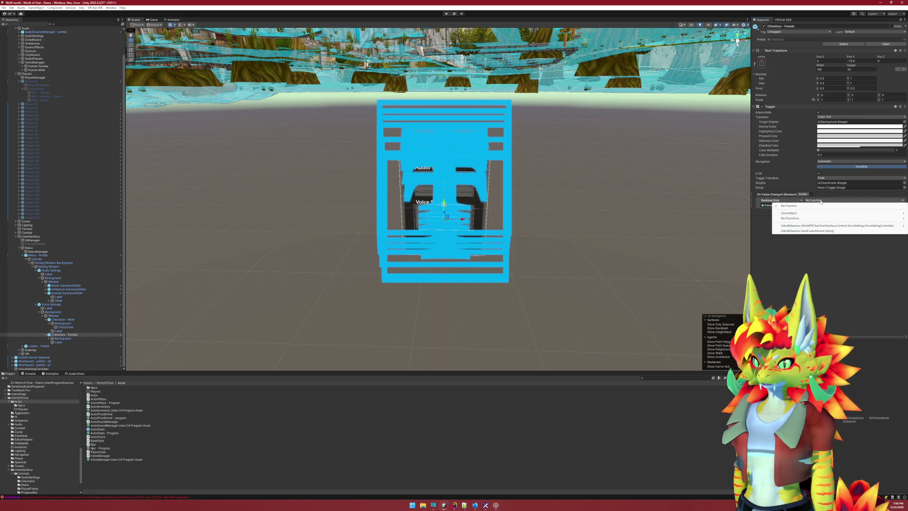
{"action": "mouse_move", "coordinate": [810, 226]}
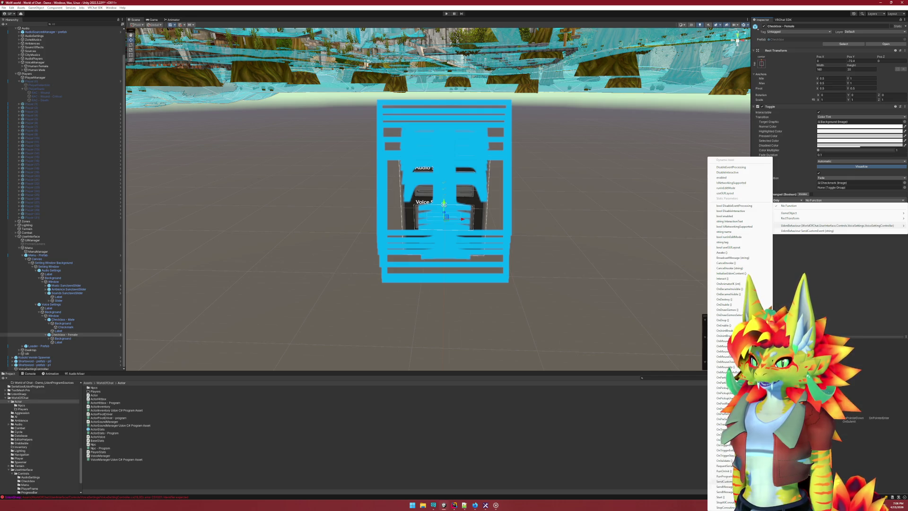
{"action": "left_click", "coordinate": [808, 231]}
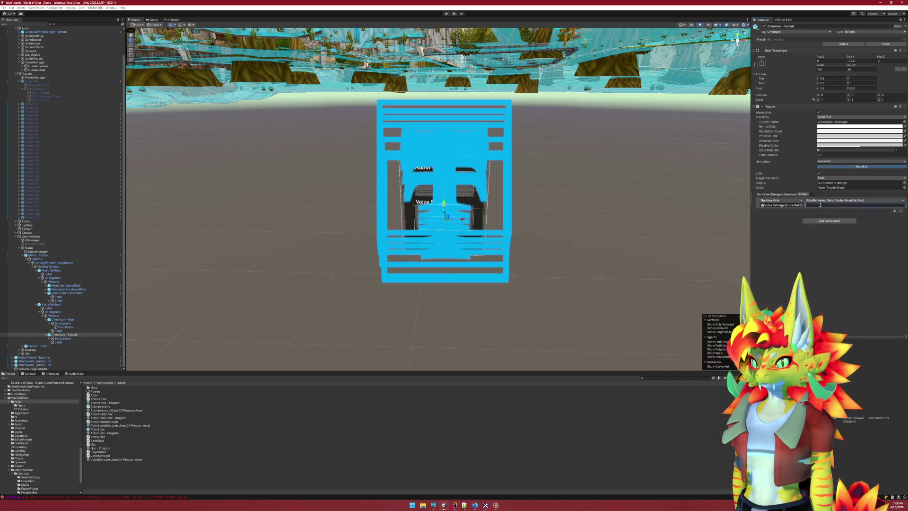
{"action": "type", "text": "OnToggleFemale"}
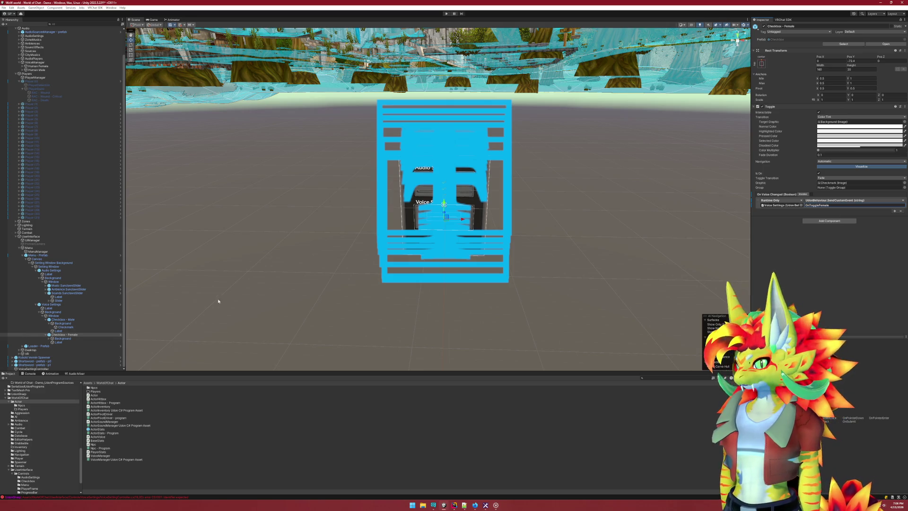
{"action": "left_click", "coordinate": [83, 321]}
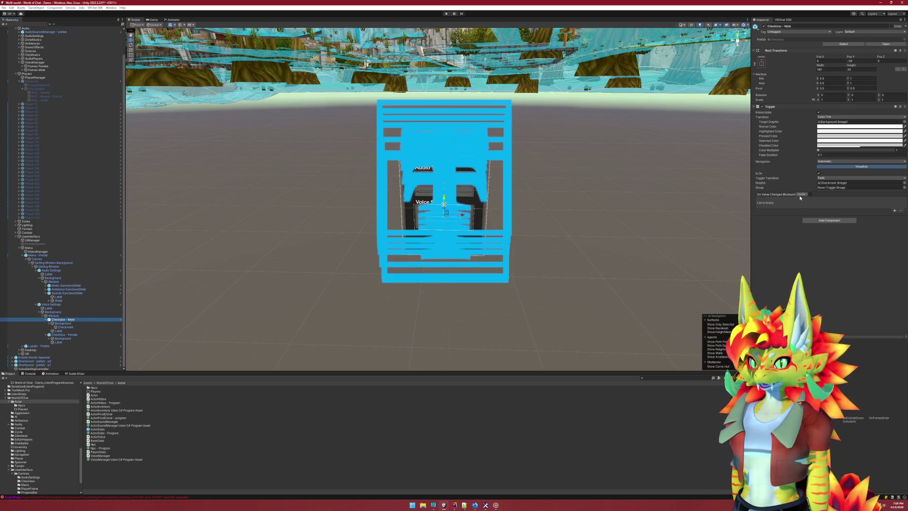
Make Checkbox - Male send OnToggleMale to Voice Settings via SendCustomEvent, then return to Rider
{"action": "left_click", "coordinate": [894, 210]}
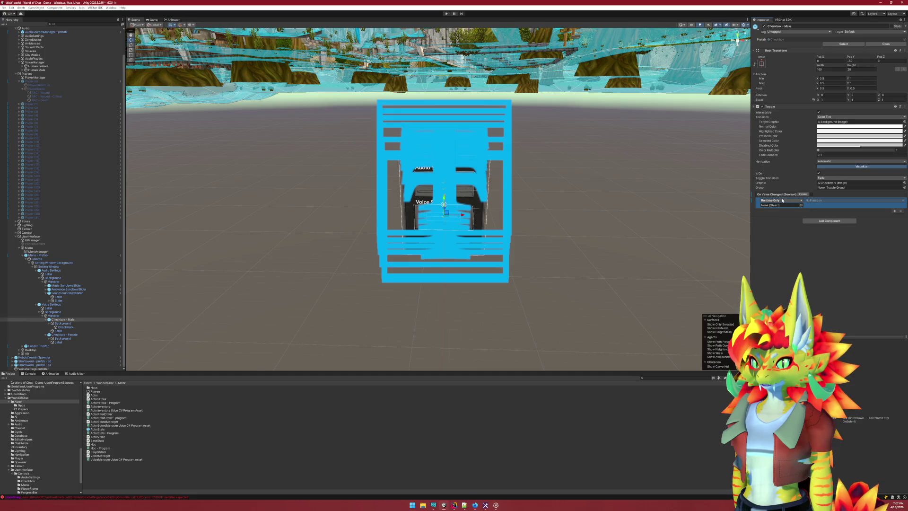
{"action": "left_click", "coordinate": [782, 201]}
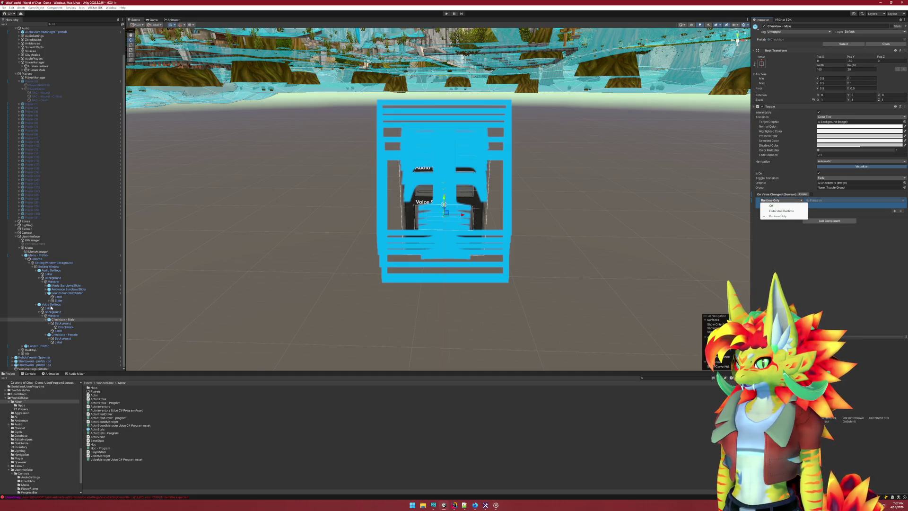
{"action": "mouse_move", "coordinate": [51, 305]}
{"action": "left_mouse_down"}
{"action": "mouse_move", "coordinate": [519, 263]}
{"action": "mouse_move", "coordinate": [780, 205]}
{"action": "left_mouse_up"}
{"action": "left_click", "coordinate": [827, 200]}
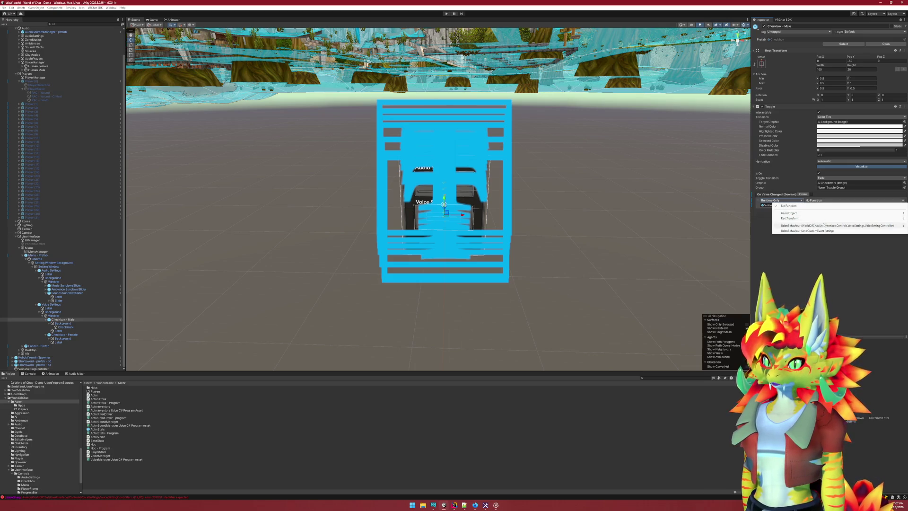
{"action": "mouse_move", "coordinate": [823, 225]}
{"action": "left_click", "coordinate": [723, 481]}
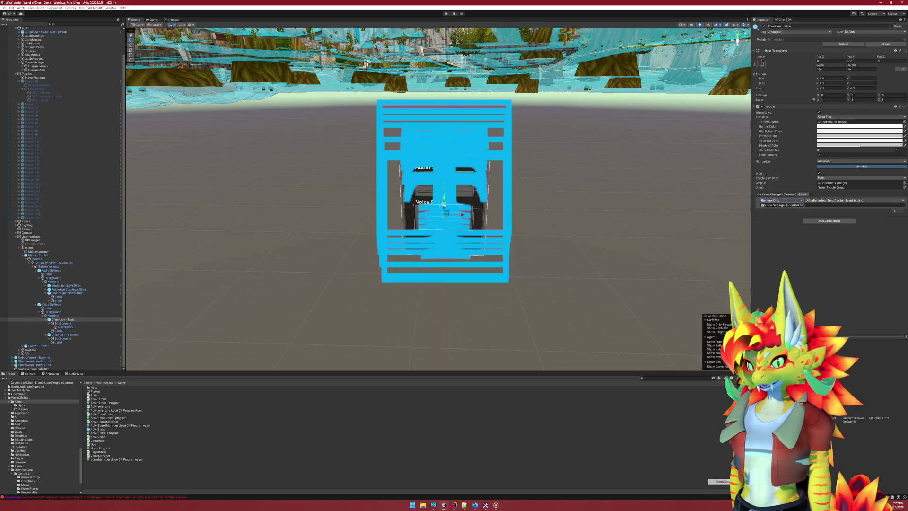
{"action": "left_click", "coordinate": [829, 204]}
{"action": "type", "text": "On"}
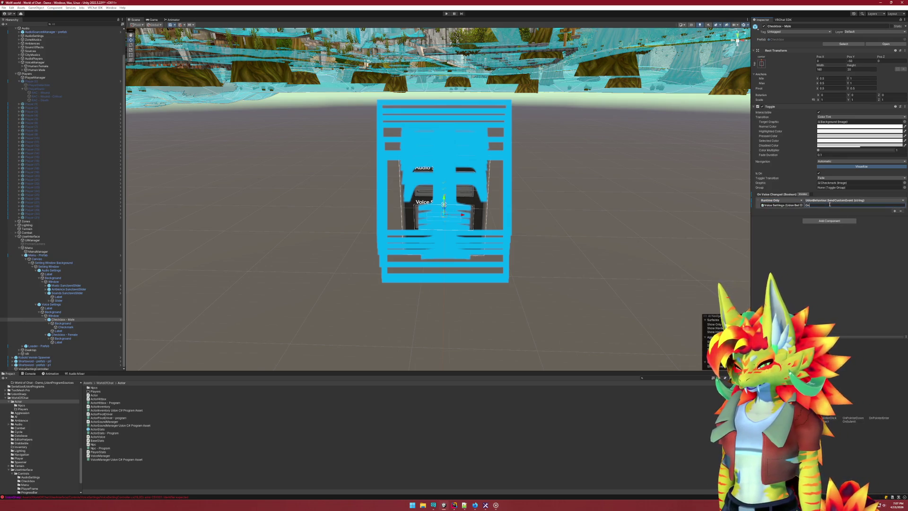
{"action": "type", "text": "Toggle"}
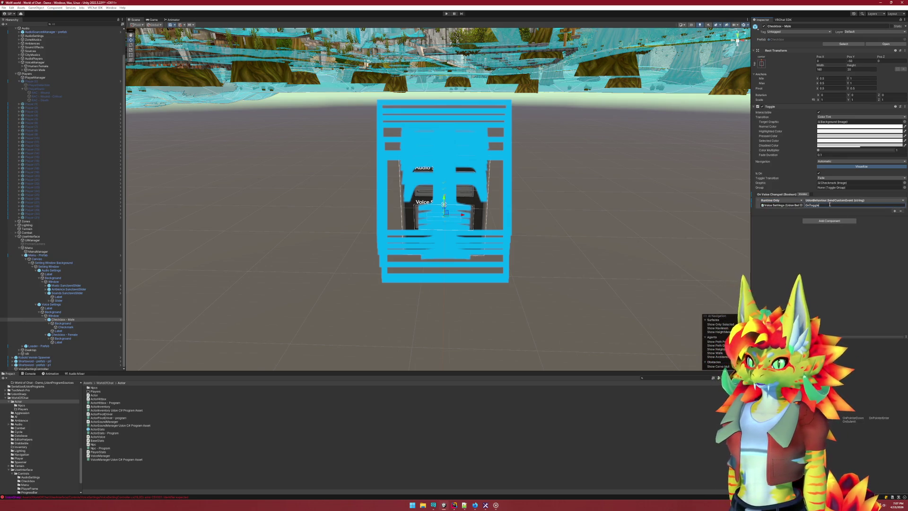
{"action": "type", "text": "Male"}
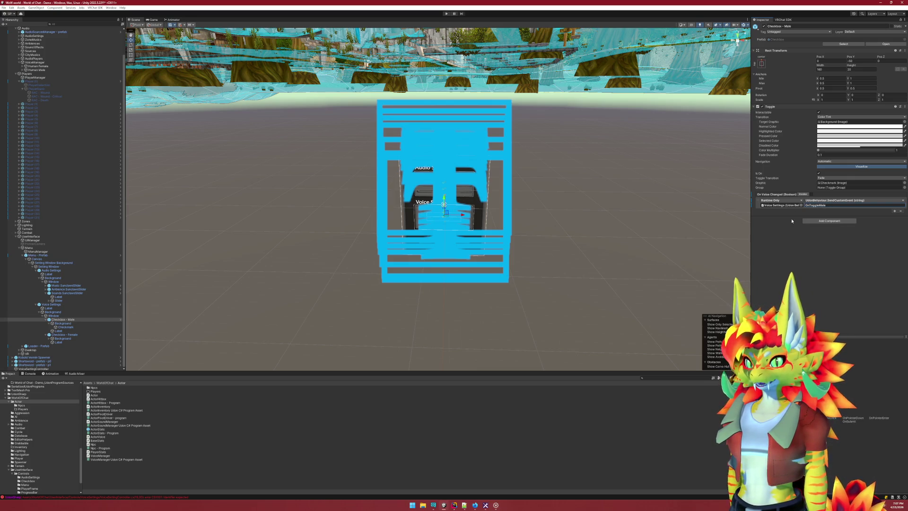
{"action": "left_click", "coordinate": [791, 220]}
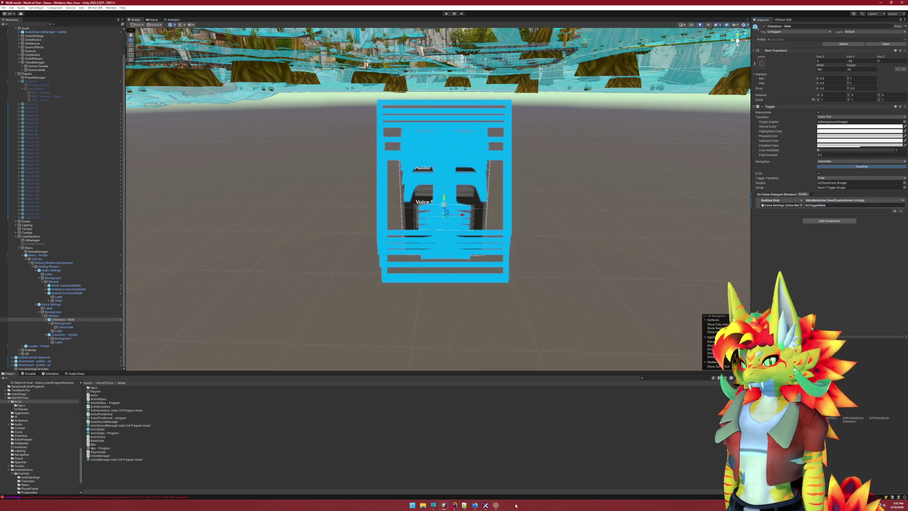
{"action": "left_click", "coordinate": [453, 505]}
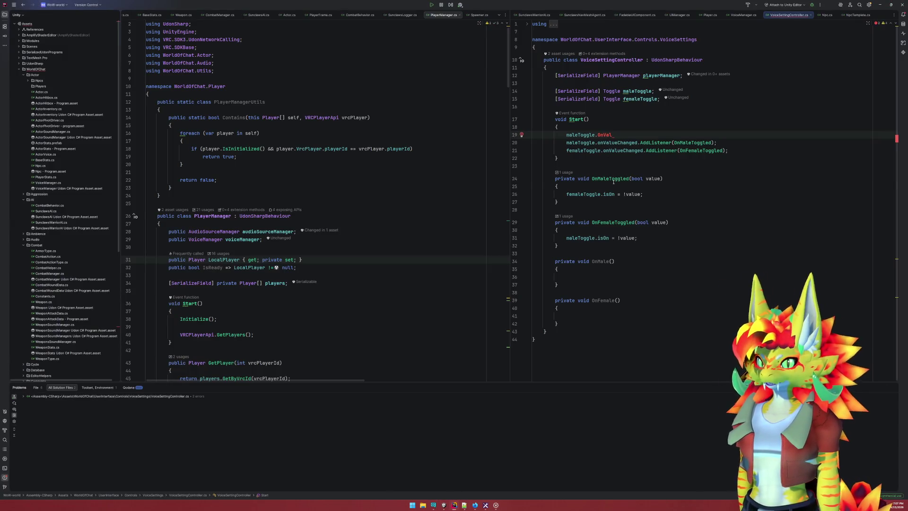
Rename OnMaleToggled and OnFemaleToggled to OnToggleMale and OnToggleFemale
{"action": "left_click", "coordinate": [609, 179]}
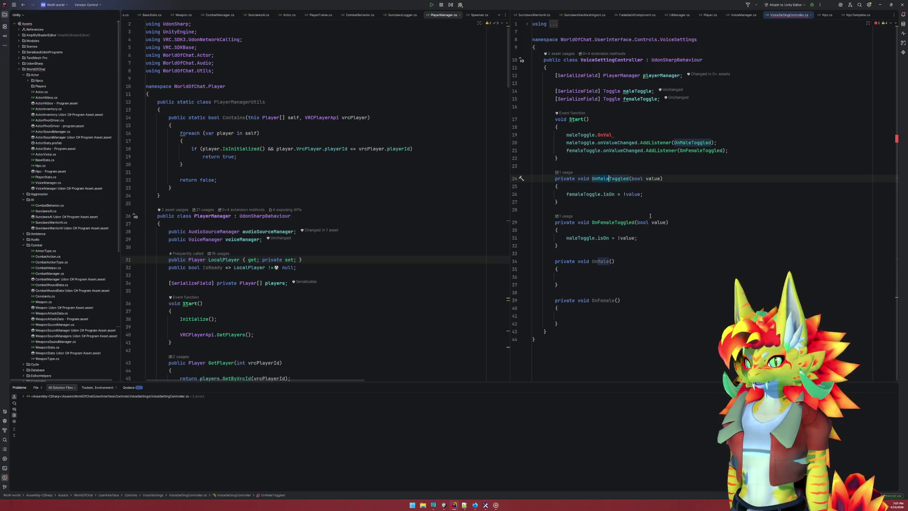
{"action": "key", "text": "ctrl+w"}
{"action": "type", "text": "OnToggleMale"}
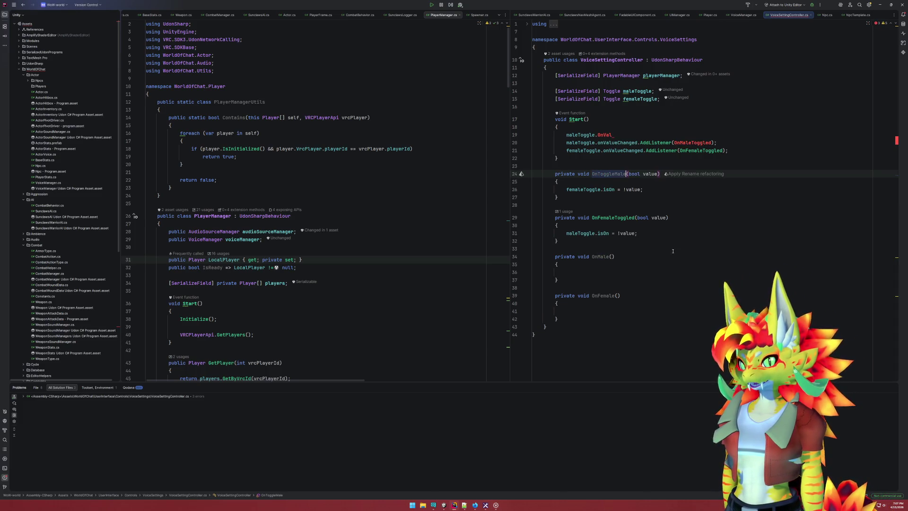
{"action": "key", "text": "Down"}
{"action": "key", "text": "Down"}
{"action": "key", "text": "Down"}
{"action": "key", "text": "ctrl+w"}
{"action": "type", "text": "OnToggleF"}
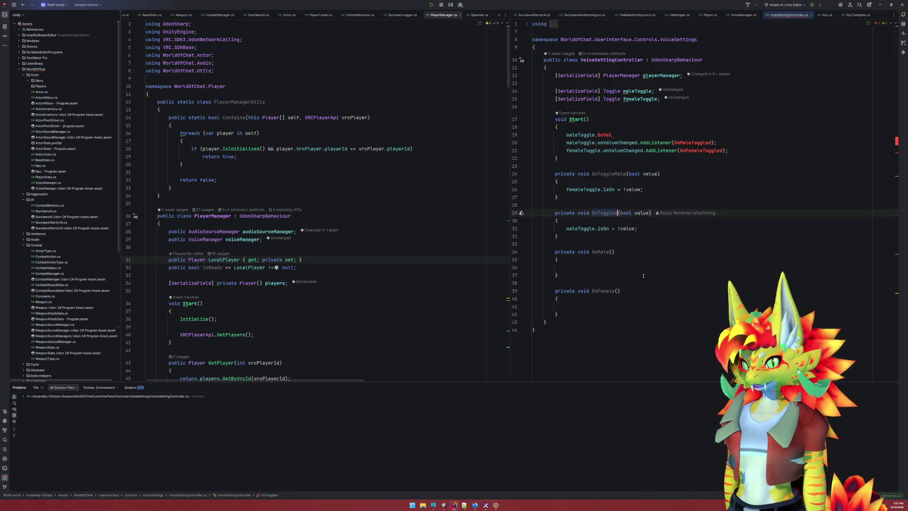
{"action": "type", "text": "emale"}
{"action": "left_click", "coordinate": [643, 275]}
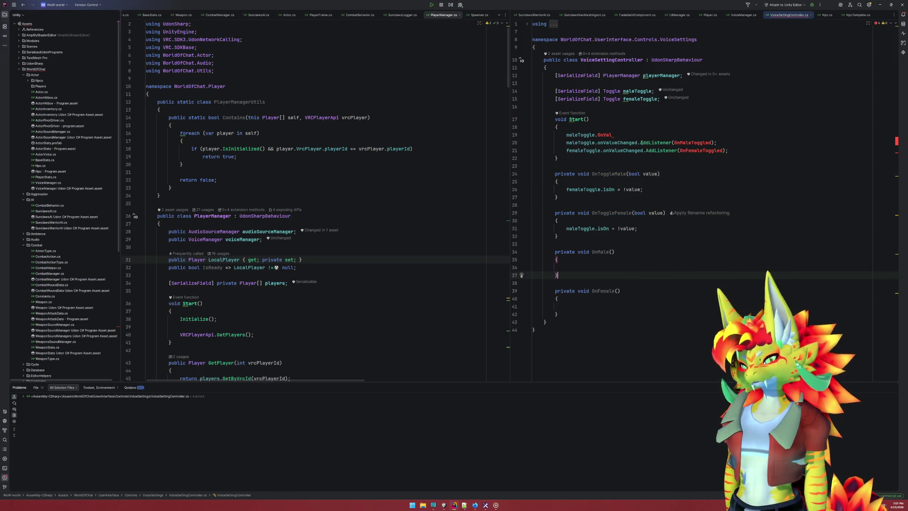
Drop the value parameters so femaleToggle.isOn = !maleToggle.isOn and maleToggle.isOn = !femaleToggle.isOn
{"action": "left_click_drag", "start_coordinate": [633, 212], "coordinate": [661, 212]}
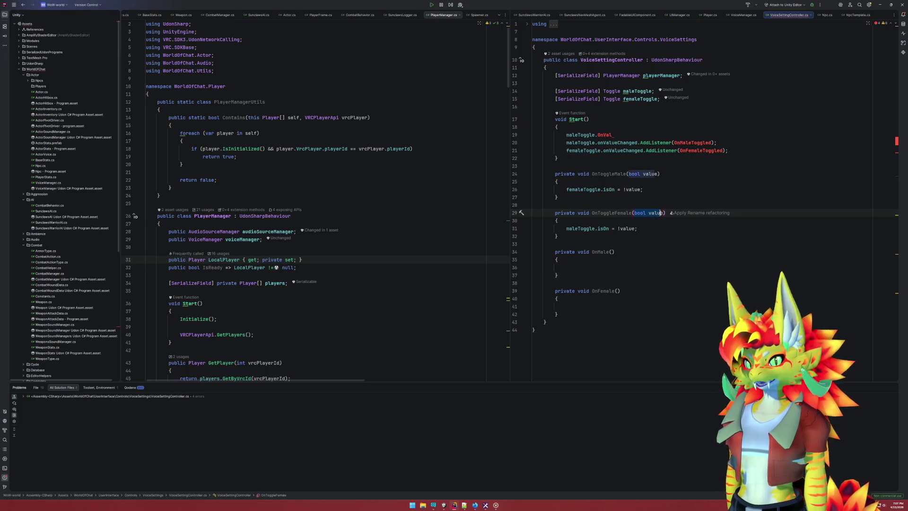
{"action": "key", "text": "BackSpace"}
{"action": "left_click_drag", "start_coordinate": [658, 174], "coordinate": [631, 175]}
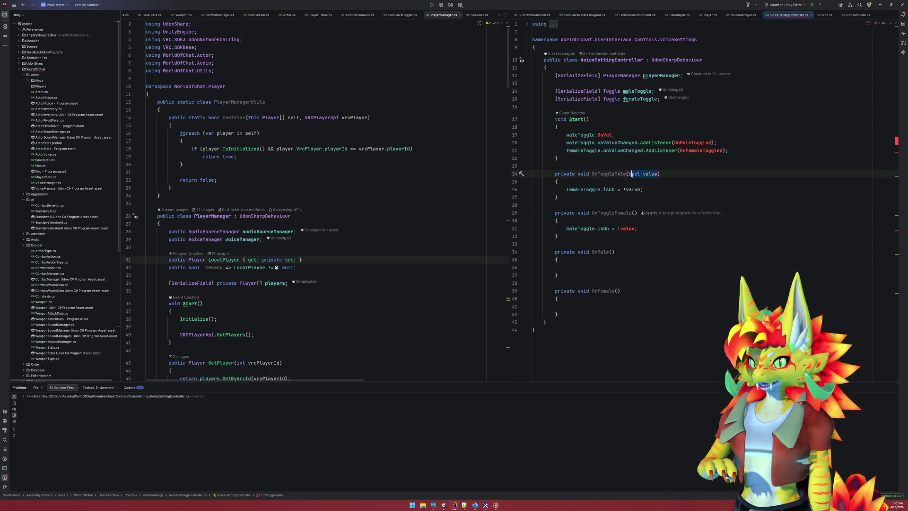
{"action": "key", "text": "BackSpace"}
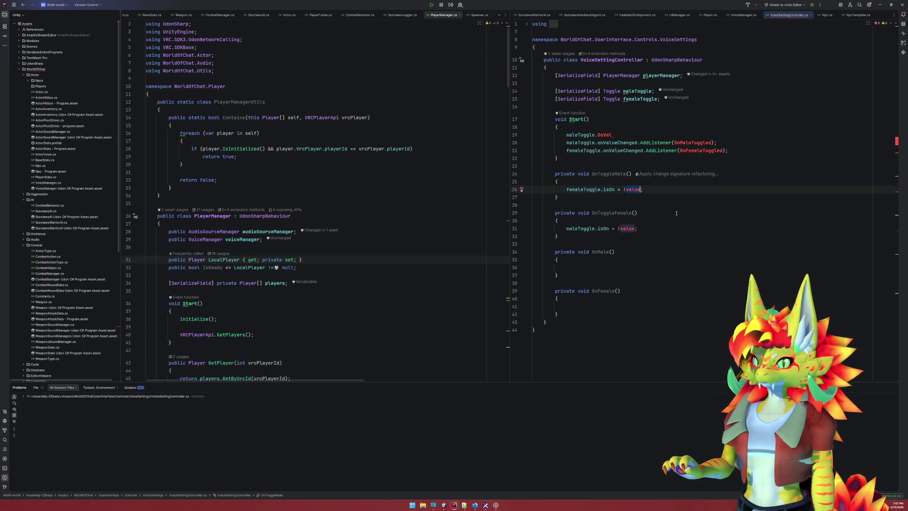
{"action": "type", "text": "maleToggle.isOn"}
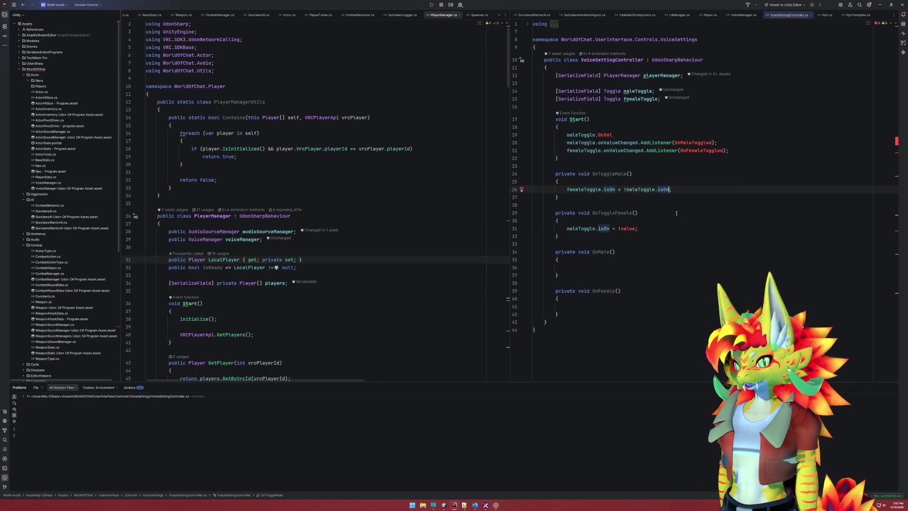
{"action": "double_click", "coordinate": [629, 229]}
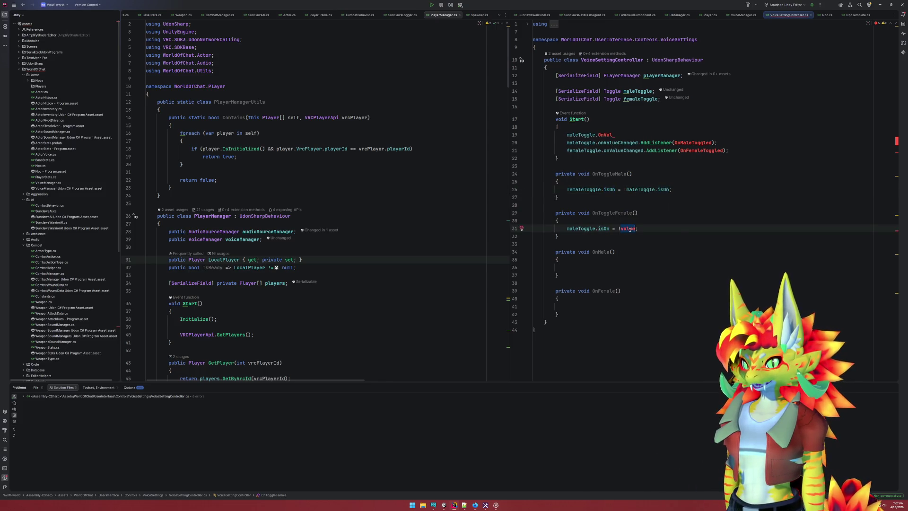
{"action": "type", "text": "femaleToggle.isOn"}
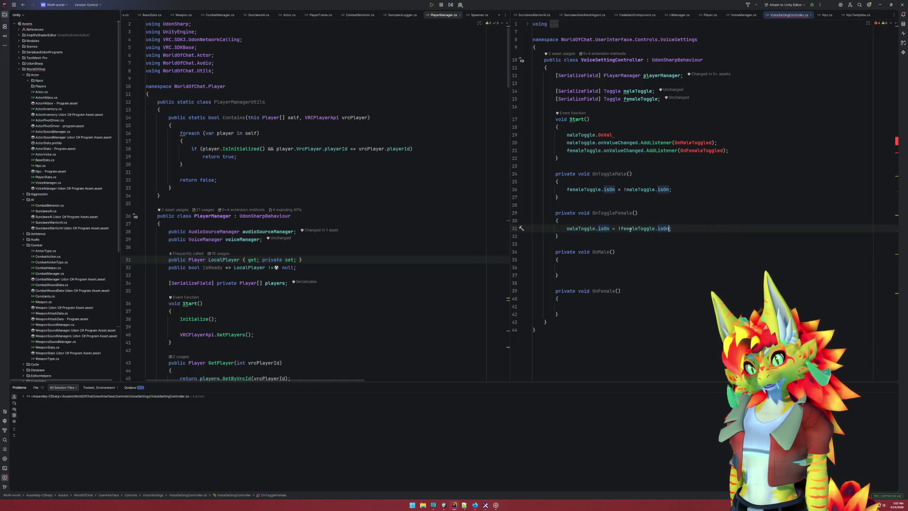
Delete the Start method with its listener registrations
{"action": "left_click", "coordinate": [627, 137]}
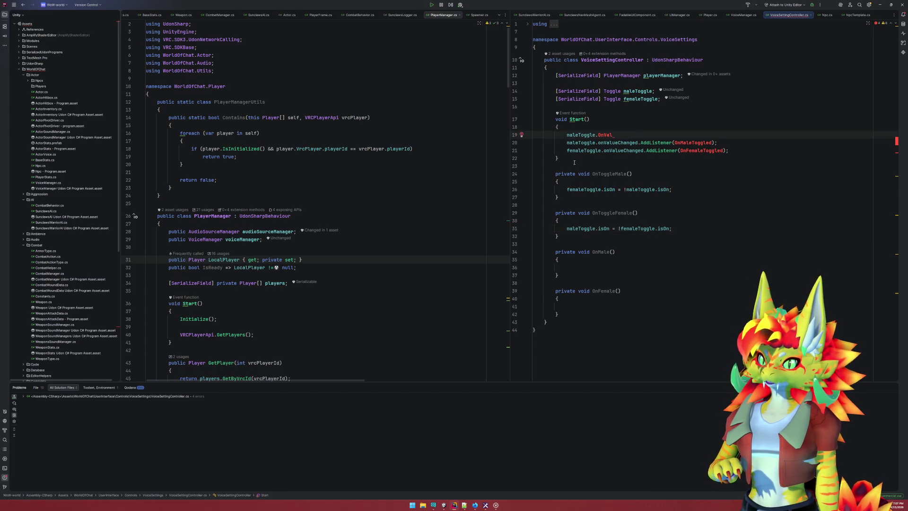
{"action": "left_click_drag", "start_coordinate": [574, 163], "coordinate": [533, 105]}
{"action": "key", "text": "BackSpace"}
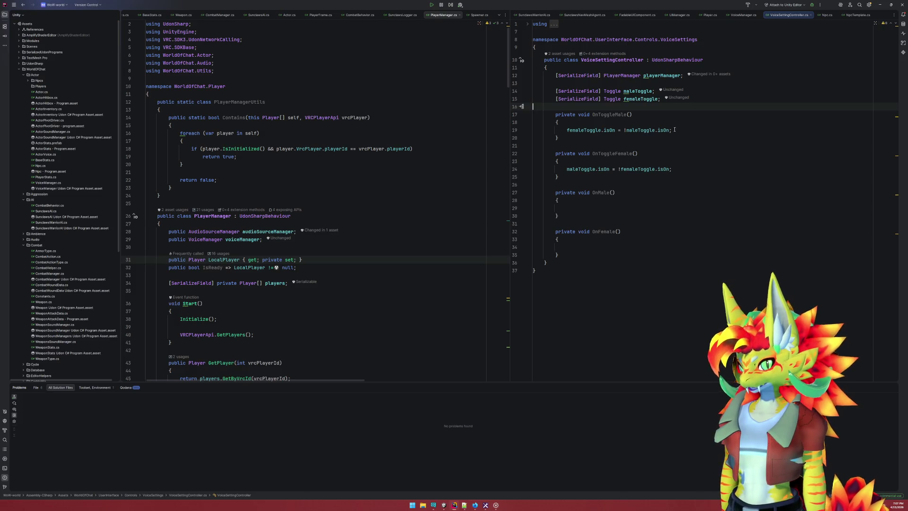
Add 'if(maleToggle.isOn) OnMale();' to the OnToggleMale handler
{"action": "left_click", "coordinate": [682, 133]}
{"action": "key", "text": "Return"}
{"action": "key", "text": "Return"}
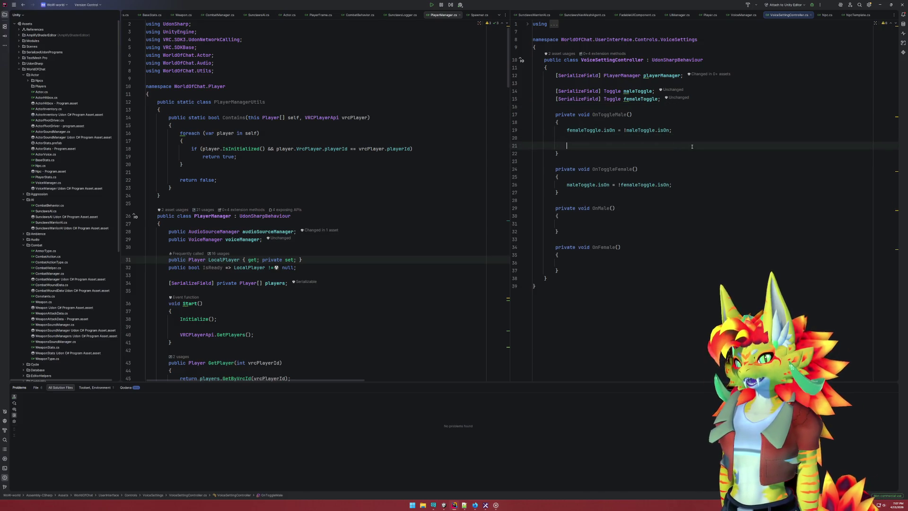
{"action": "type", "text": "if("}
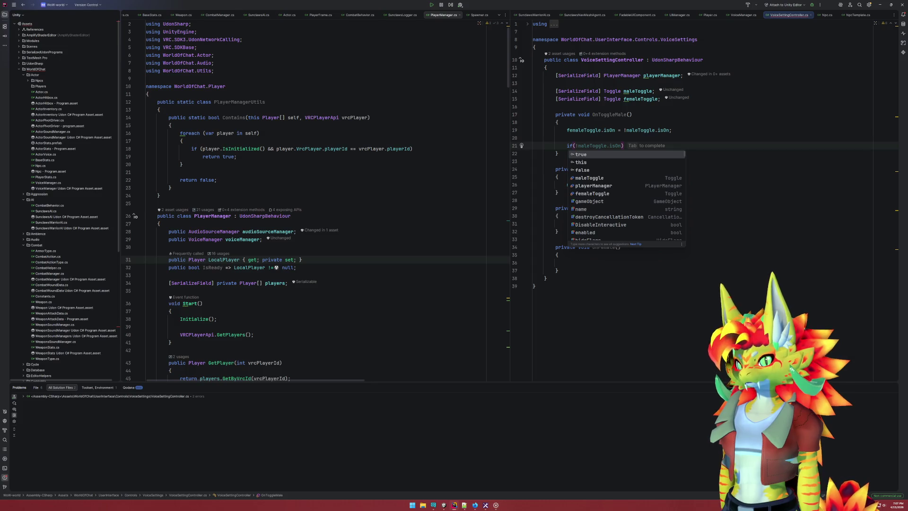
{"action": "key", "text": "Escape"}
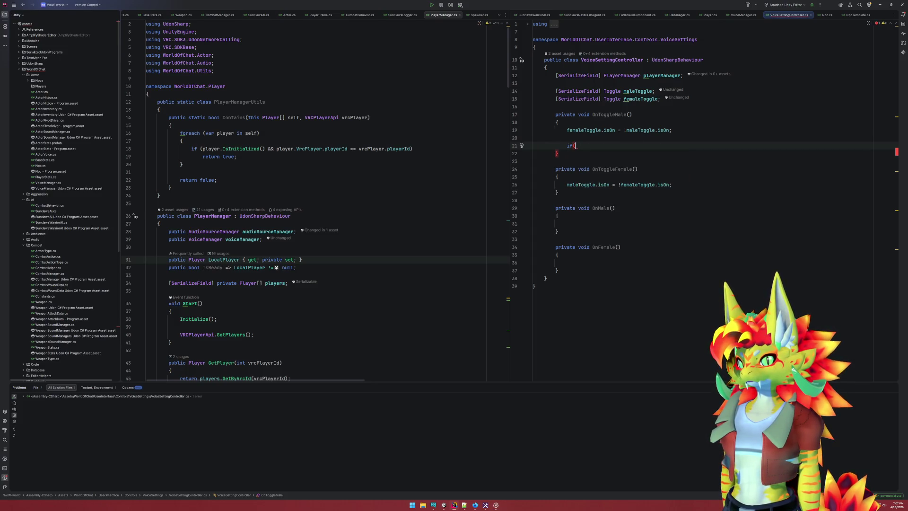
{"action": "type", "text": "maleToggle.isOn)"}
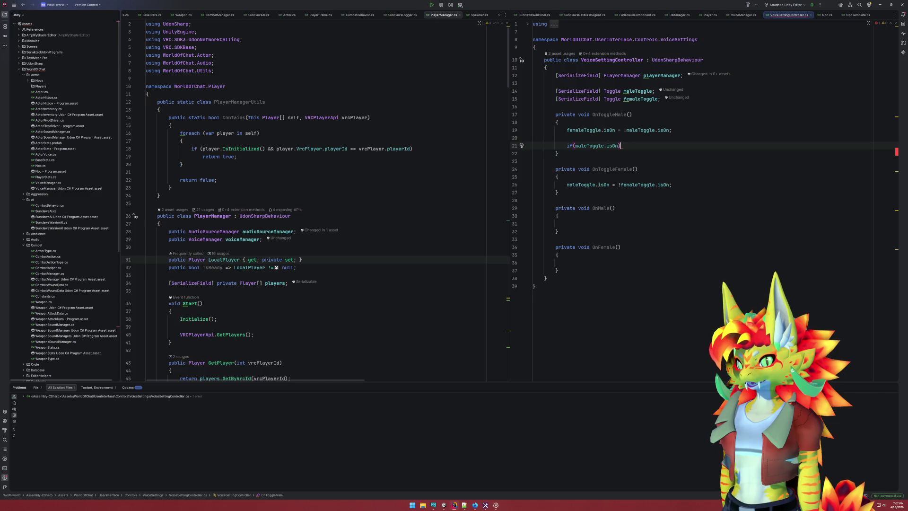
{"action": "key", "text": "Return"}
{"action": "type", "text": "OnMale();"}
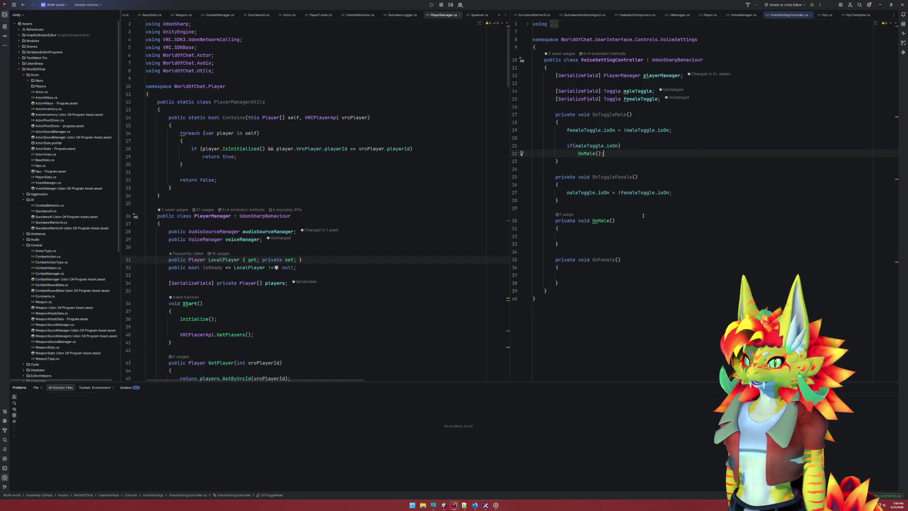
{"action": "left_click", "coordinate": [641, 220]}
Add 'if(femaleToggle.isOn) OnFemale();' to OnToggleFemale and close VoiceSettingController.cs
{"action": "left_click", "coordinate": [610, 193]}
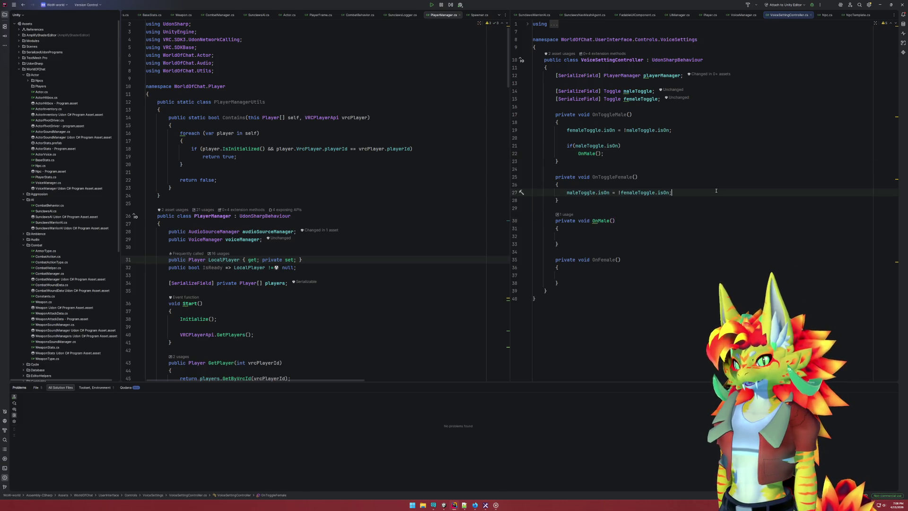
{"action": "key", "text": "Return"}
{"action": "key", "text": "Return"}
{"action": "type", "text": "if"}
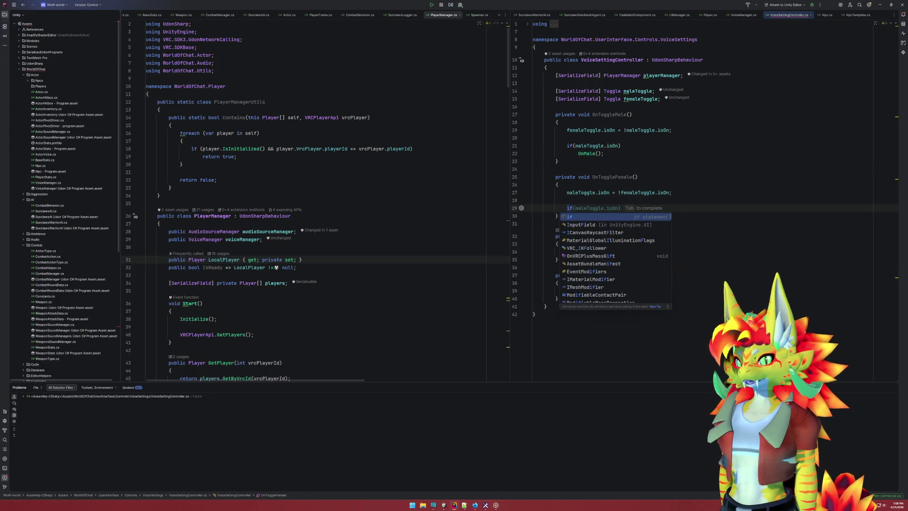
{"action": "type", "text": "(femaleToggle.isOn"}
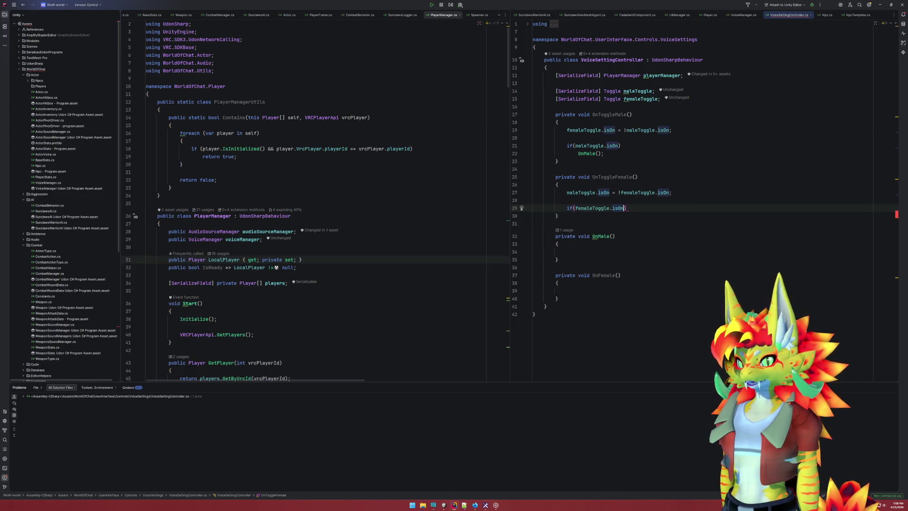
{"action": "type", "text": ")"}
{"action": "key", "text": "Return"}
{"action": "type", "text": "OnFemale();"}
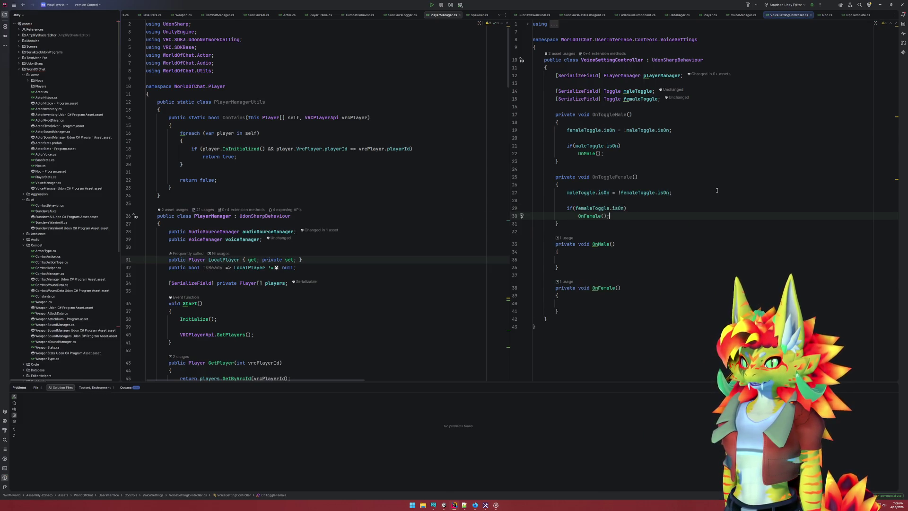
{"action": "key", "text": "Down"}
{"action": "key", "text": "Down"}
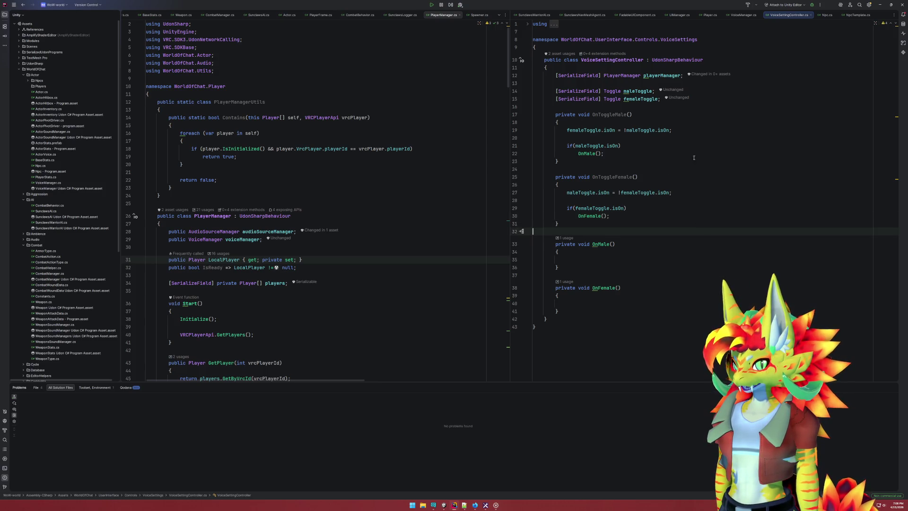
{"action": "left_click", "coordinate": [693, 156]}
{"action": "middle_click", "coordinate": [788, 15]}
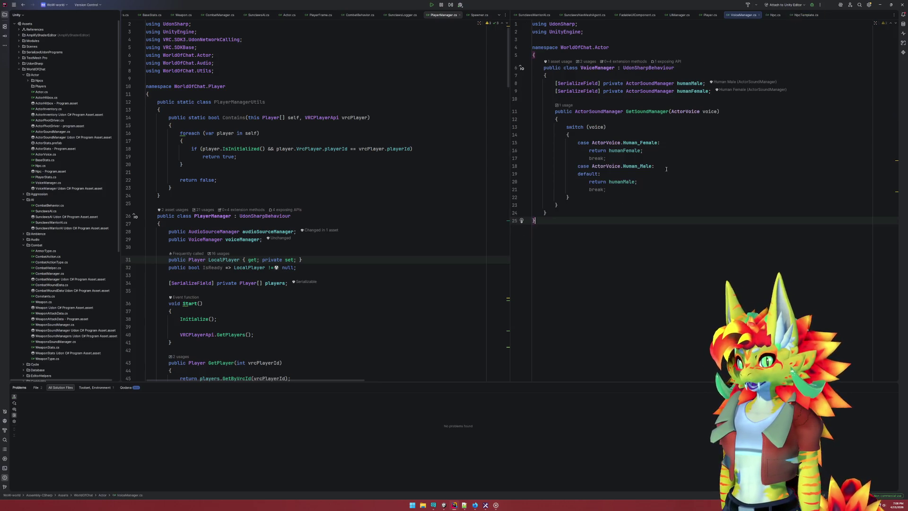
Switch back to Unity and select VoiceManager at the top of the Hierarchy
{"action": "left_click", "coordinate": [443, 505]}
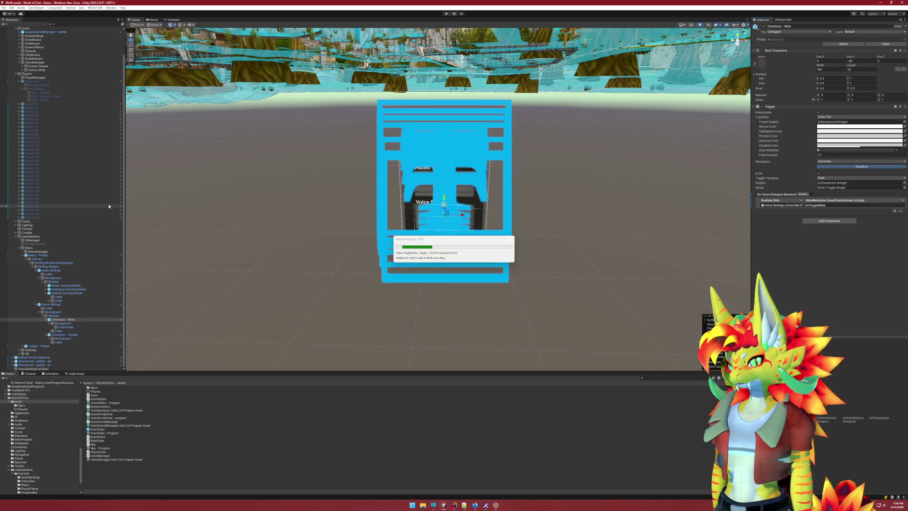
{"action": "scroll", "coordinate": [108, 206], "scroll_direction": "up", "scroll_amount": 3}
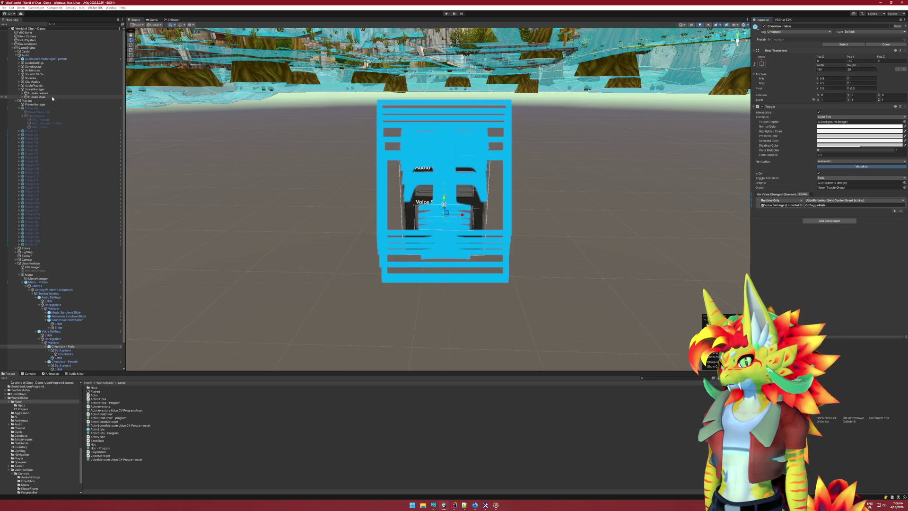
{"action": "left_click", "coordinate": [41, 89]}
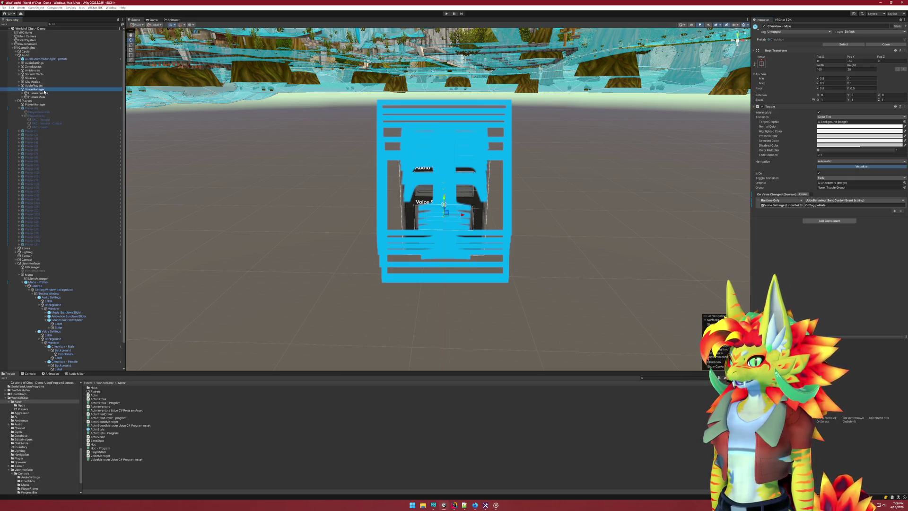
Inspect the Human Female and Human Male sound managers and locate RAC - Wound's clip
{"action": "left_click", "coordinate": [48, 93]}
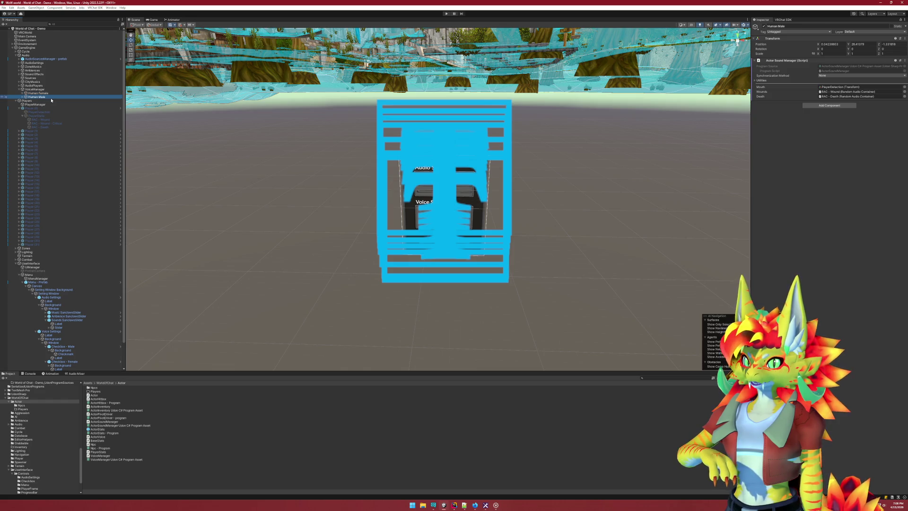
{"action": "left_click", "coordinate": [49, 97]}
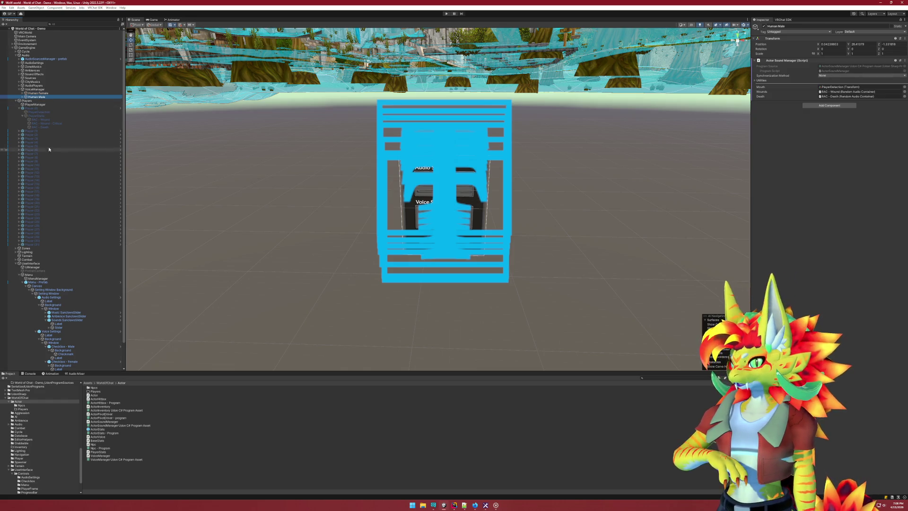
{"action": "key", "text": "Right"}
{"action": "key", "text": "Down"}
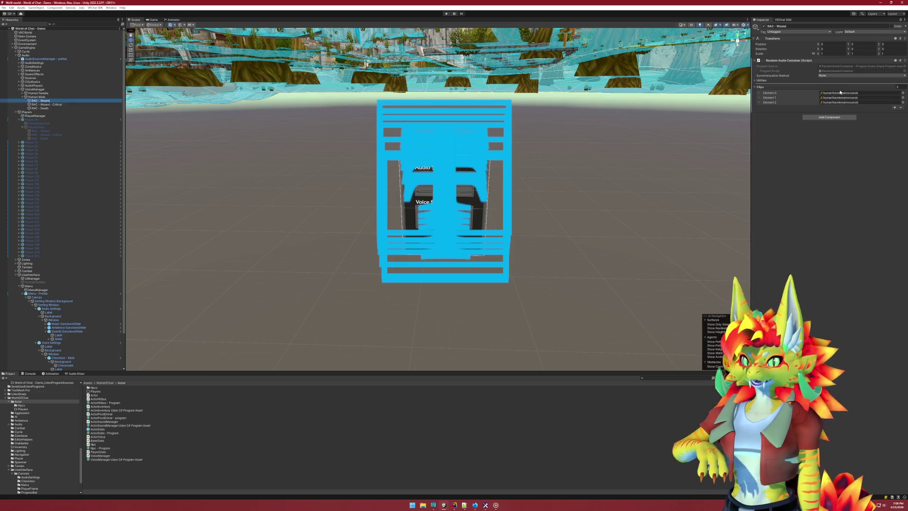
{"action": "left_click", "coordinate": [861, 92]}
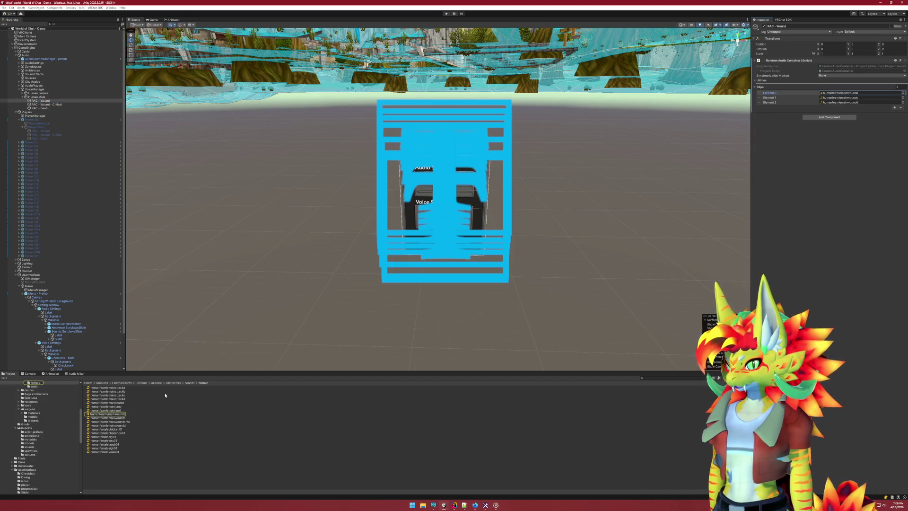
Open the male sounds folder and remove the existing clip from RAC - Death
{"action": "left_click", "coordinate": [34, 386]}
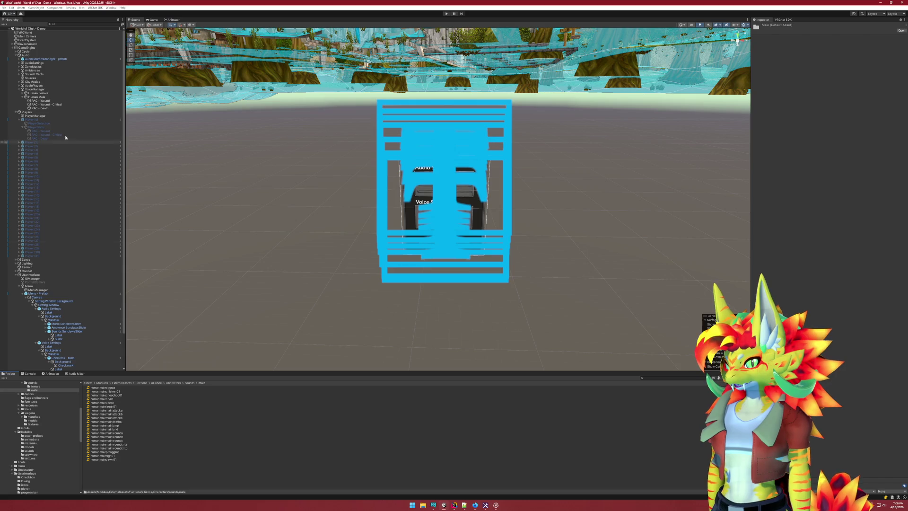
{"action": "left_click", "coordinate": [52, 108]}
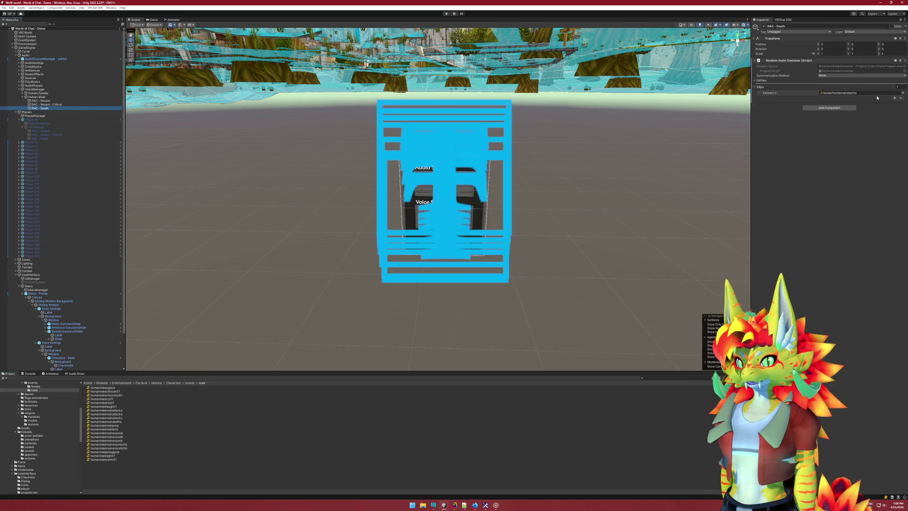
{"action": "left_click", "coordinate": [901, 98]}
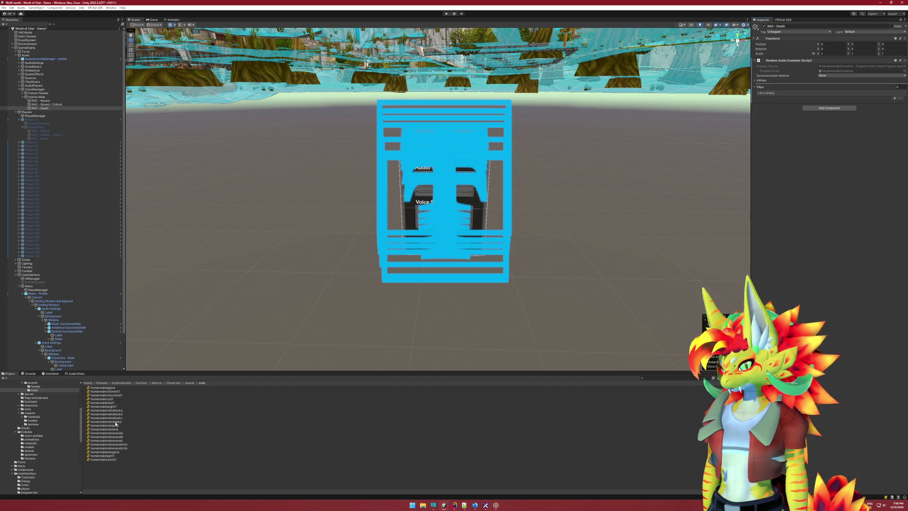
Add humanmalemaindeatha to RAC - Death's clips, preview it, then select RAC - Wound - Critical
{"action": "mouse_move", "coordinate": [116, 424]}
{"action": "left_mouse_down"}
{"action": "mouse_move", "coordinate": [733, 196]}
{"action": "mouse_move", "coordinate": [813, 95]}
{"action": "mouse_move", "coordinate": [871, 88]}
{"action": "left_mouse_up"}
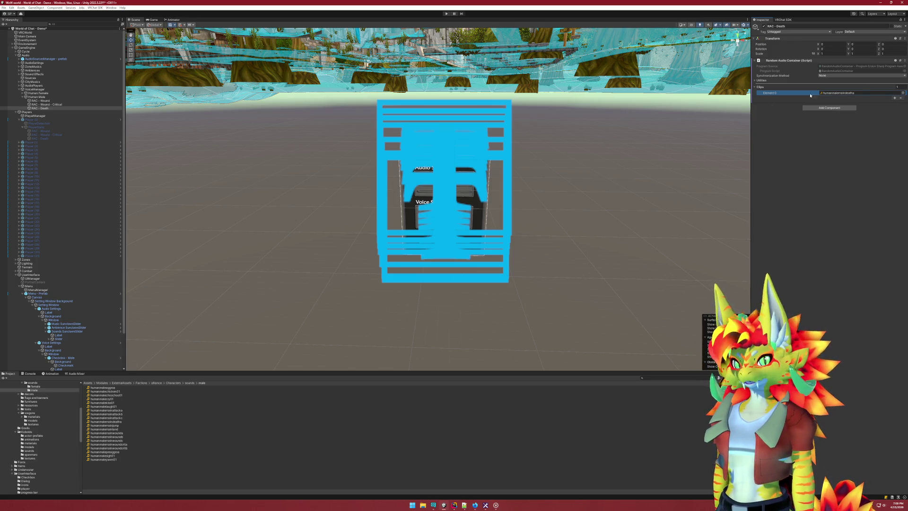
{"action": "left_click", "coordinate": [864, 94]}
{"action": "double_click", "coordinate": [114, 422]}
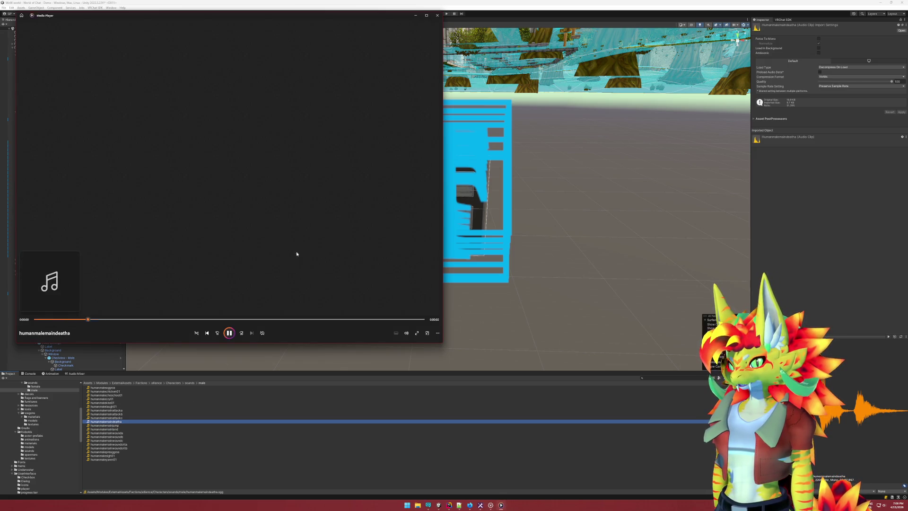
{"action": "left_click", "coordinate": [439, 16]}
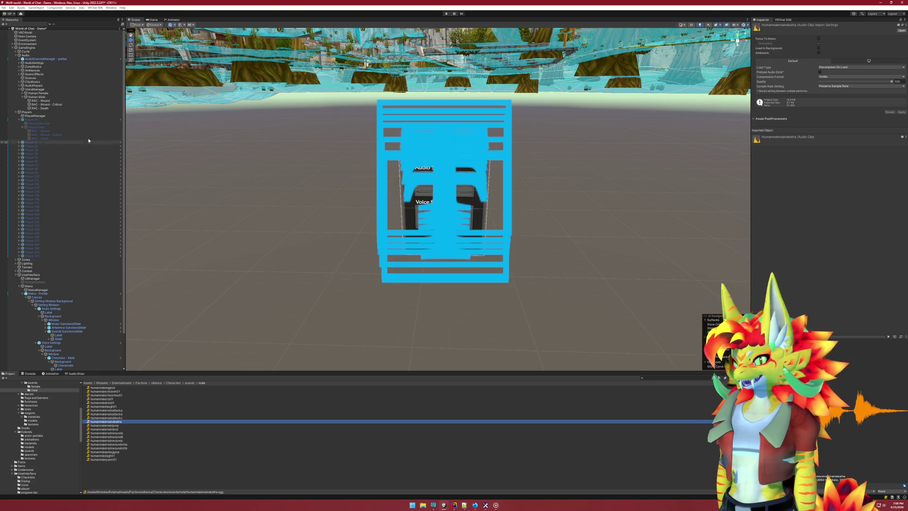
{"action": "left_click", "coordinate": [57, 105]}
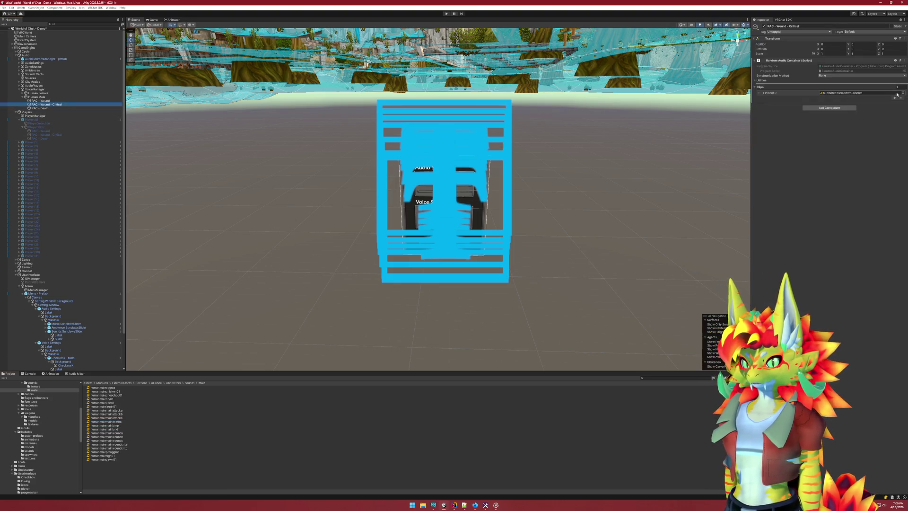
Replace RAC - Wound - Critical's clip with the two critical wound clips and preview both
{"action": "left_click", "coordinate": [903, 99]}
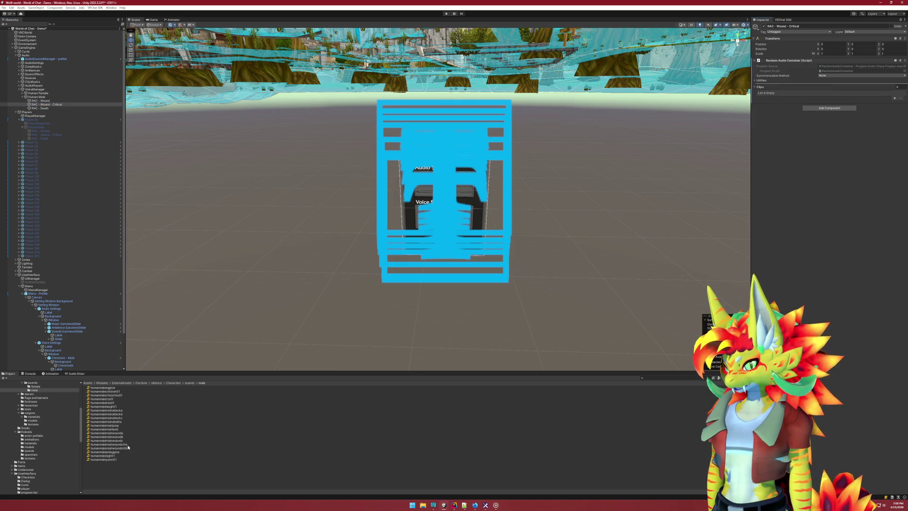
{"action": "mouse_move", "coordinate": [123, 445]}
{"action": "left_mouse_down"}
{"action": "mouse_move", "coordinate": [687, 257]}
{"action": "mouse_move", "coordinate": [803, 104]}
{"action": "mouse_move", "coordinate": [792, 93]}
{"action": "left_mouse_up"}
{"action": "mouse_move", "coordinate": [128, 448]}
{"action": "left_mouse_down"}
{"action": "mouse_move", "coordinate": [152, 444]}
{"action": "mouse_move", "coordinate": [804, 102]}
{"action": "mouse_move", "coordinate": [794, 89]}
{"action": "left_mouse_up"}
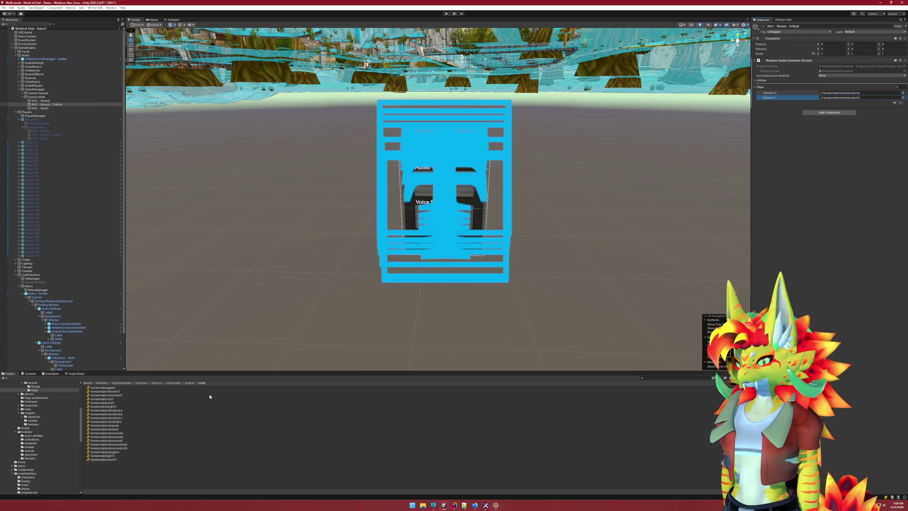
{"action": "double_click", "coordinate": [124, 445]}
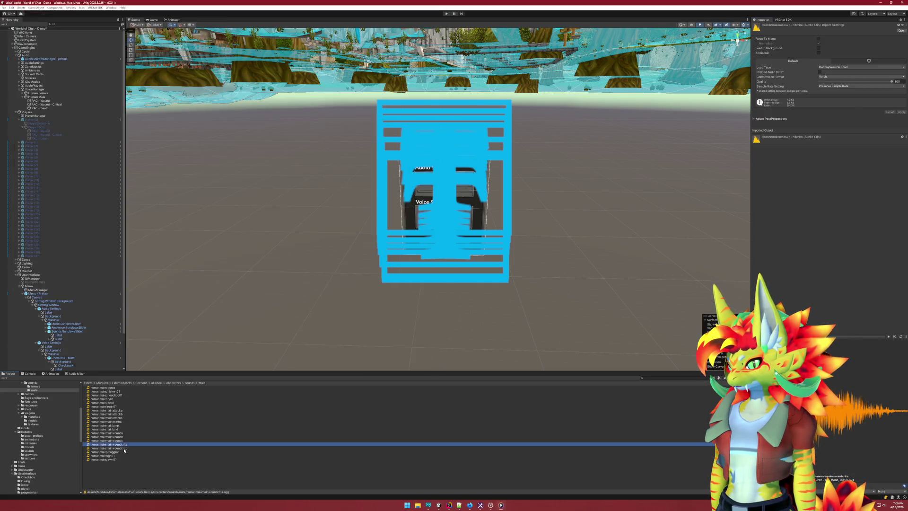
{"action": "double_click", "coordinate": [124, 448]}
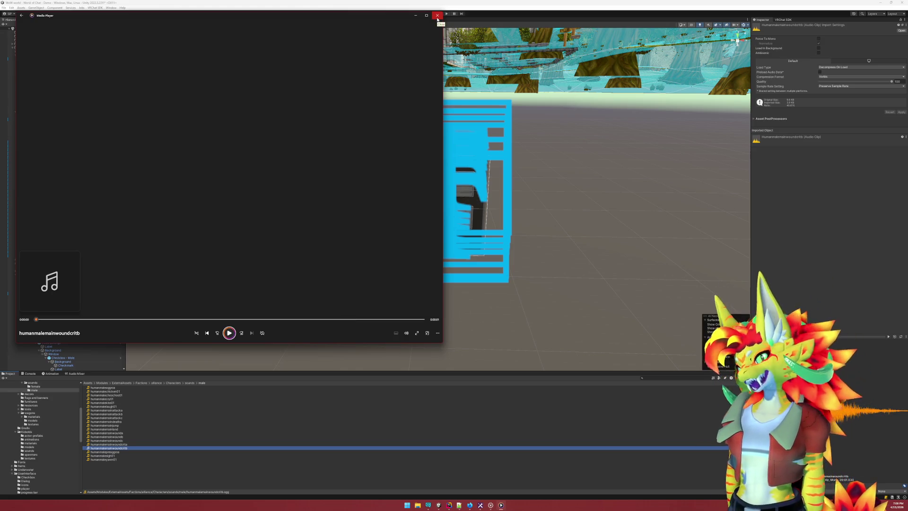
{"action": "left_click", "coordinate": [437, 18]}
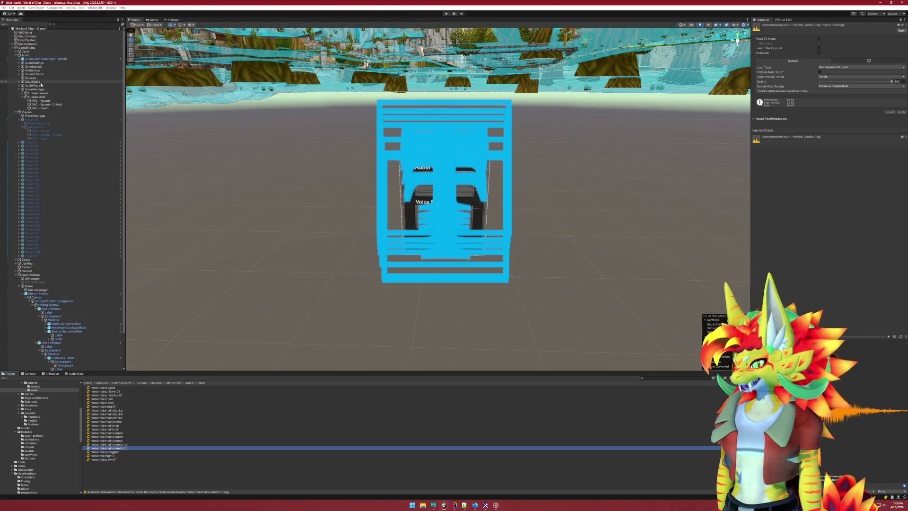
Replace RAC - Wound's clips with humanmalemainwounda, woundb and woundc, previewing them
{"action": "left_click", "coordinate": [54, 101]}
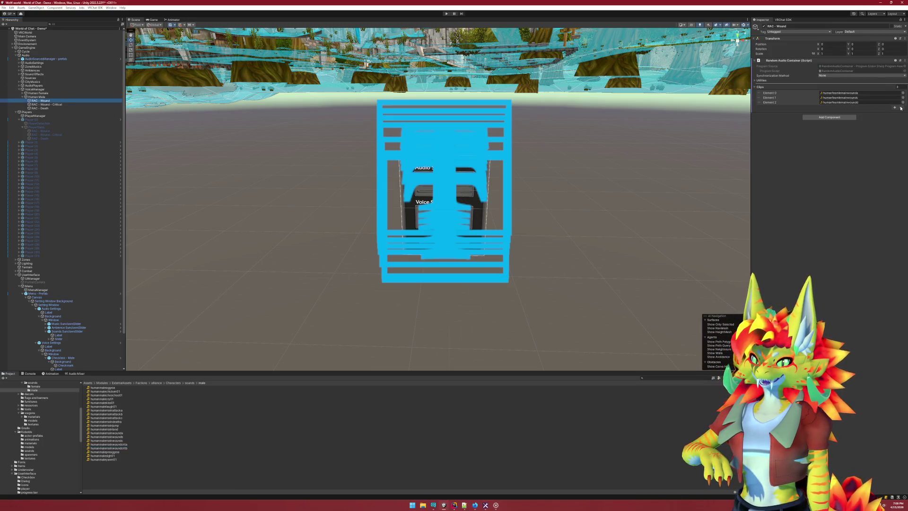
{"action": "left_click", "coordinate": [894, 103]}
{"action": "left_click", "coordinate": [900, 103]}
{"action": "left_click", "coordinate": [900, 98]}
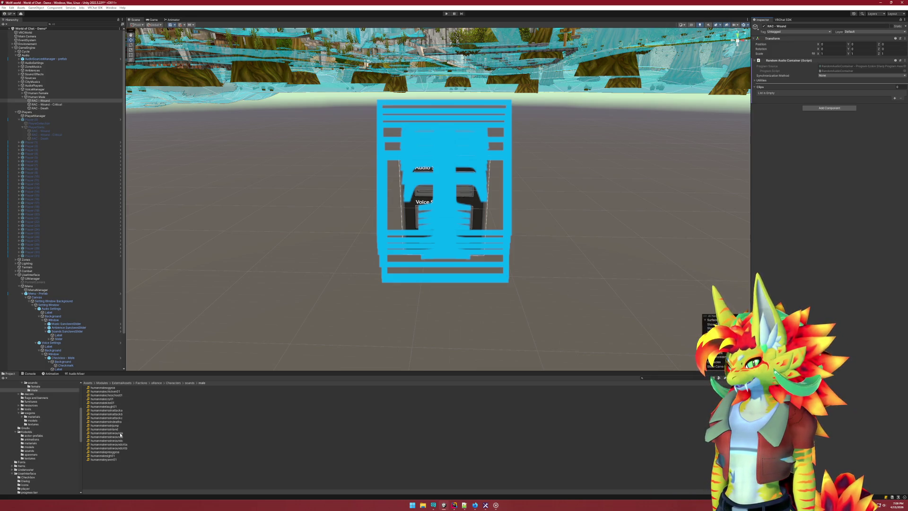
{"action": "mouse_move", "coordinate": [120, 433]}
{"action": "left_mouse_down"}
{"action": "mouse_move", "coordinate": [251, 411]}
{"action": "mouse_move", "coordinate": [774, 102]}
{"action": "left_mouse_up"}
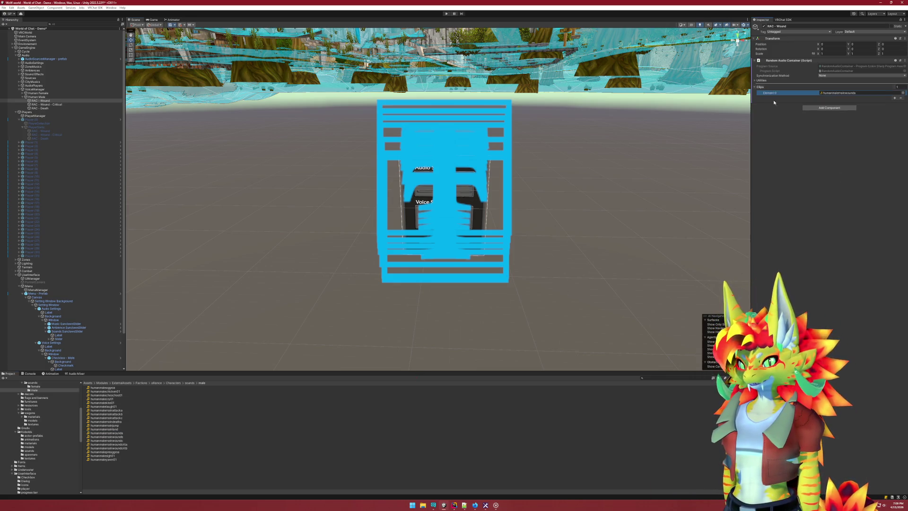
{"action": "left_click_drag", "start_coordinate": [114, 438], "coordinate": [775, 98]}
{"action": "mouse_move", "coordinate": [120, 440]}
{"action": "left_mouse_down"}
{"action": "mouse_move", "coordinate": [426, 264]}
{"action": "mouse_move", "coordinate": [776, 90]}
{"action": "mouse_move", "coordinate": [775, 101]}
{"action": "left_mouse_up"}
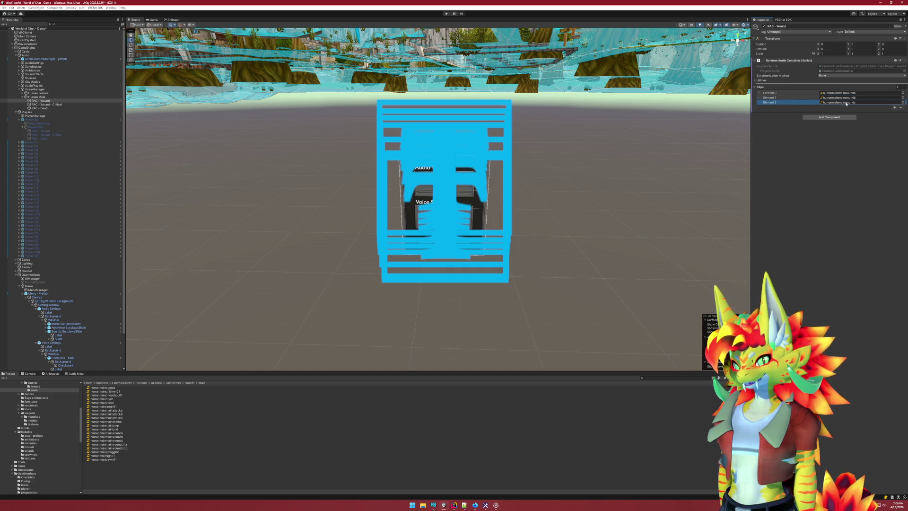
{"action": "double_click", "coordinate": [119, 437]}
{"action": "left_click", "coordinate": [121, 438]}
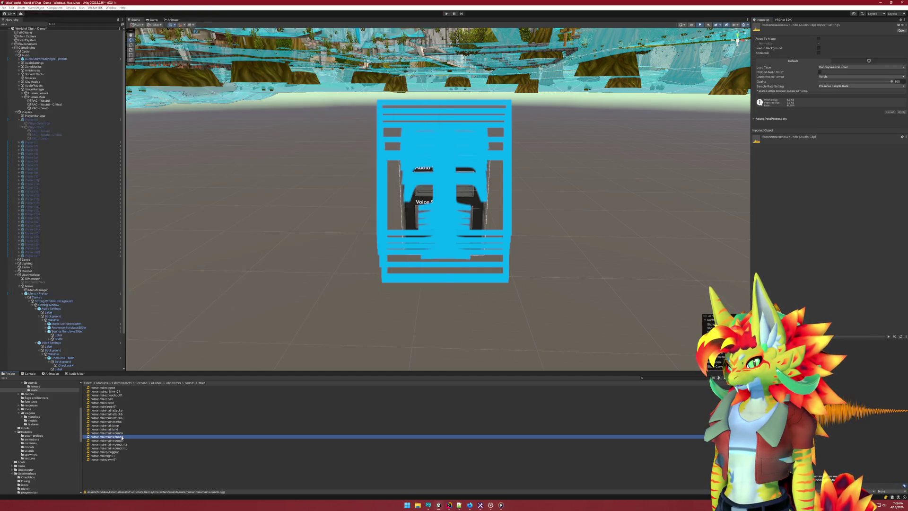
{"action": "double_click", "coordinate": [122, 441]}
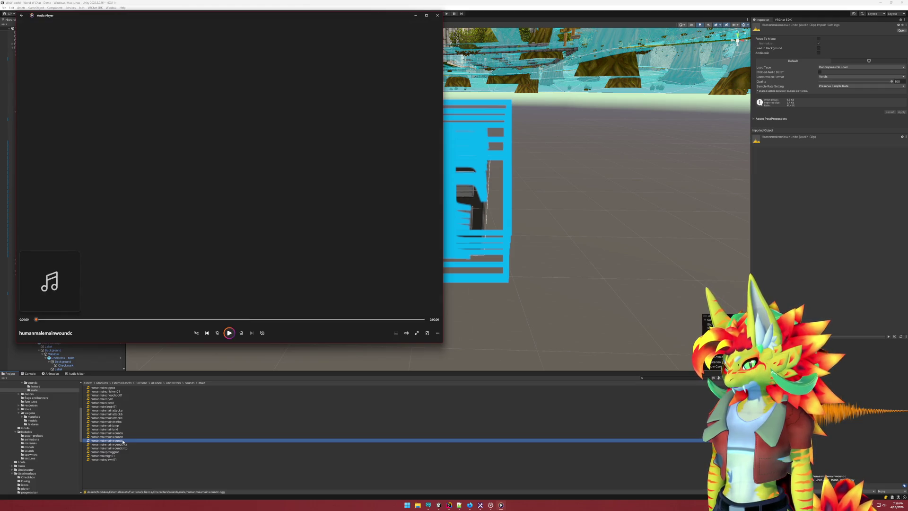
{"action": "left_click", "coordinate": [492, 505]}
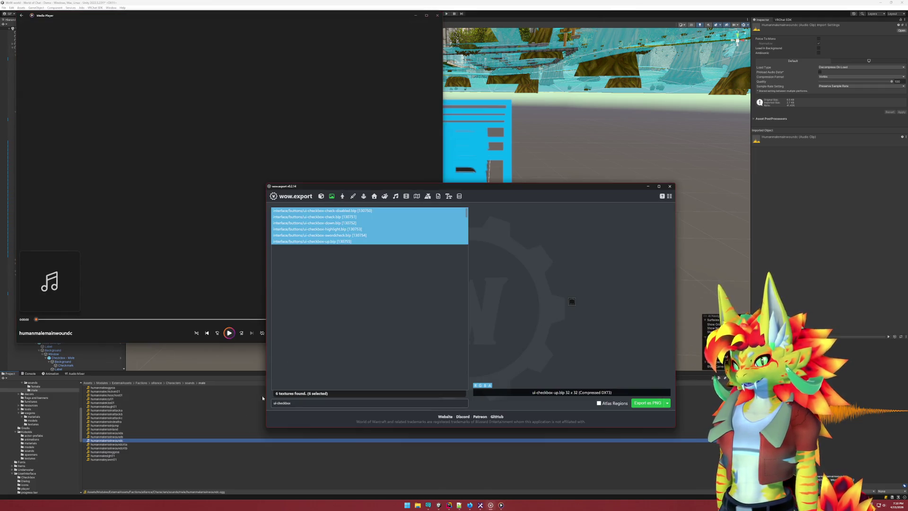
Filter wow.export's sound list to 'humanmalemain', narrowing it to 11 files
{"action": "left_click", "coordinate": [318, 402]}
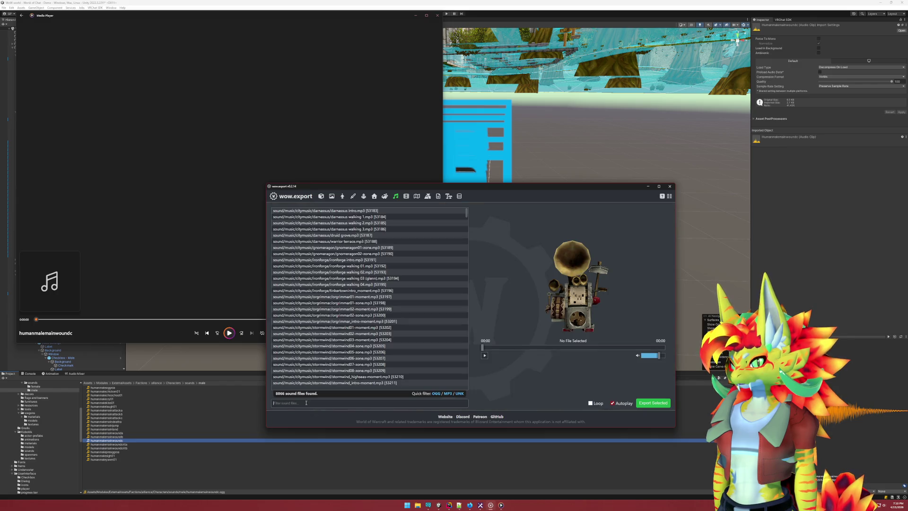
{"action": "type", "text": "humanma"}
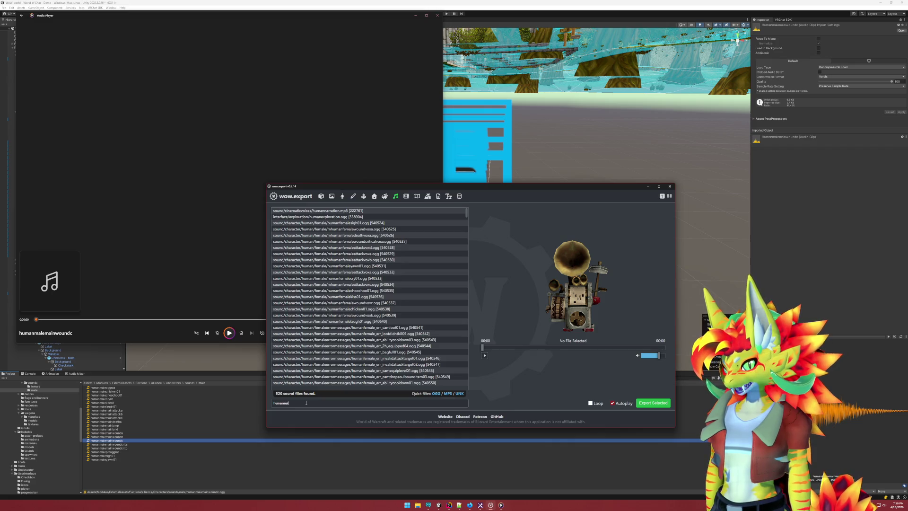
{"action": "type", "text": "le"}
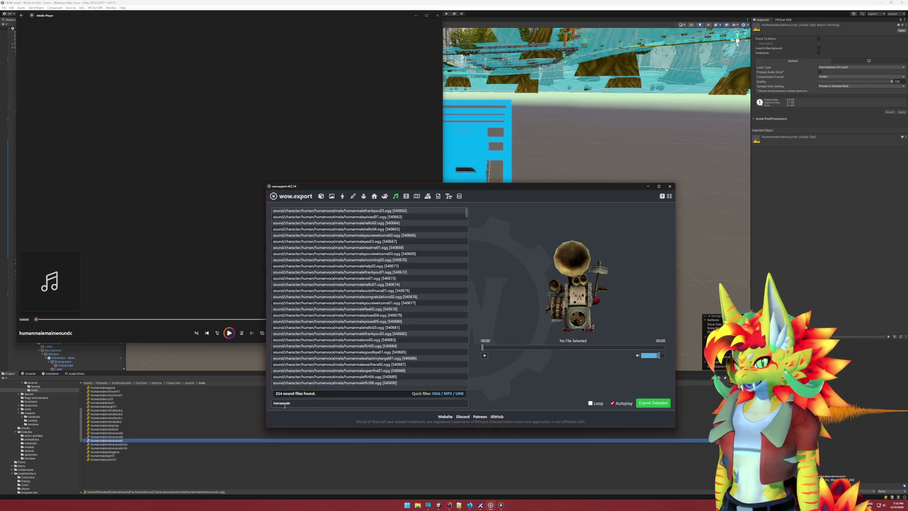
{"action": "left_click", "coordinate": [380, 273]}
{"action": "left_click", "coordinate": [395, 266]}
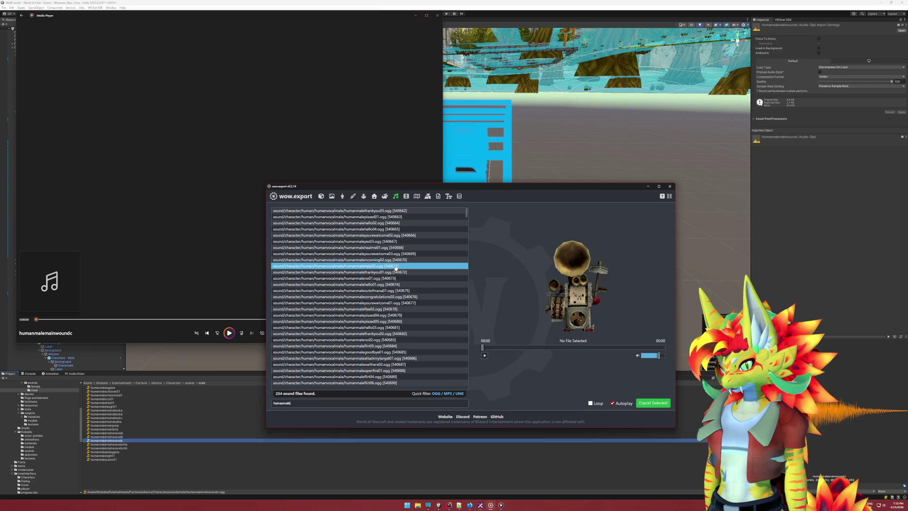
{"action": "type", "text": "main"}
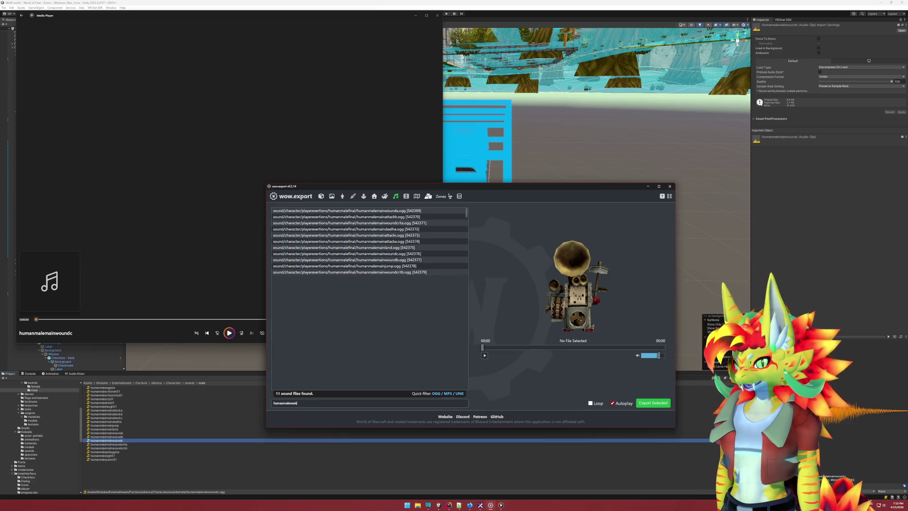
Listen to the humanmalemainwounda, woundb and woundc sounds in wow.export
{"action": "left_click", "coordinate": [404, 254]}
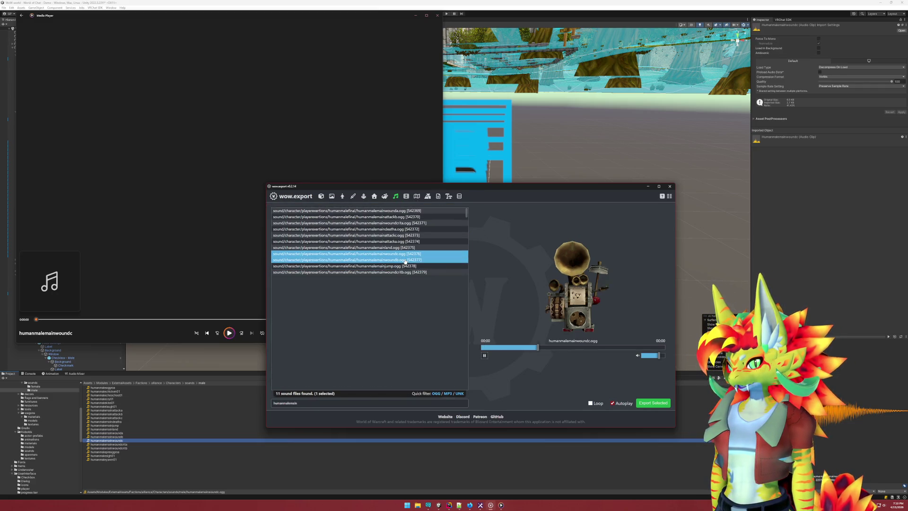
{"action": "left_click", "coordinate": [406, 260]}
{"action": "left_click", "coordinate": [409, 259]}
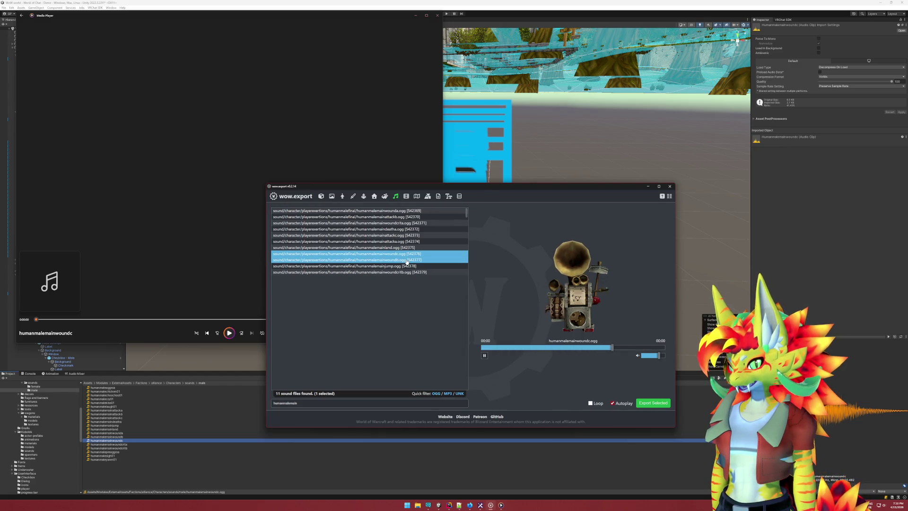
{"action": "left_click", "coordinate": [409, 261]}
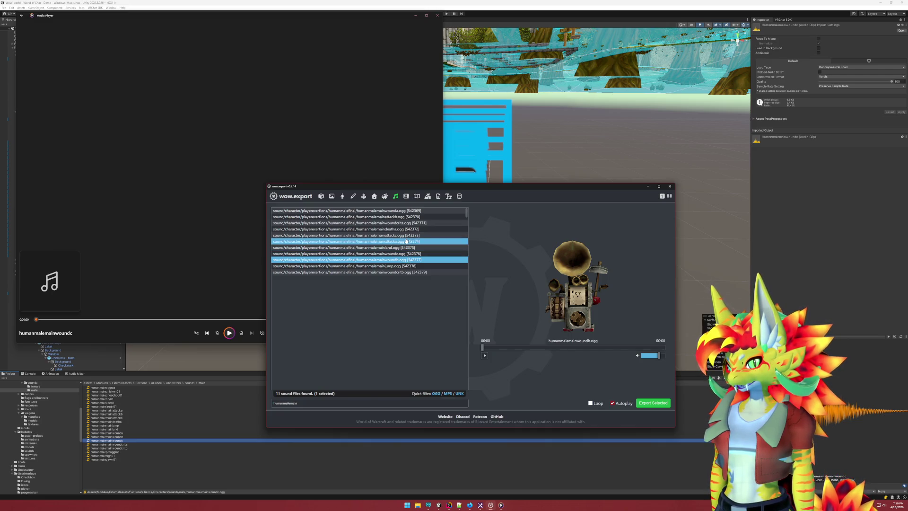
{"action": "left_click", "coordinate": [403, 211]}
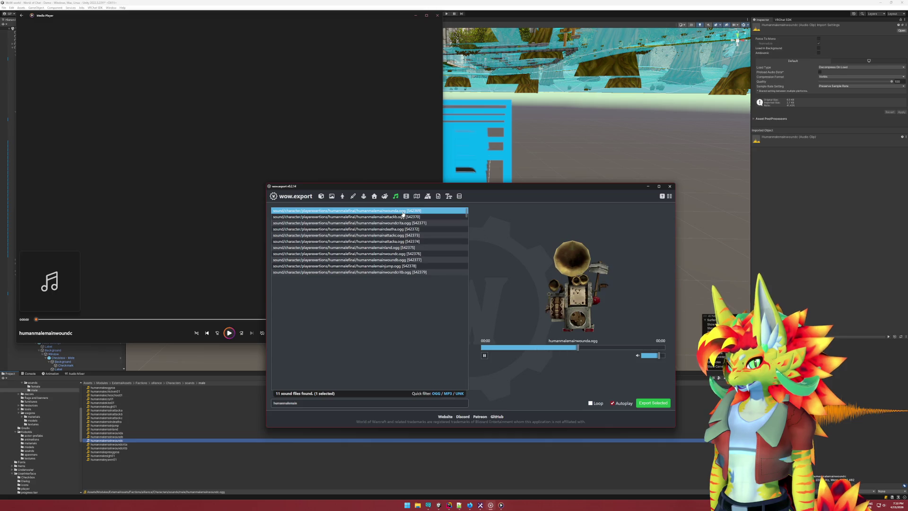
{"action": "left_click", "coordinate": [404, 254]}
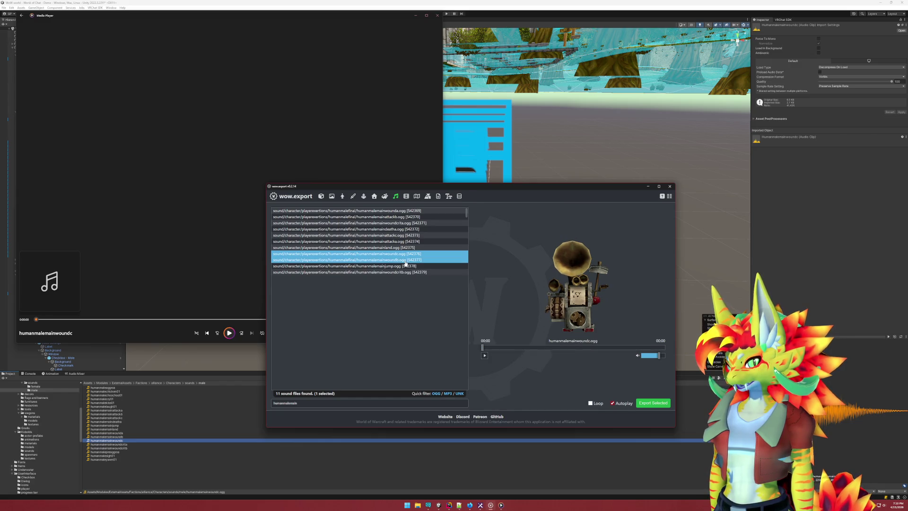
{"action": "left_click", "coordinate": [406, 260]}
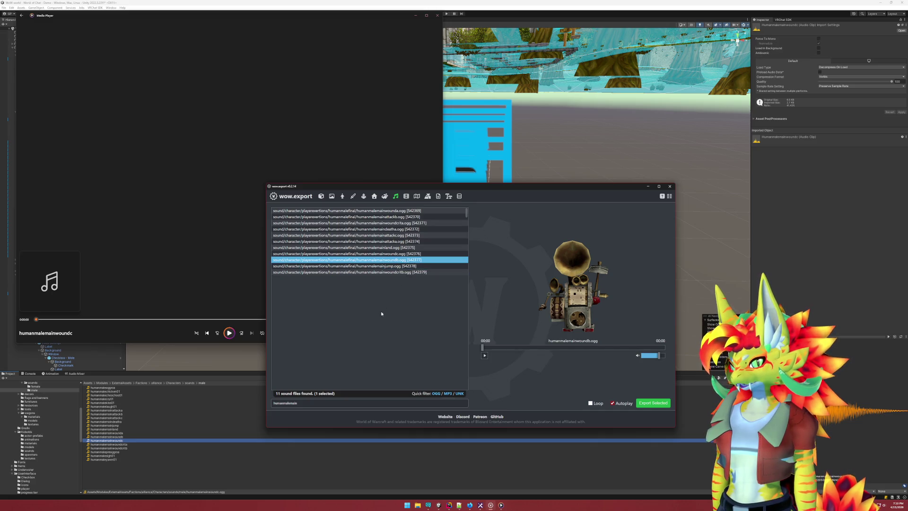
{"action": "left_click", "coordinate": [130, 441]}
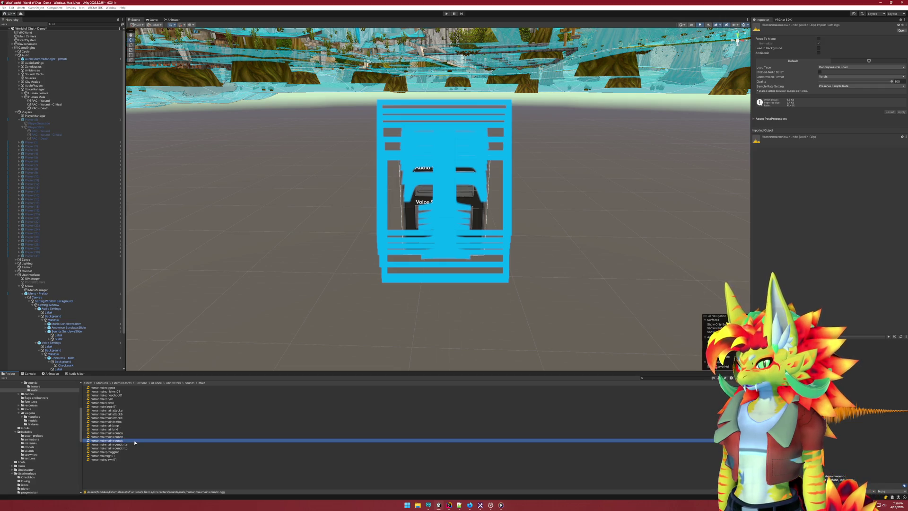
Delete the humanmalemainwoundc asset and remove its missing entry from RAC - Wound's clips
{"action": "key", "text": "Delete"}
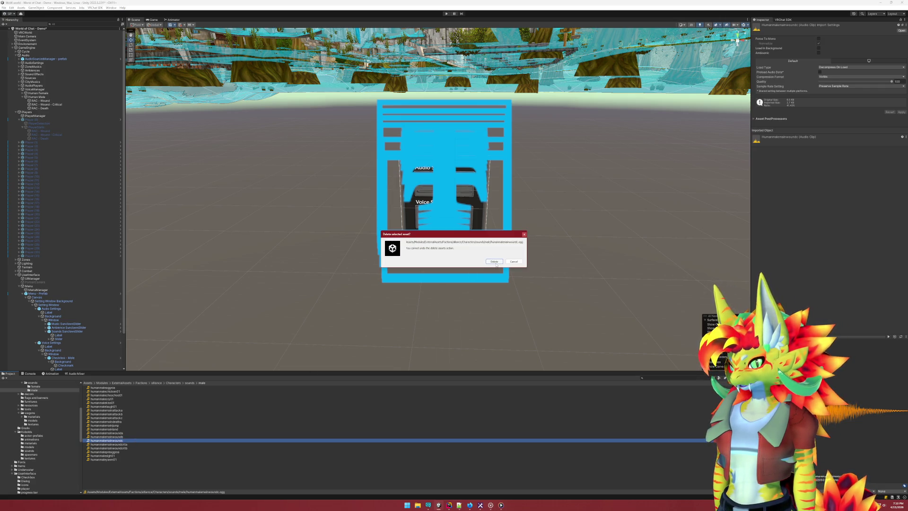
{"action": "left_click", "coordinate": [494, 261]}
{"action": "left_click", "coordinate": [54, 97]}
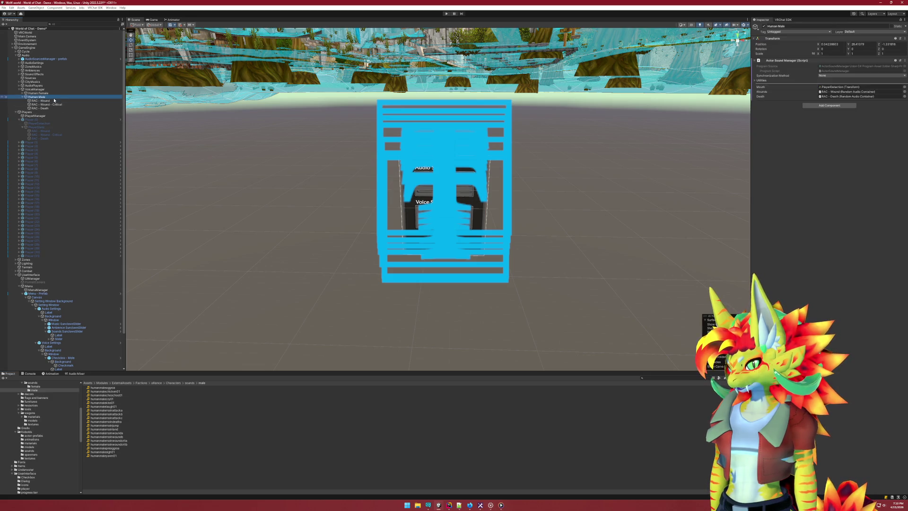
{"action": "left_click", "coordinate": [54, 101]}
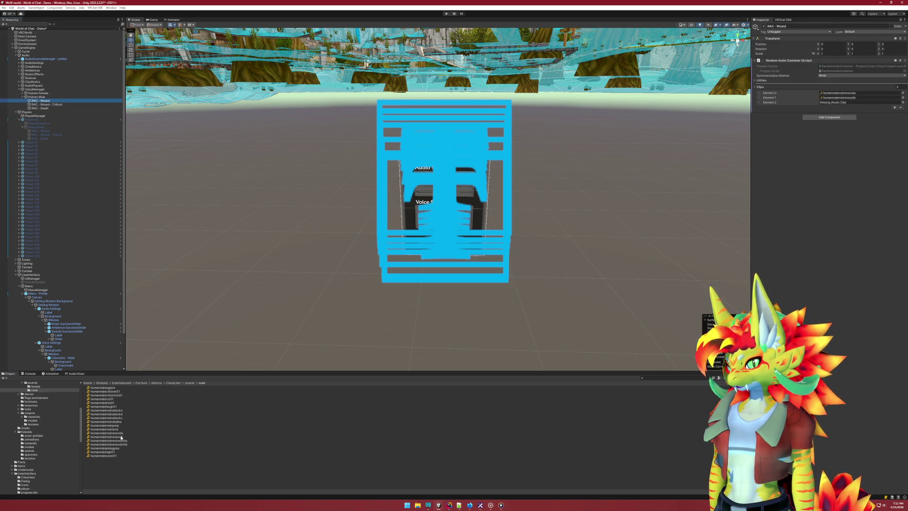
{"action": "left_click", "coordinate": [901, 109]}
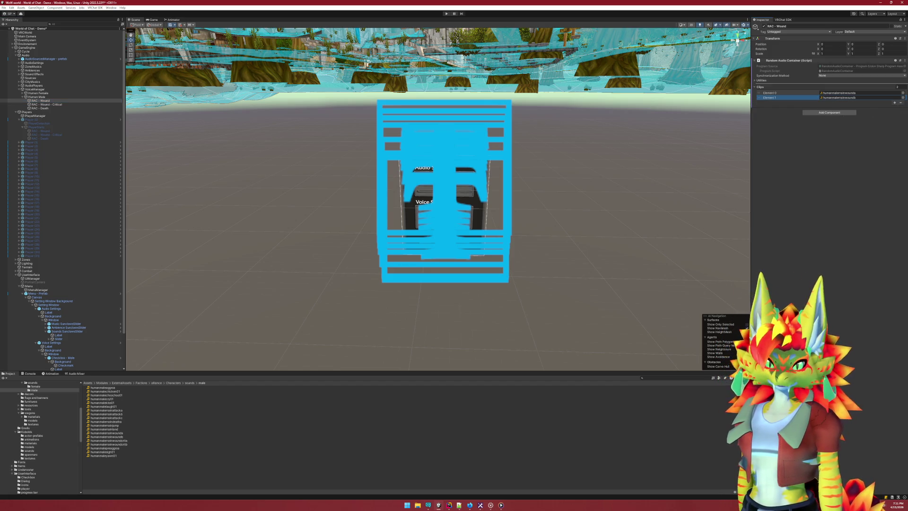
{"action": "left_click", "coordinate": [470, 505]}
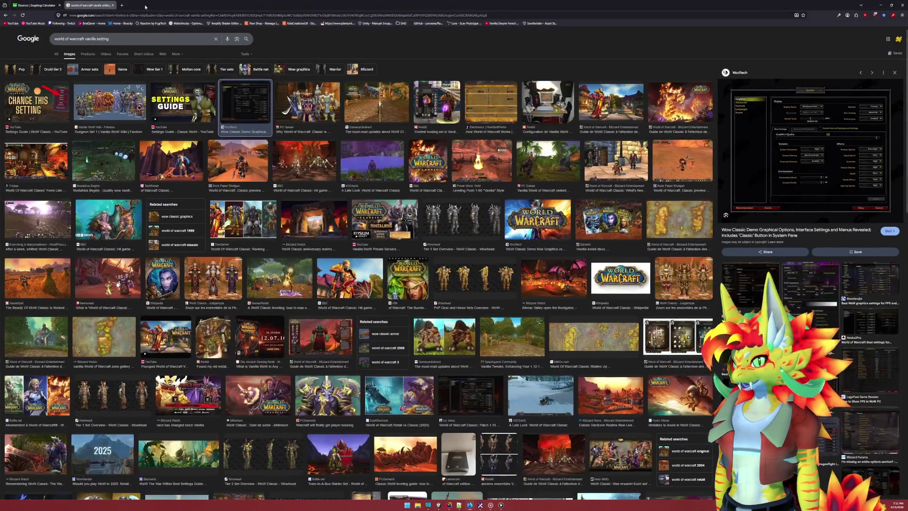
Search 'wow head', go to Wowhead and open the Database > Sounds > NPC Combat listing
{"action": "left_click", "coordinate": [125, 6]}
{"action": "type", "text": "wow head"}
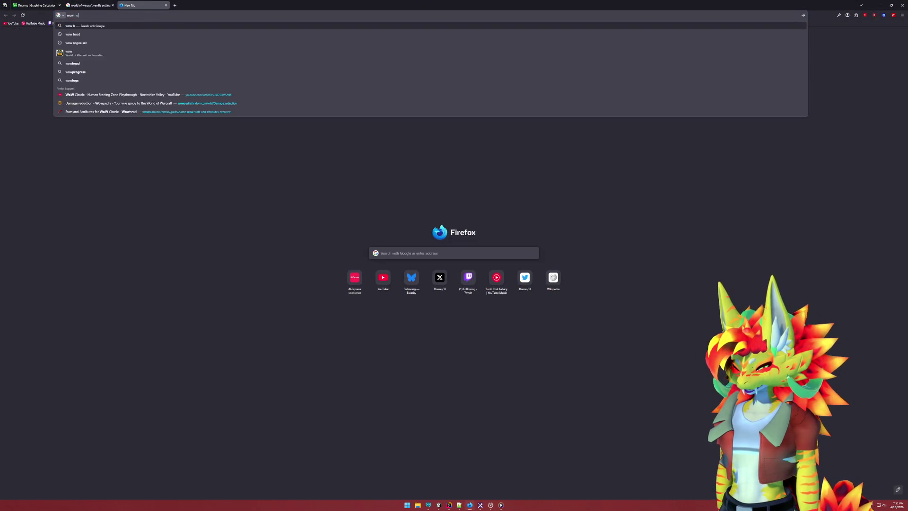
{"action": "key", "text": "Return"}
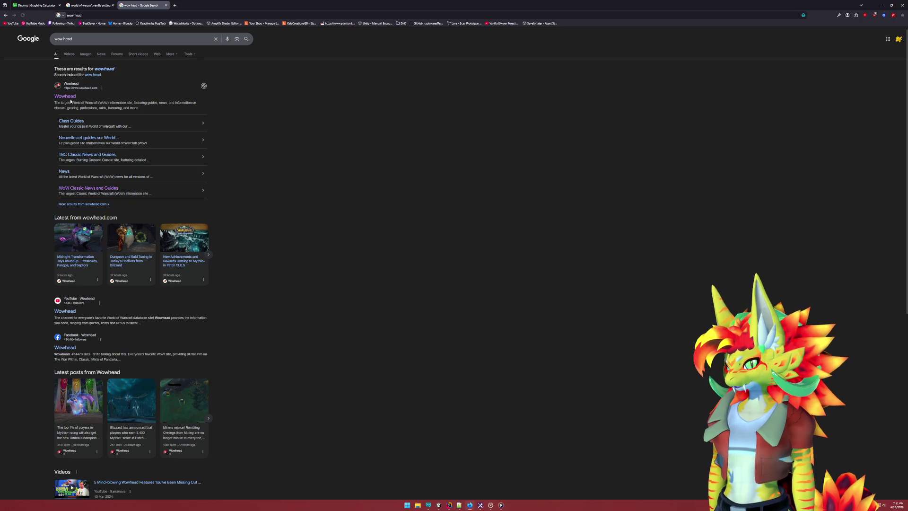
{"action": "left_click", "coordinate": [65, 96]}
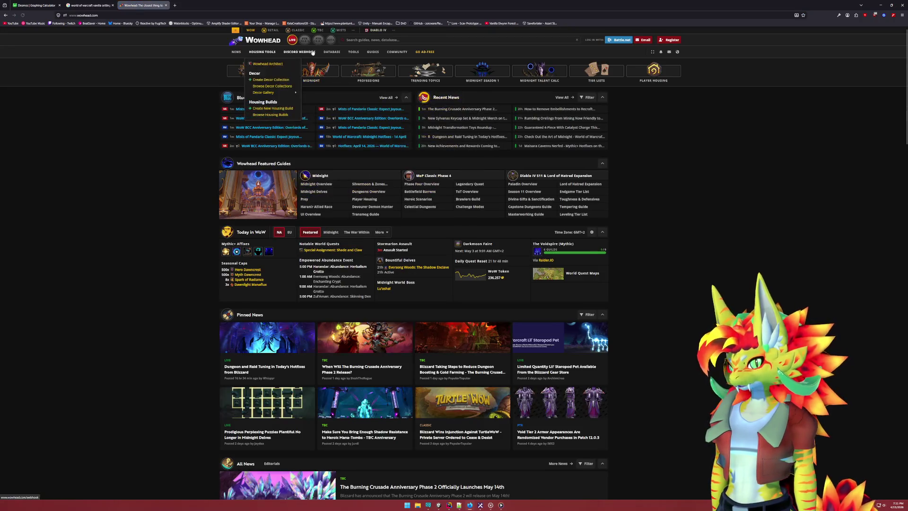
{"action": "mouse_move", "coordinate": [331, 54]}
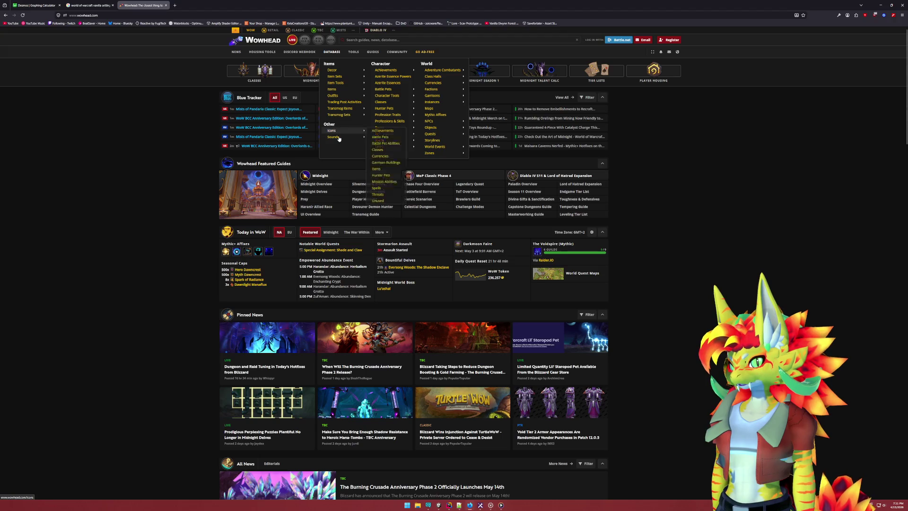
{"action": "mouse_move", "coordinate": [339, 138]}
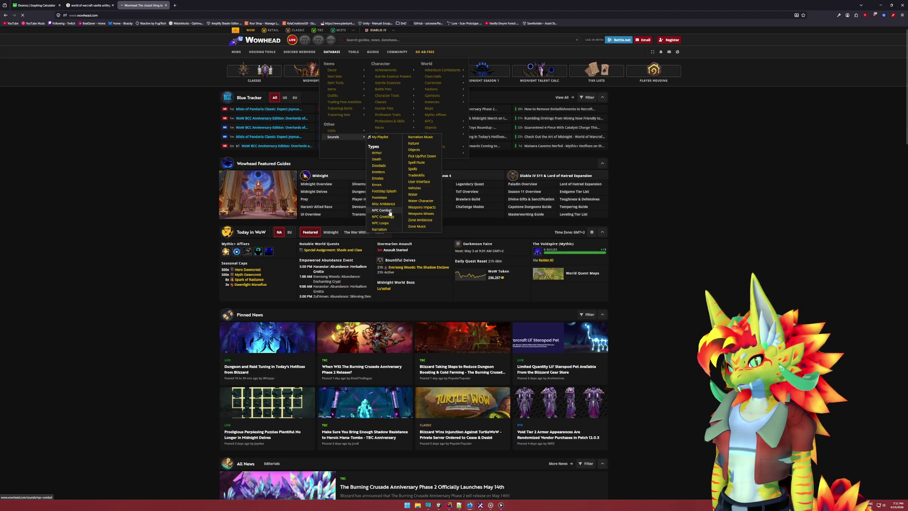
{"action": "left_click", "coordinate": [274, 129]}
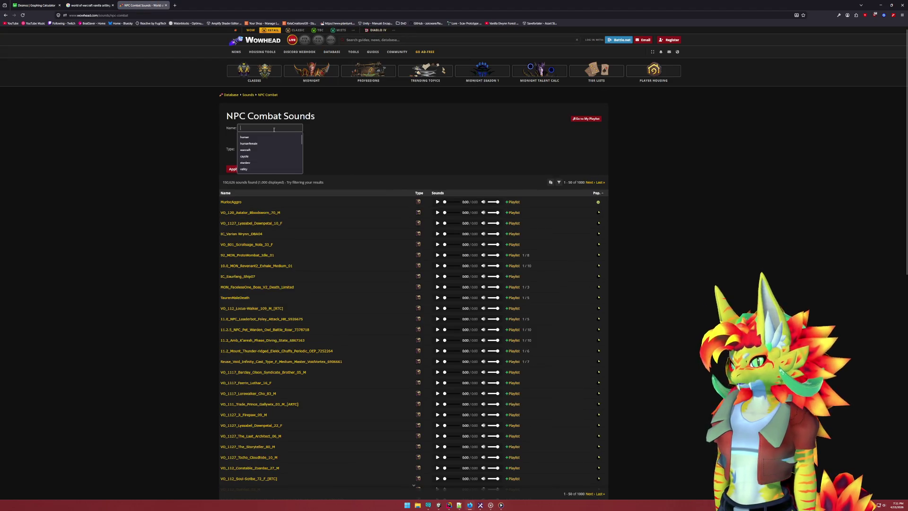
Filter sounds by 'human male wound', audition HumanMalePlayerWound, and open its sound page
{"action": "type", "text": "human m"}
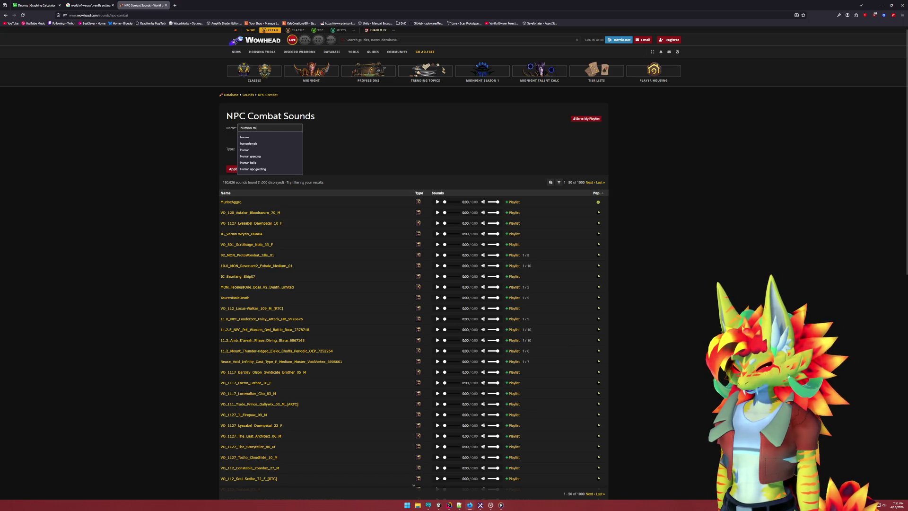
{"action": "type", "text": "ale wound"}
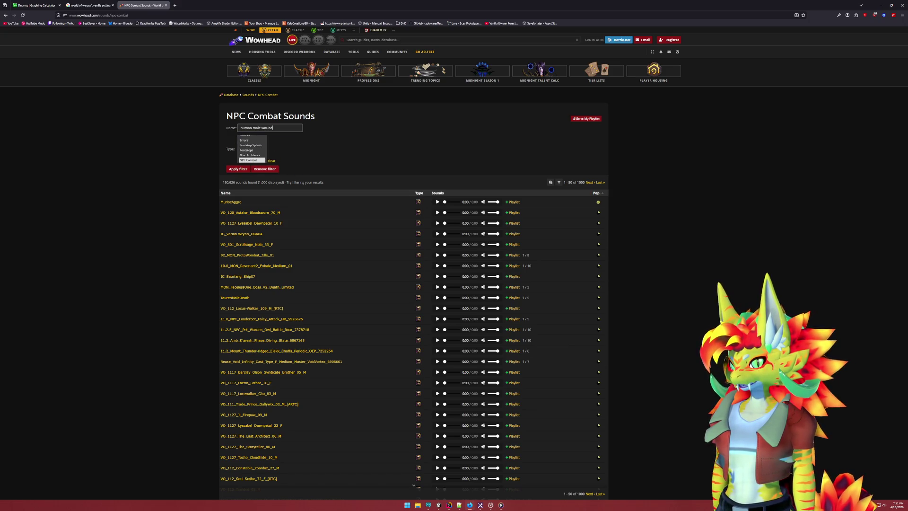
{"action": "key", "text": "Return"}
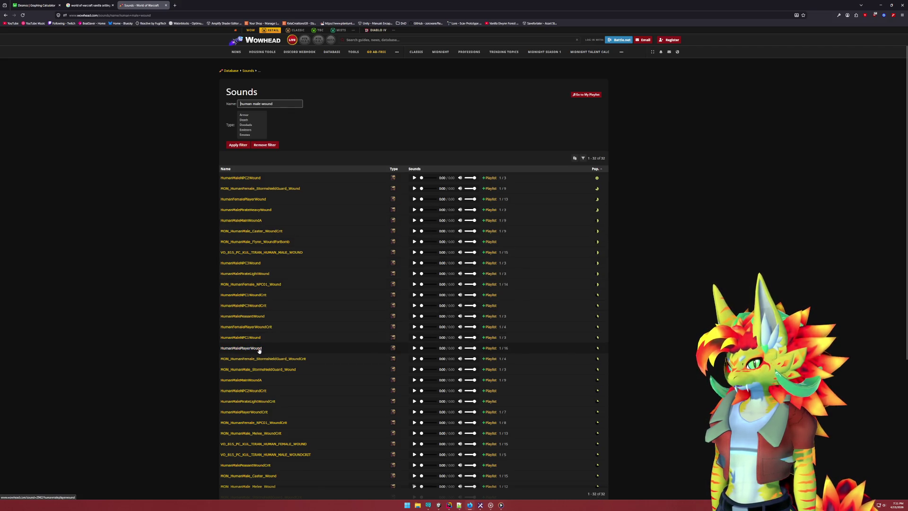
{"action": "left_click", "coordinate": [414, 348]}
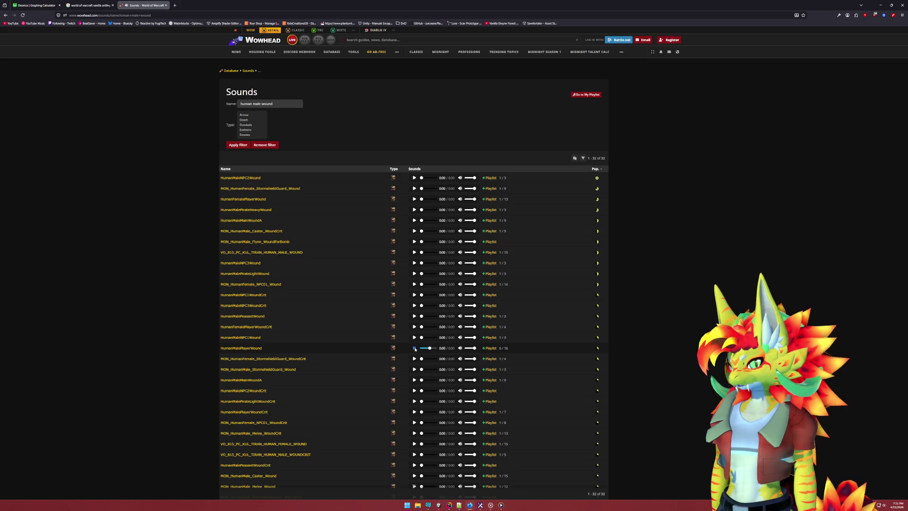
{"action": "left_click", "coordinate": [487, 348]}
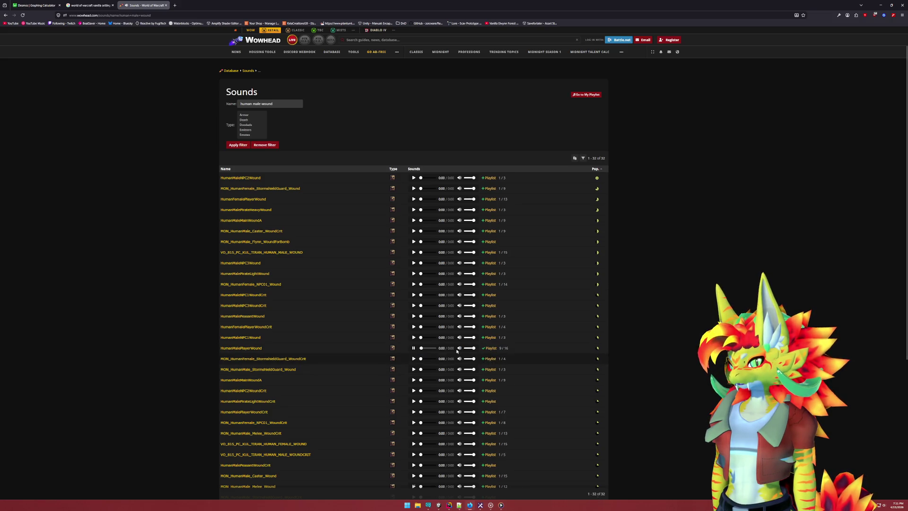
{"action": "left_click", "coordinate": [416, 350]}
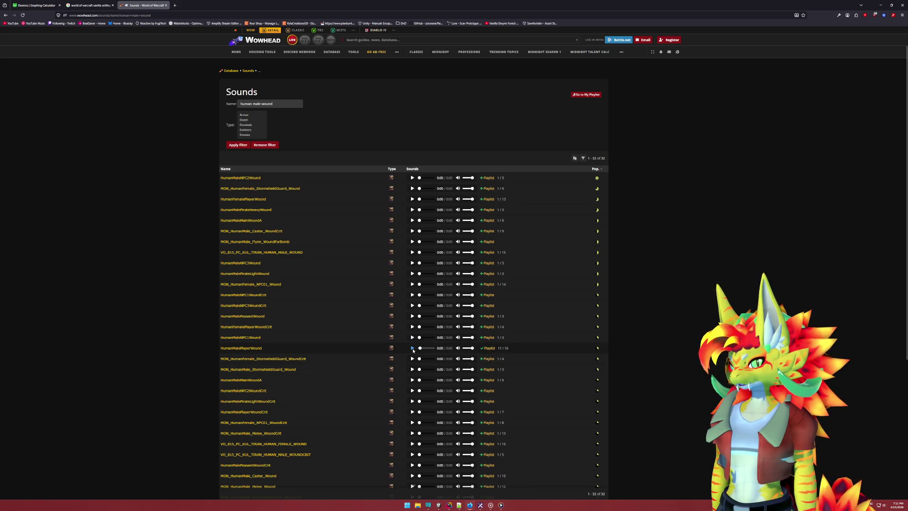
{"action": "left_click", "coordinate": [486, 350]}
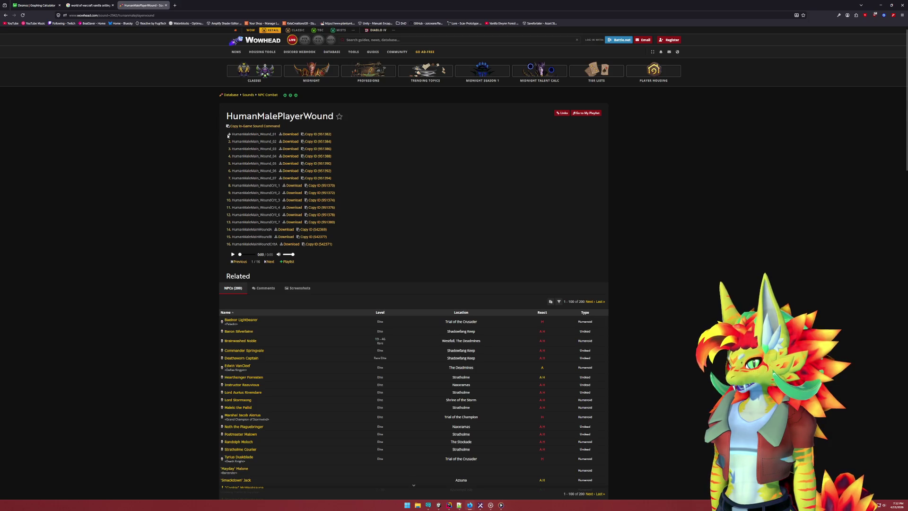
Play the HumanMalePlayerWound clips, then close the Wowhead, Google Images and Desmos tabs
{"action": "left_click", "coordinate": [232, 254]}
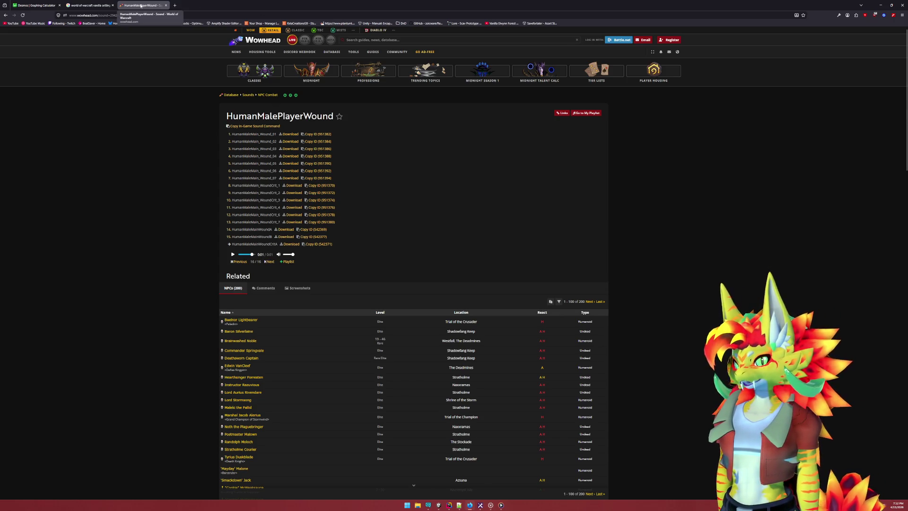
{"action": "left_click", "coordinate": [166, 5]}
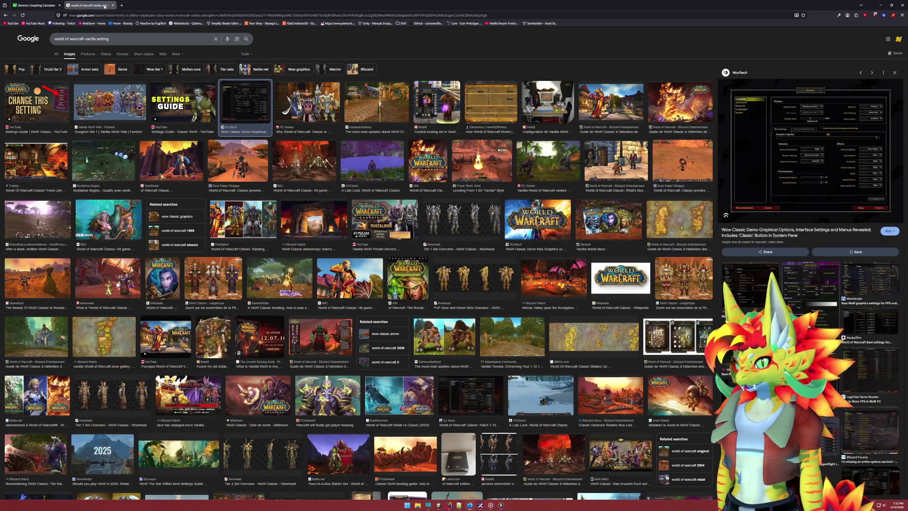
{"action": "left_click", "coordinate": [113, 5]}
{"action": "middle_click", "coordinate": [35, 7]}
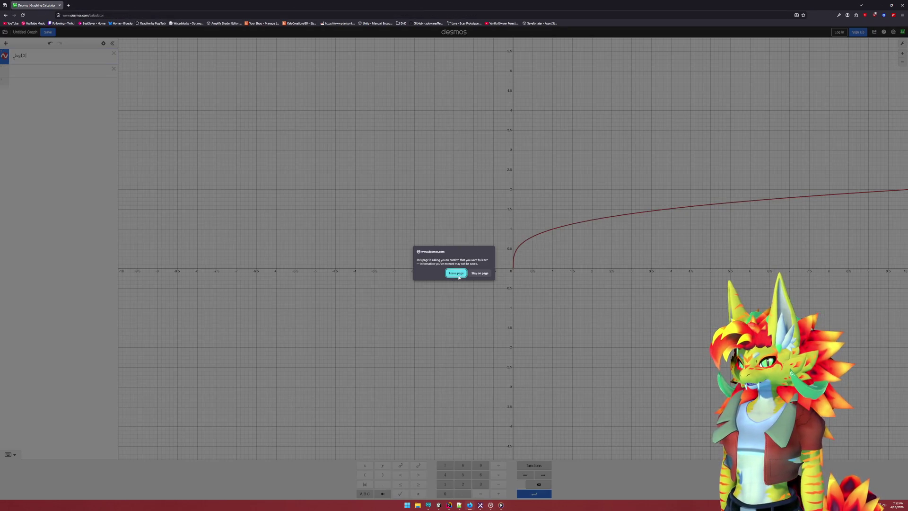
{"action": "left_click", "coordinate": [457, 274]}
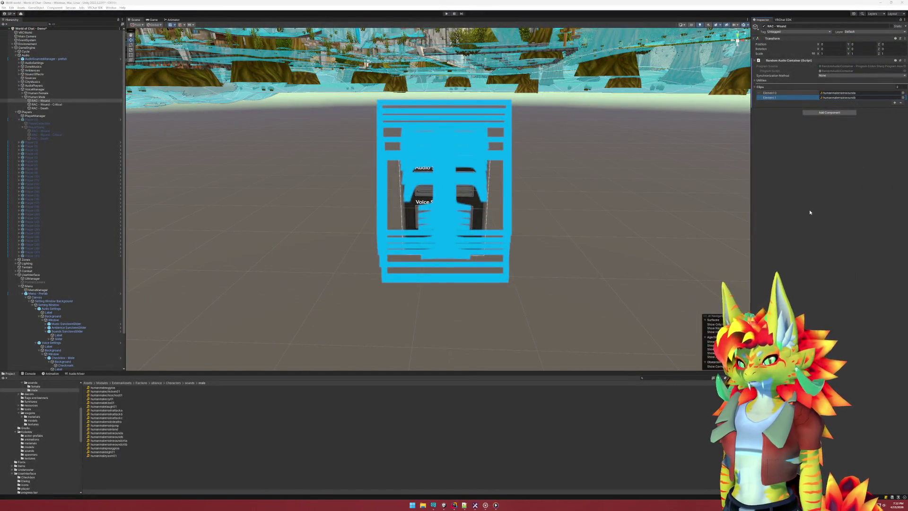
{"action": "left_click", "coordinate": [22, 94]}
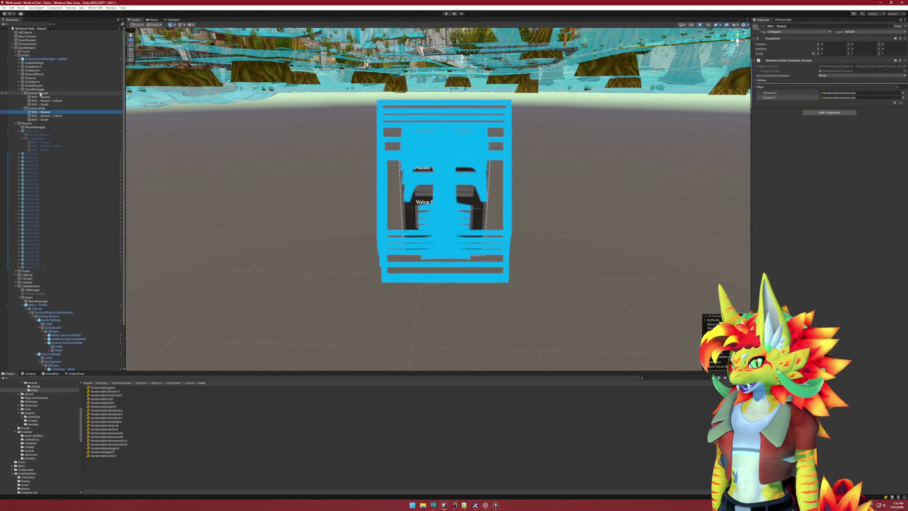
Preview Human Female RAC - Wound's clips humanfemalemainwoundc and humanfemalemainwoundd
{"action": "left_click", "coordinate": [41, 97]}
{"action": "left_click", "coordinate": [847, 93]}
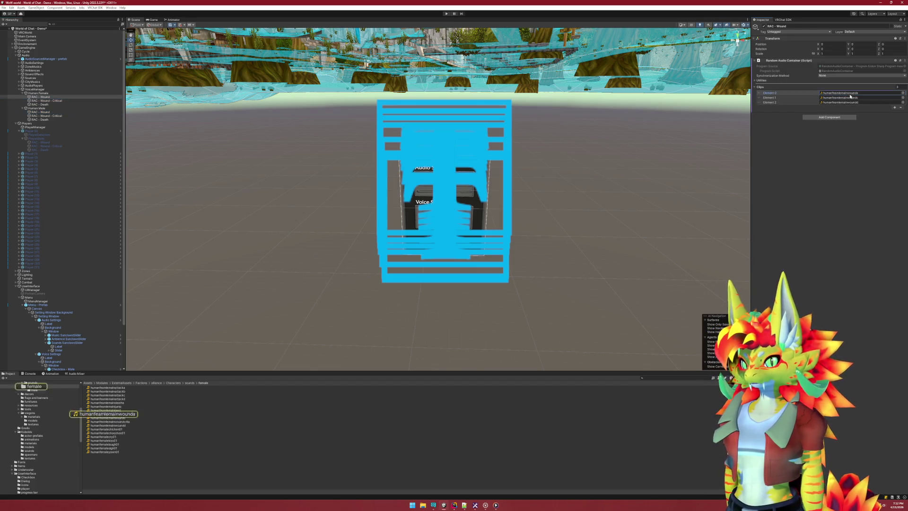
{"action": "double_click", "coordinate": [125, 418]}
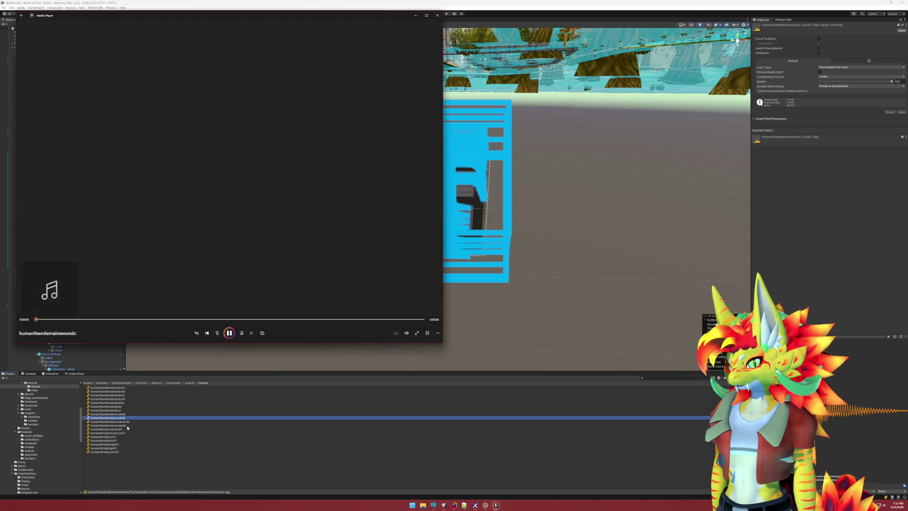
{"action": "double_click", "coordinate": [120, 425]}
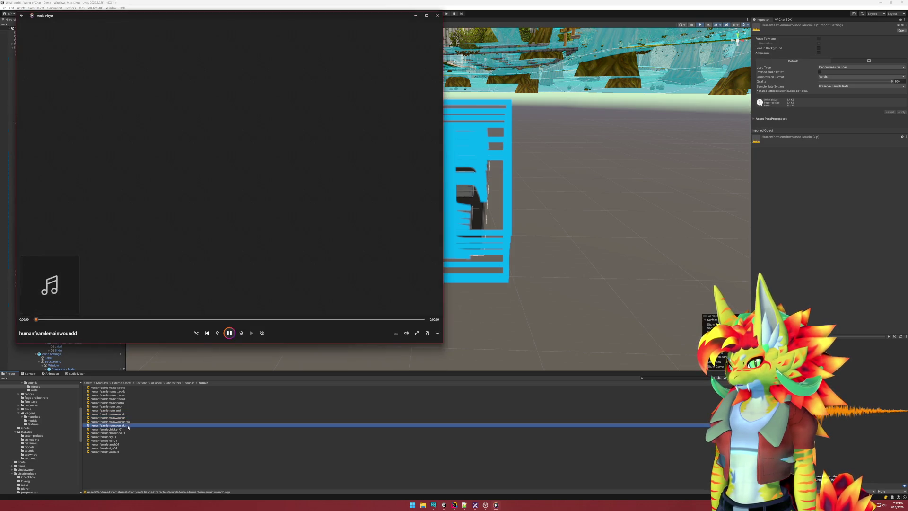
{"action": "left_click", "coordinate": [438, 16]}
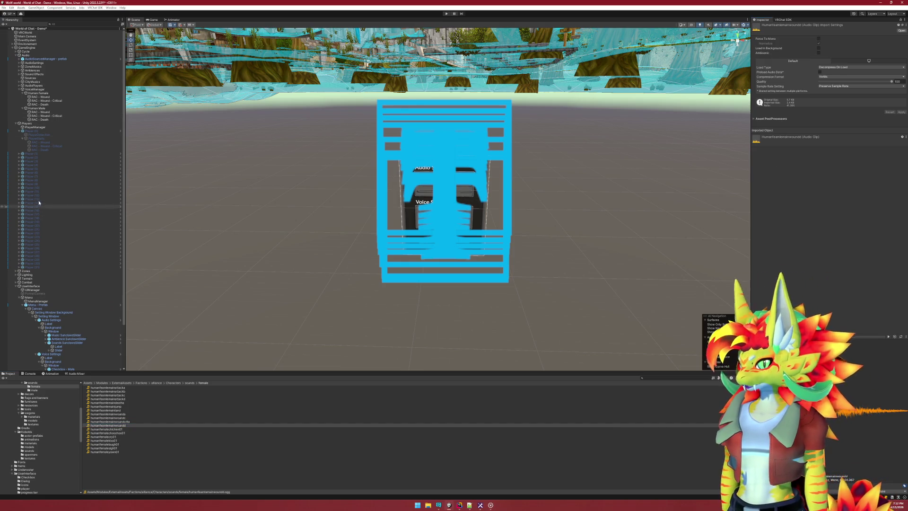
Check the VoiceManager object's sound managers, then switch to Rider showing VoiceManager.cs
{"action": "left_click", "coordinate": [51, 90]}
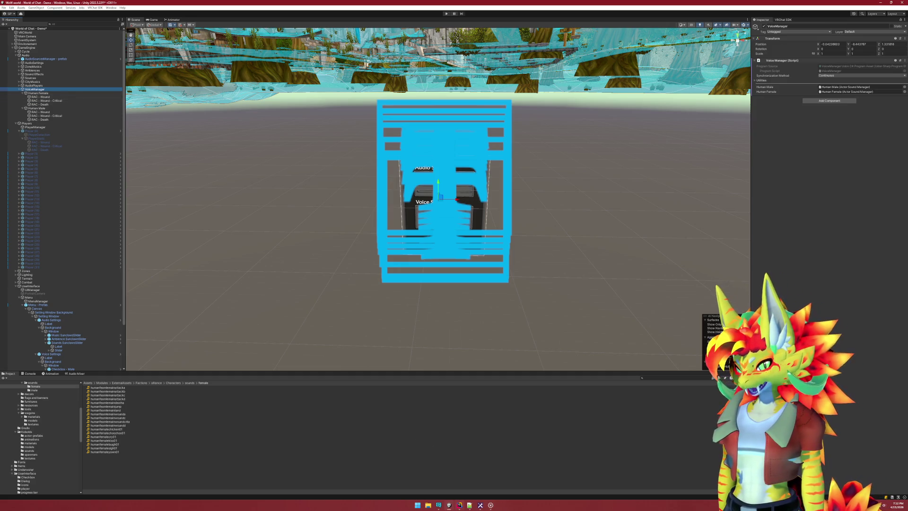
{"action": "mouse_move", "coordinate": [460, 507]}
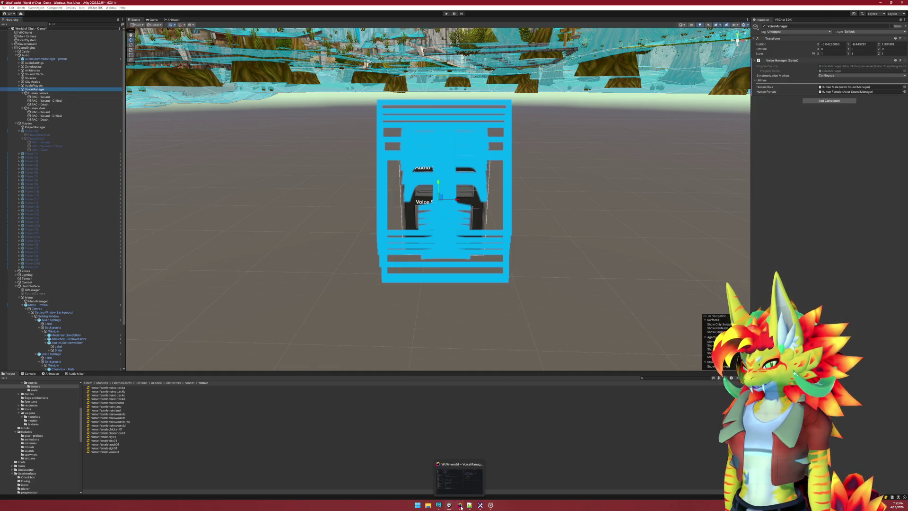
{"action": "left_click", "coordinate": [461, 508]}
{"action": "left_click", "coordinate": [448, 507]}
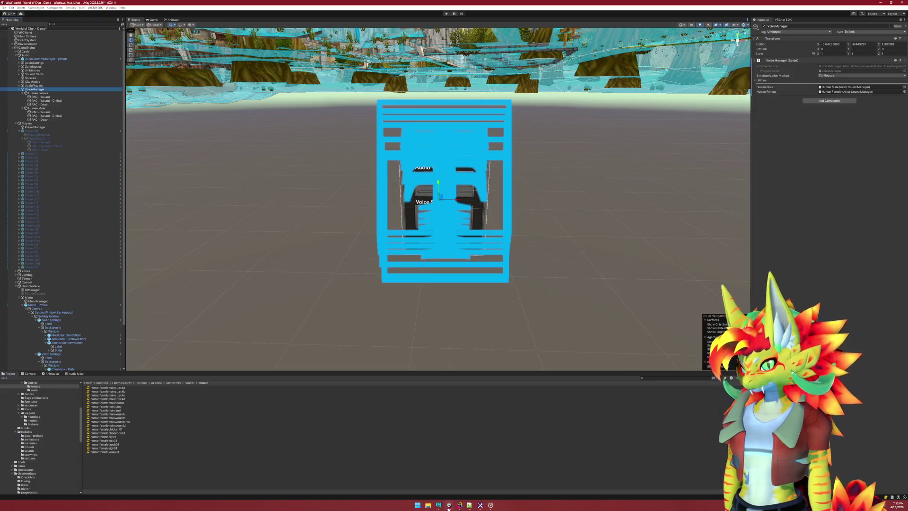
{"action": "left_click", "coordinate": [459, 506]}
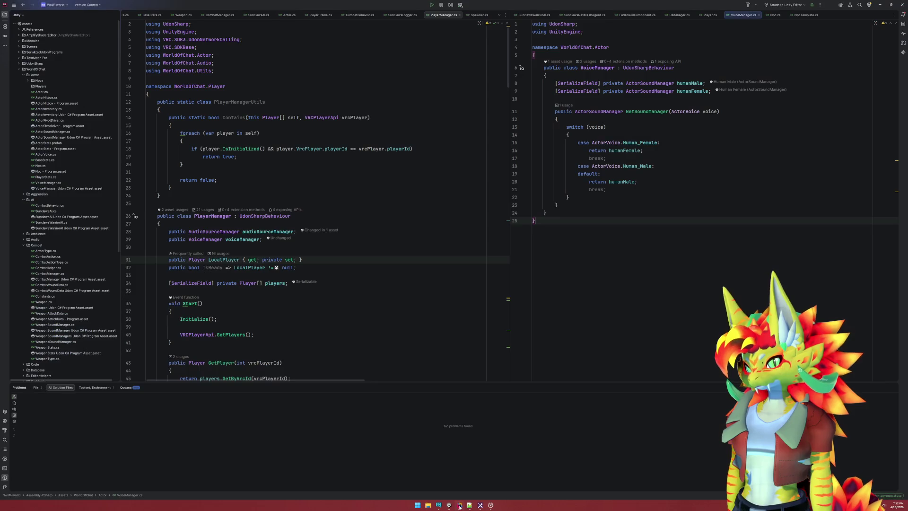
Show Player.cs beside PlayerManager.cs and move the Configure call below the _voiceManager assignment
{"action": "left_click", "coordinate": [366, 243]}
{"action": "scroll", "coordinate": [323, 238], "scroll_direction": "down", "scroll_amount": 10}
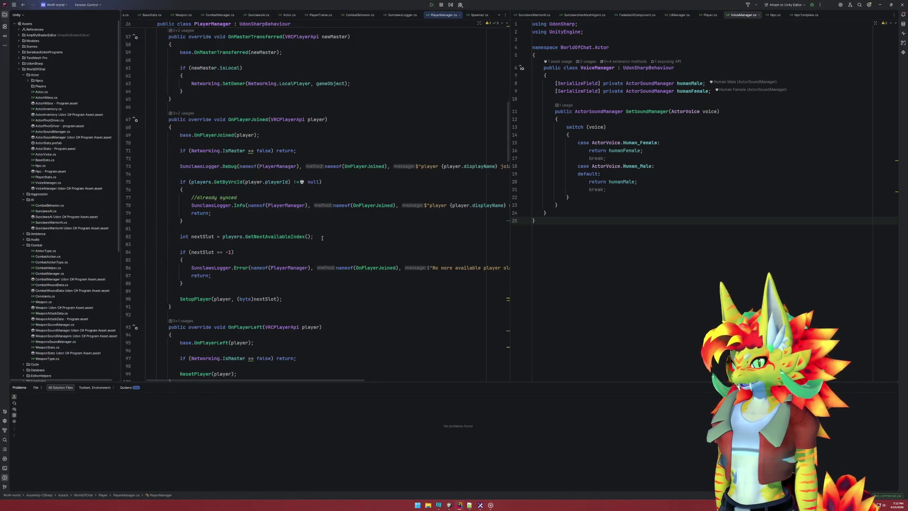
{"action": "scroll", "coordinate": [323, 237], "scroll_direction": "up", "scroll_amount": 4}
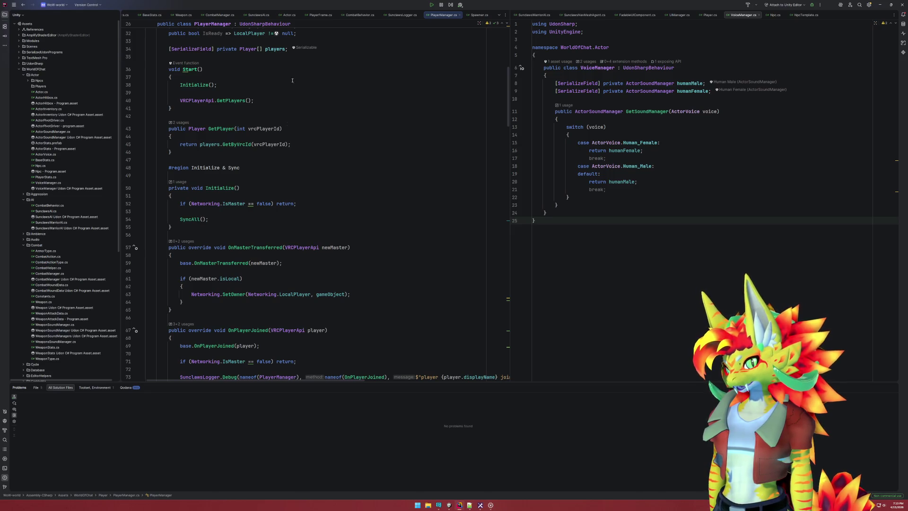
{"action": "left_click", "coordinate": [709, 15]}
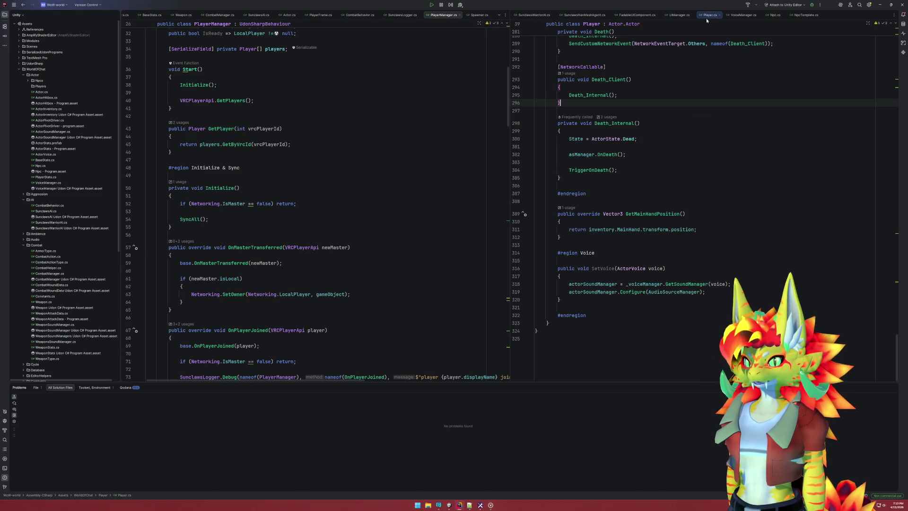
{"action": "scroll", "coordinate": [651, 231], "scroll_direction": "up", "scroll_amount": 20}
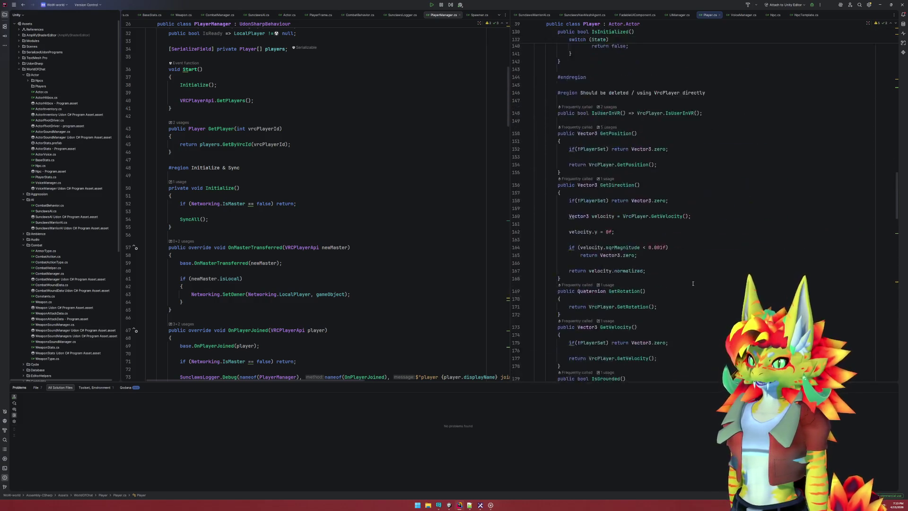
{"action": "scroll", "coordinate": [693, 283], "scroll_direction": "up", "scroll_amount": 5}
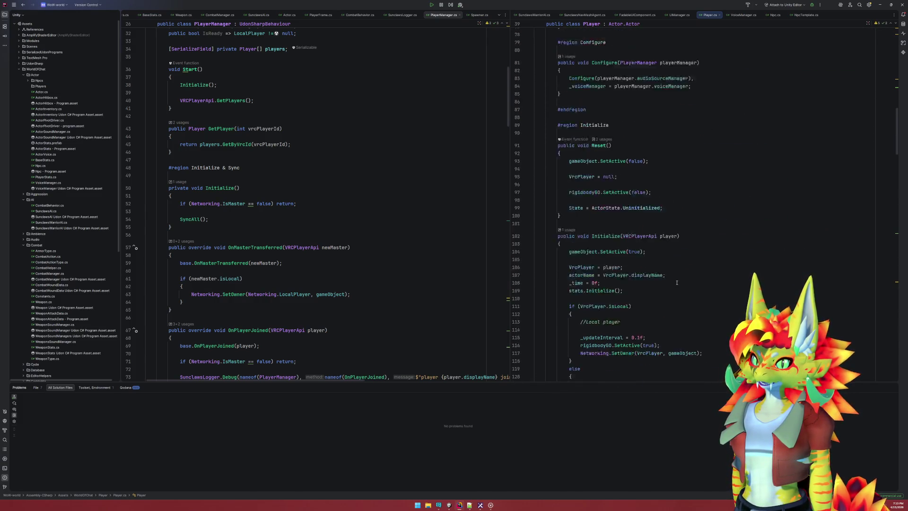
{"action": "scroll", "coordinate": [648, 293], "scroll_direction": "up", "scroll_amount": 5}
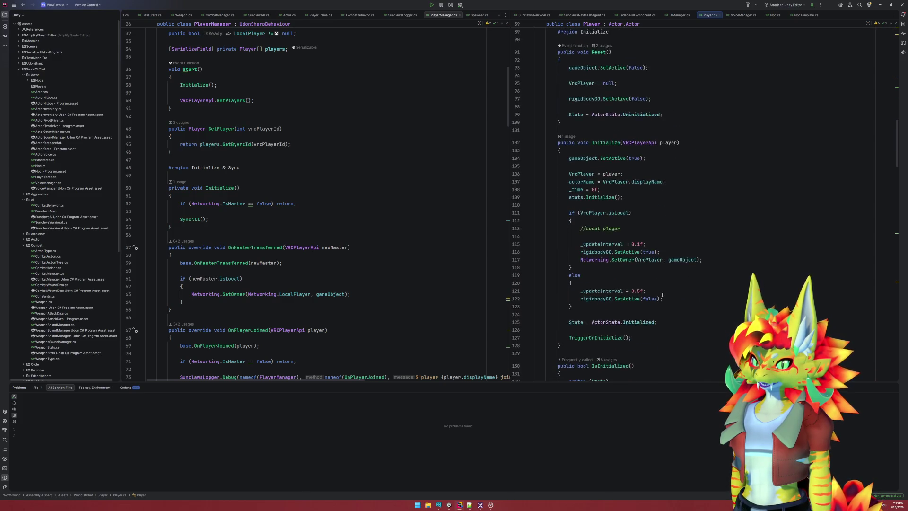
{"action": "left_click", "coordinate": [579, 195]}
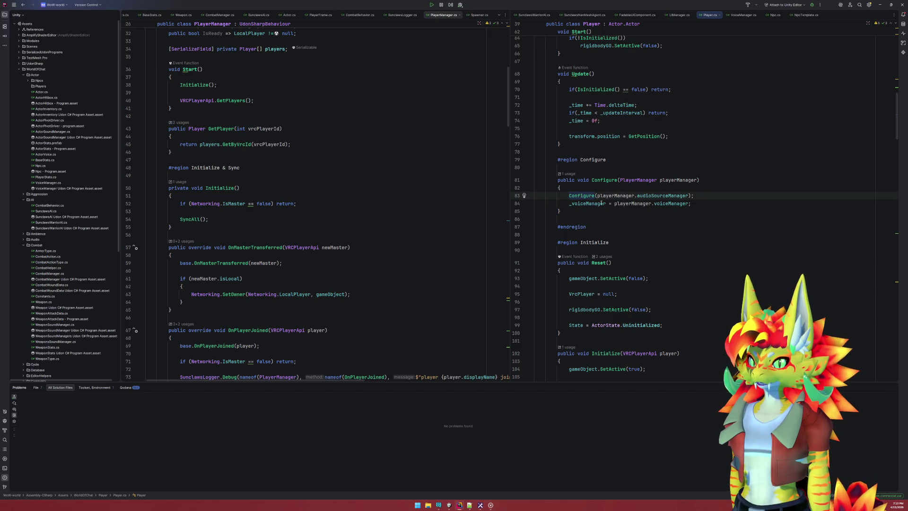
{"action": "key", "text": "alt+shift+Down"}
Add a new line after the _voiceManager assignment and insert actorSoundManager via autocomplete
{"action": "left_click", "coordinate": [703, 202]}
{"action": "scroll", "coordinate": [700, 196], "scroll_direction": "down", "scroll_amount": 1}
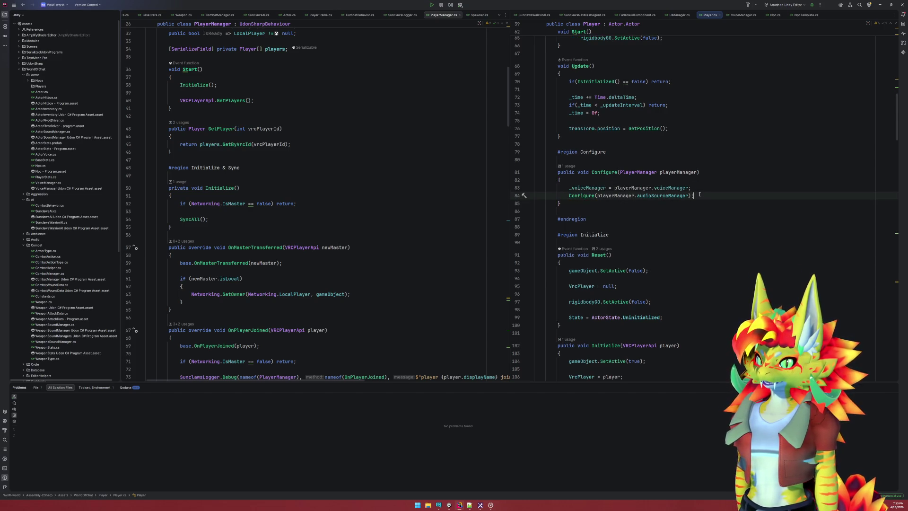
{"action": "left_click", "coordinate": [704, 189]}
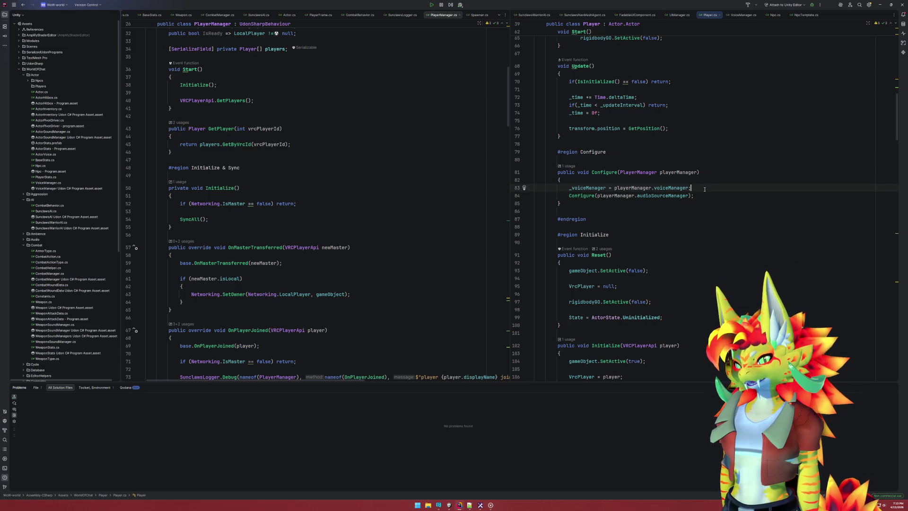
{"action": "key", "text": "Return"}
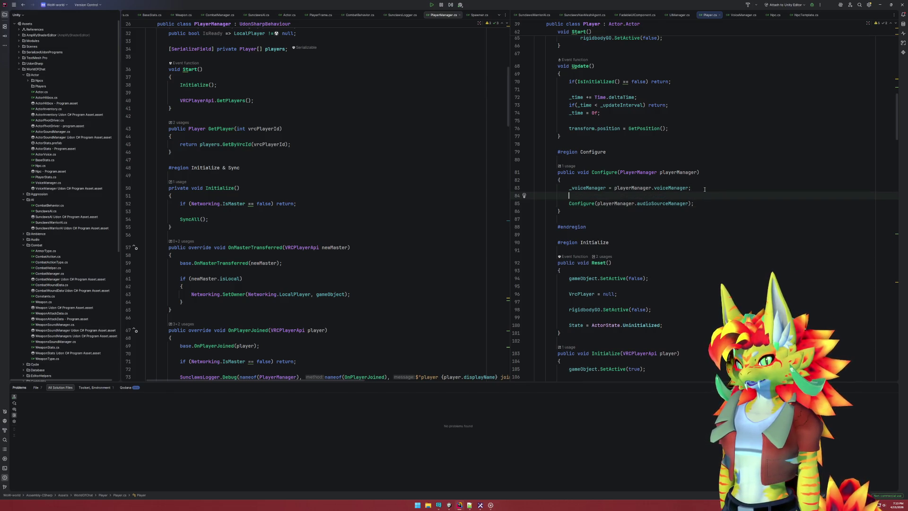
{"action": "type", "text": "Ac"}
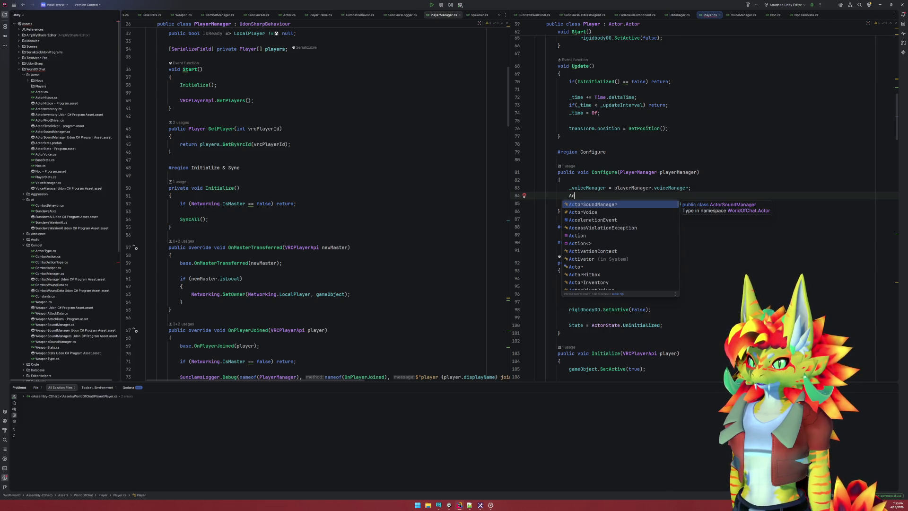
{"action": "key", "text": "BackSpace"}
{"action": "key", "text": "BackSpace"}
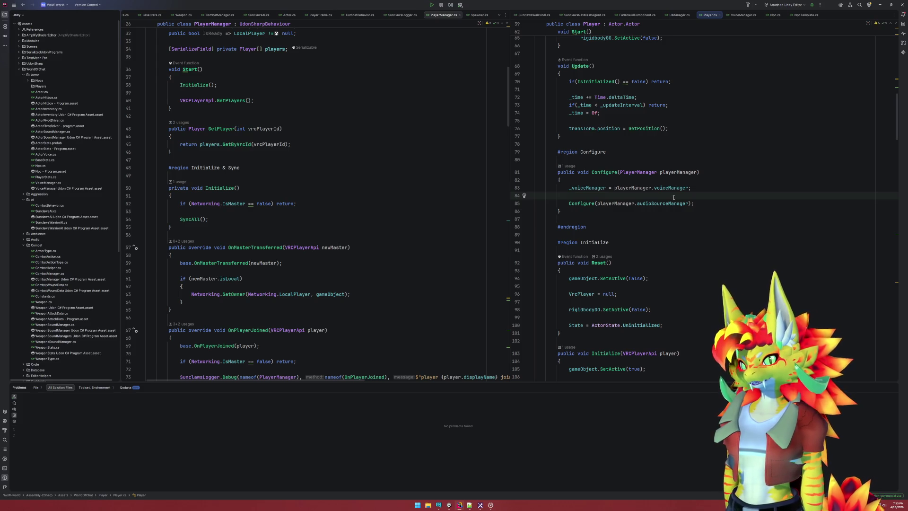
{"action": "type", "text": "base.act"}
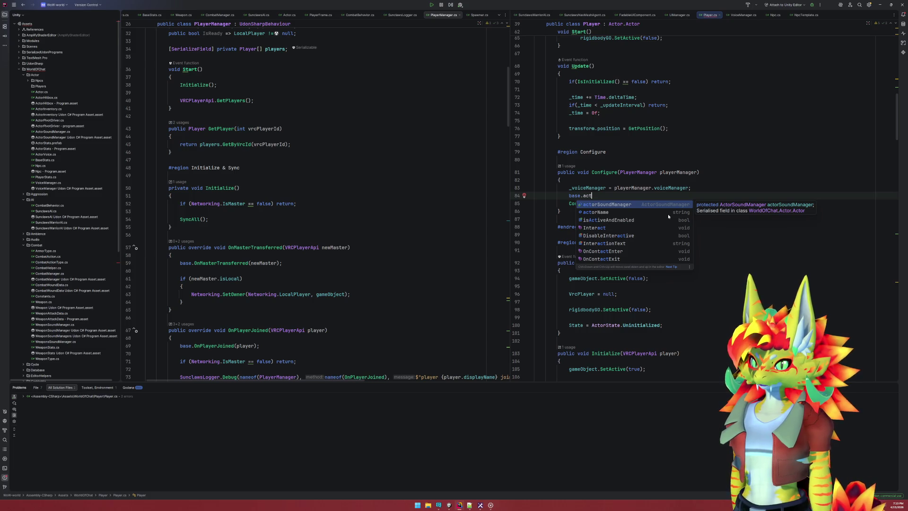
{"action": "key", "text": "Return"}
Finish the line as actorSoundManager = _voiceManager.GetDefaultManager(); without the base. prefix
{"action": "key", "text": "F12"}
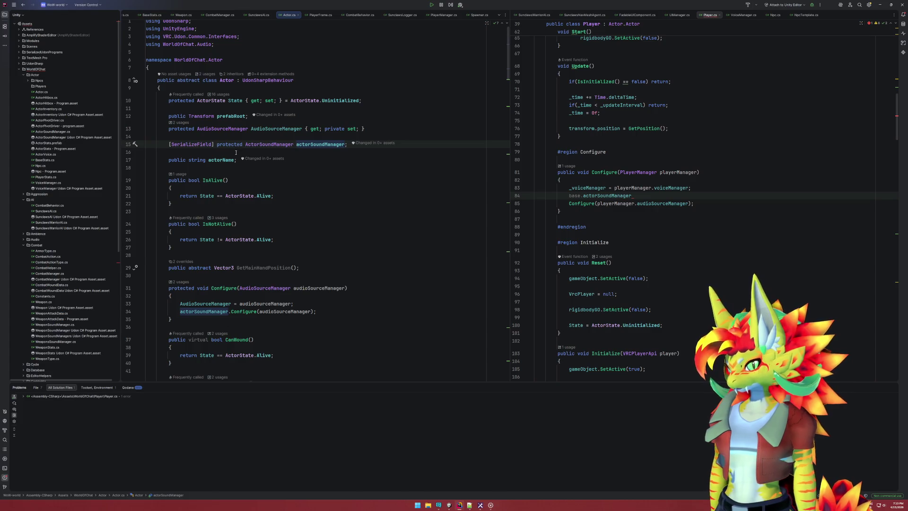
{"action": "left_click", "coordinate": [580, 195]}
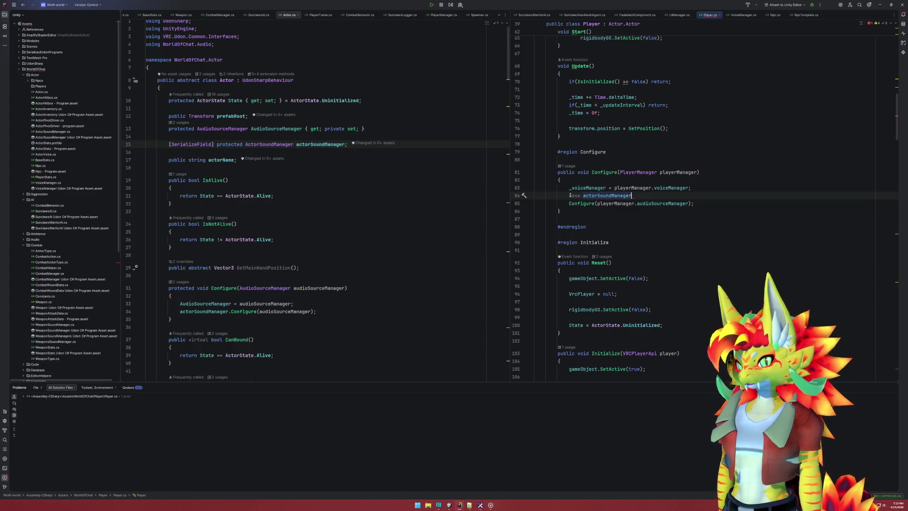
{"action": "key", "text": "ctrl+BackSpace"}
{"action": "key", "text": "Delete"}
{"action": "key", "text": "End"}
{"action": "type", "text": "= "}
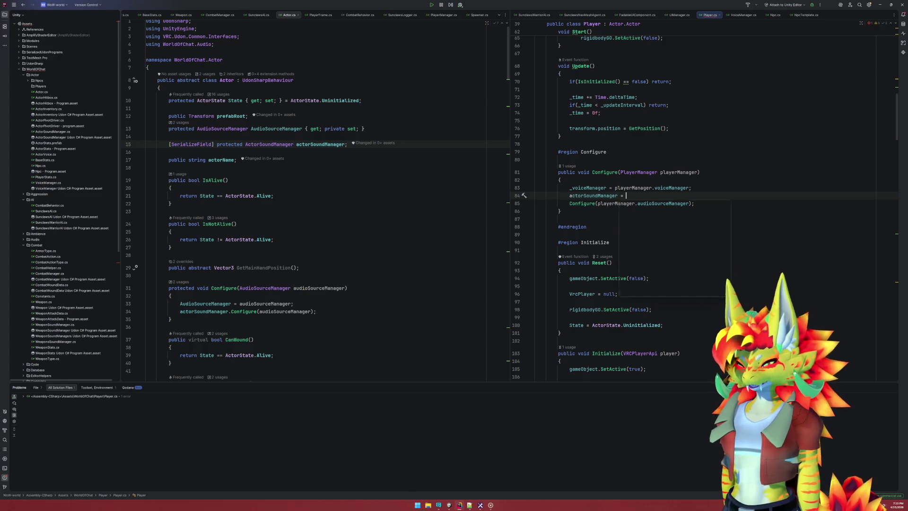
{"action": "type", "text": "_voi"}
{"action": "key", "text": "Return"}
{"action": "type", "text": "."}
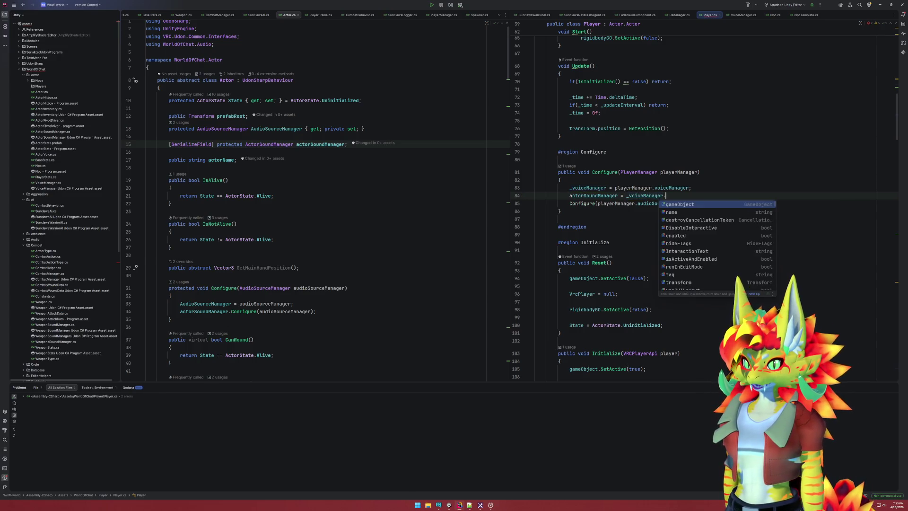
{"action": "type", "text": "Get"}
{"action": "type", "text": "Defal"}
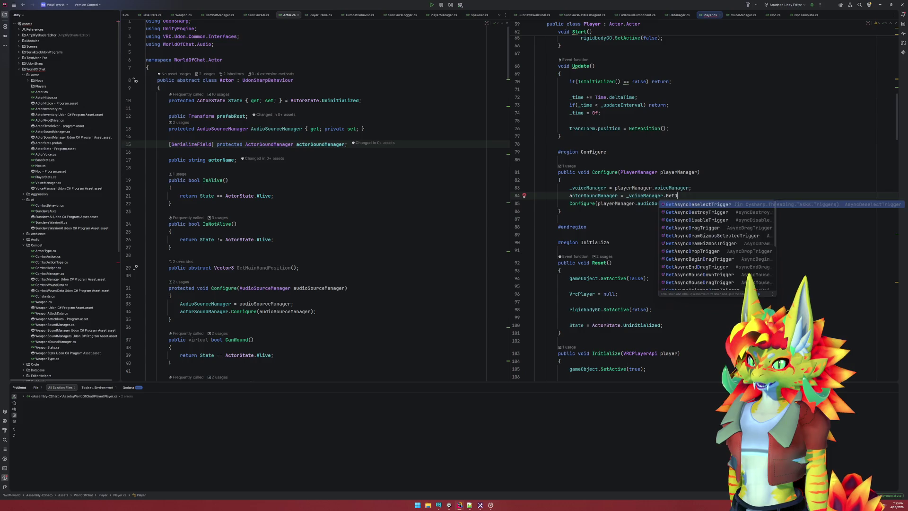
{"action": "key", "text": "BackSpace"}
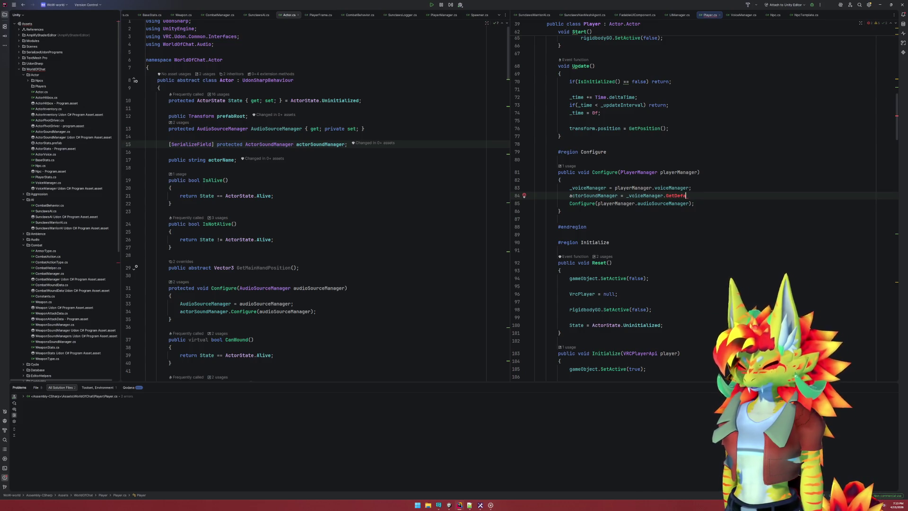
{"action": "type", "text": "ultManager"}
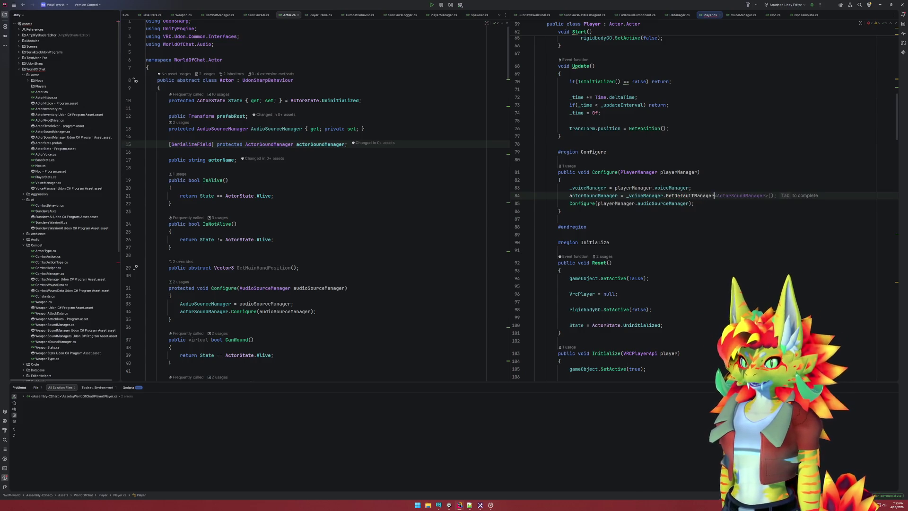
{"action": "type", "text": "();"}
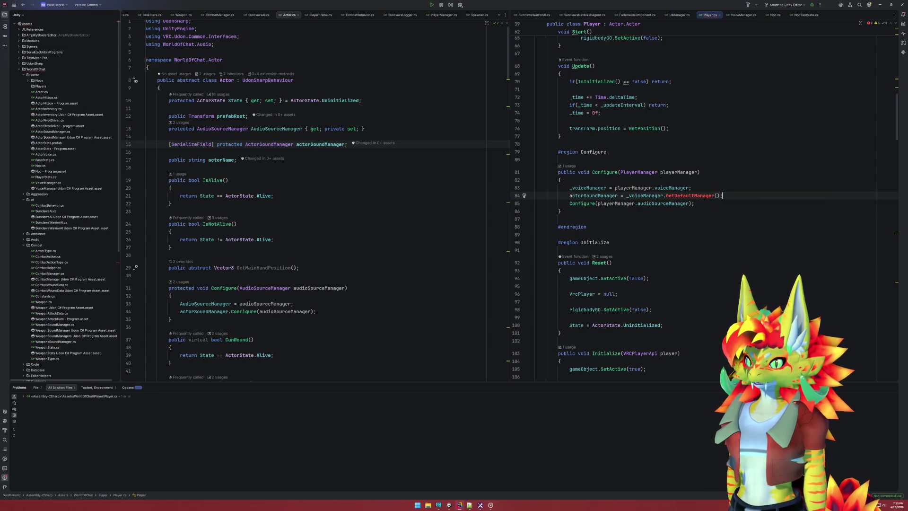
{"action": "key", "text": "alt+Return"}
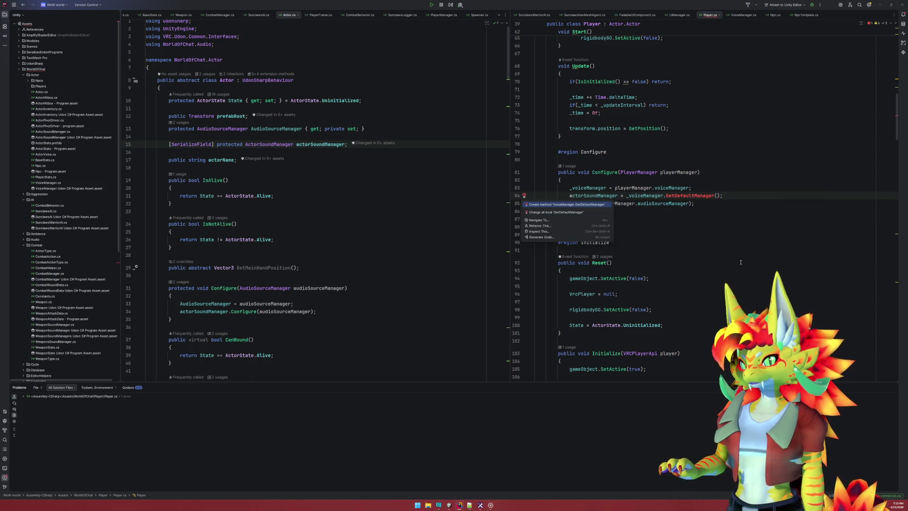
Create VoiceManager.GetDefaultManager() that returns humanMale
{"action": "key", "text": "Return"}
{"action": "key", "text": "Return"}
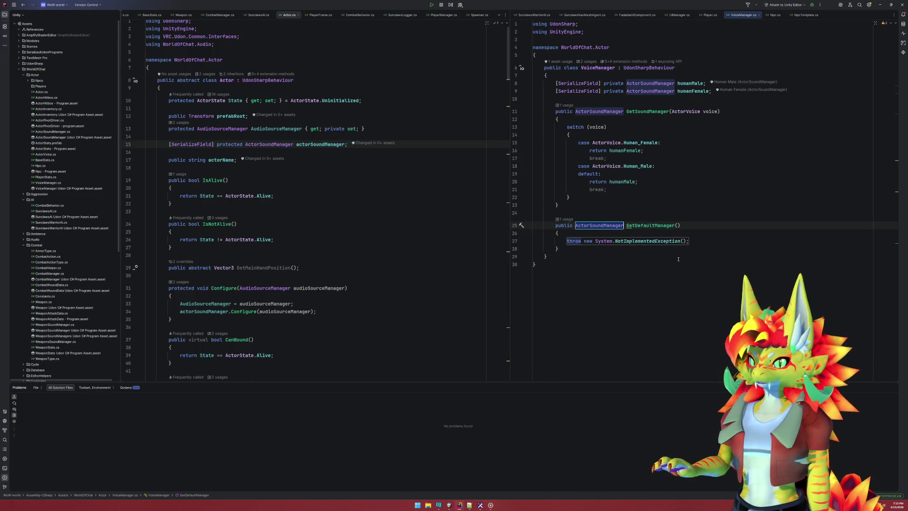
{"action": "type", "text": "return"}
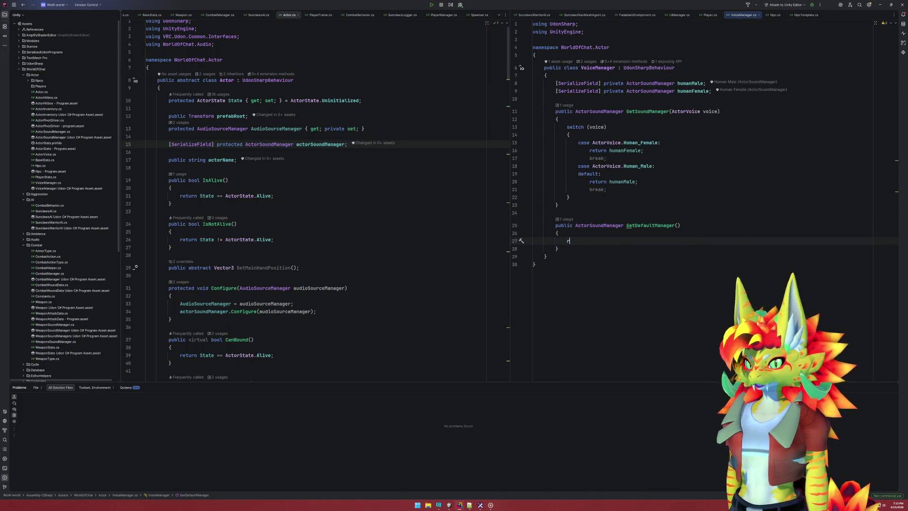
{"action": "key", "text": "Tab"}
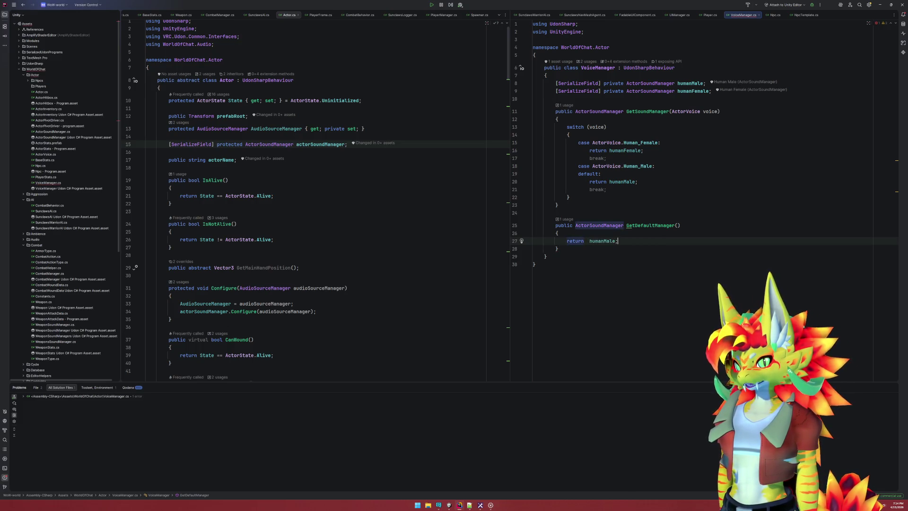
{"action": "key", "text": "Tab"}
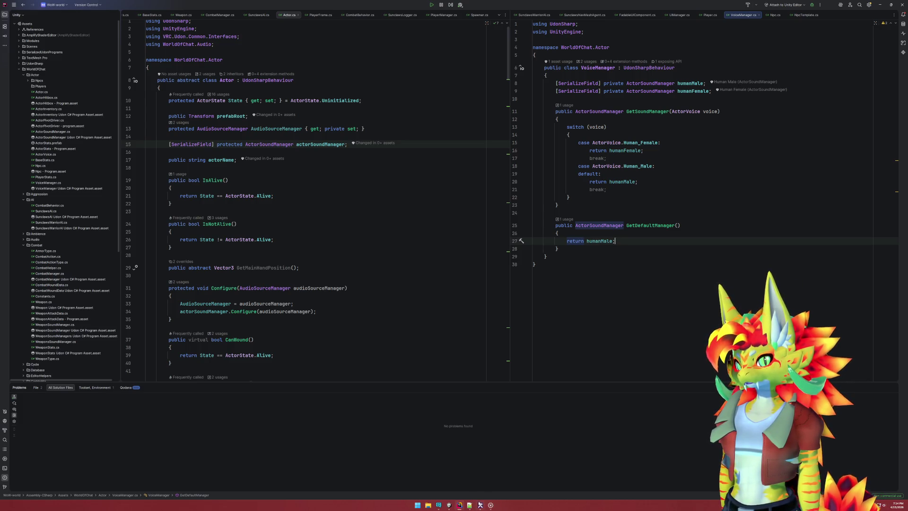
Delete the redundant break lines in the female and male switch cases, then return to Unity
{"action": "left_click", "coordinate": [615, 191]}
{"action": "key", "text": "ctrl+y"}
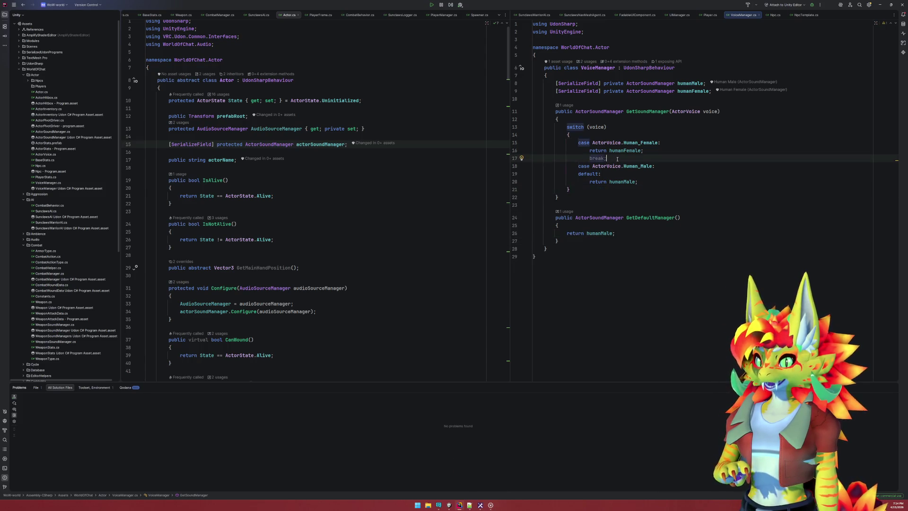
{"action": "left_click", "coordinate": [610, 158]}
{"action": "key", "text": "ctrl+y"}
{"action": "left_click", "coordinate": [449, 505]}
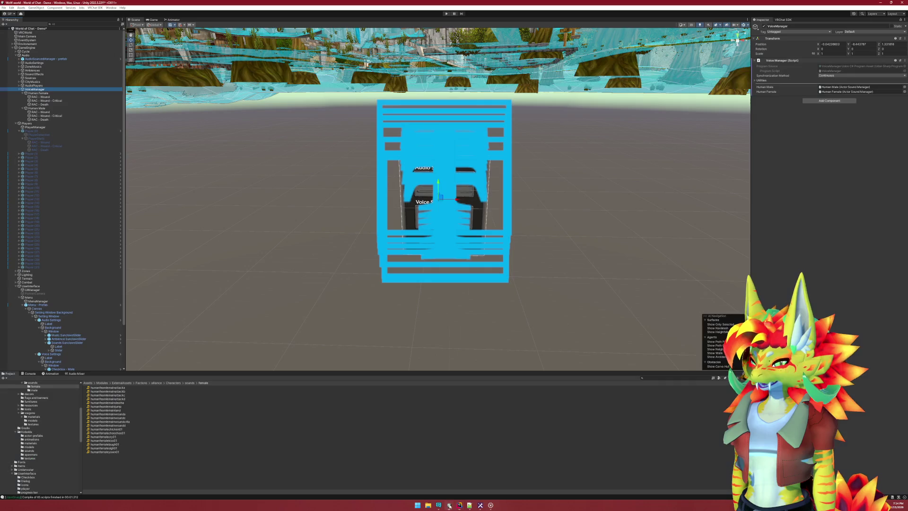
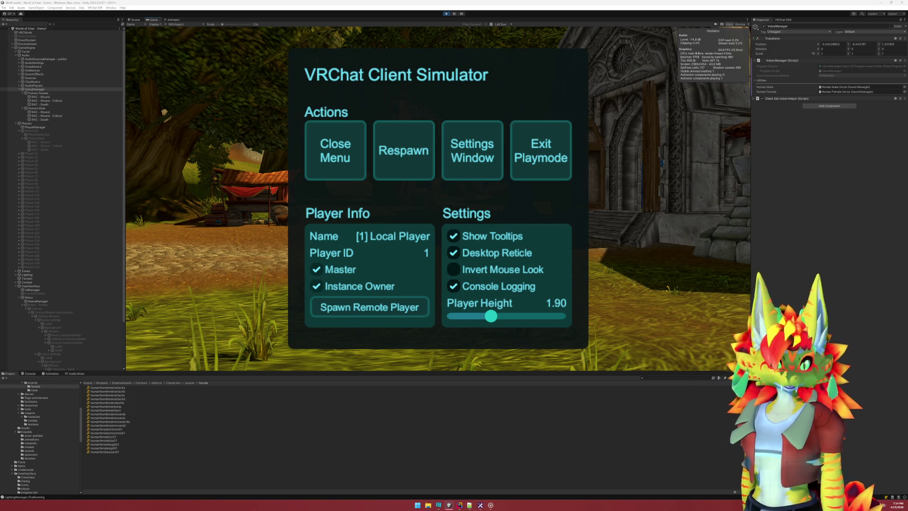
Close the Client Simulator menu, review the console log, exit play mode, and select PlayerManager
{"action": "left_click", "coordinate": [351, 178]}
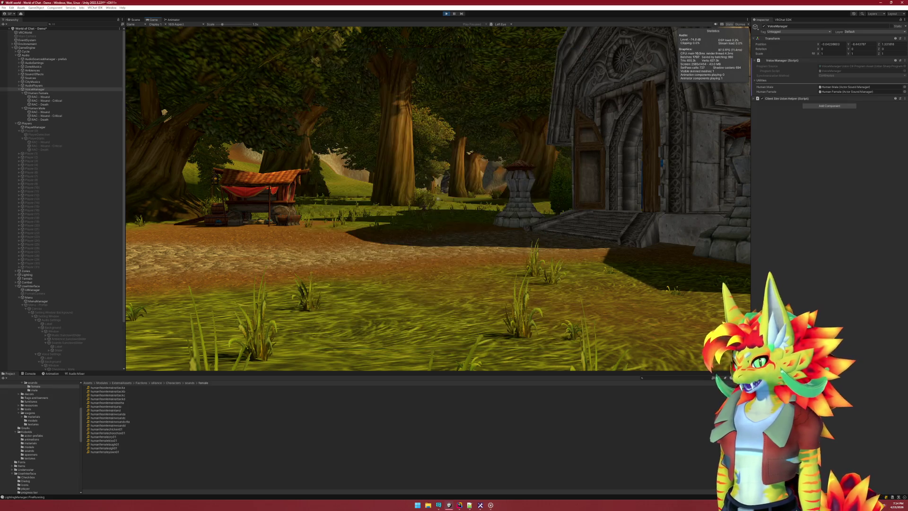
{"action": "key", "text": "super"}
{"action": "left_click", "coordinate": [29, 373]}
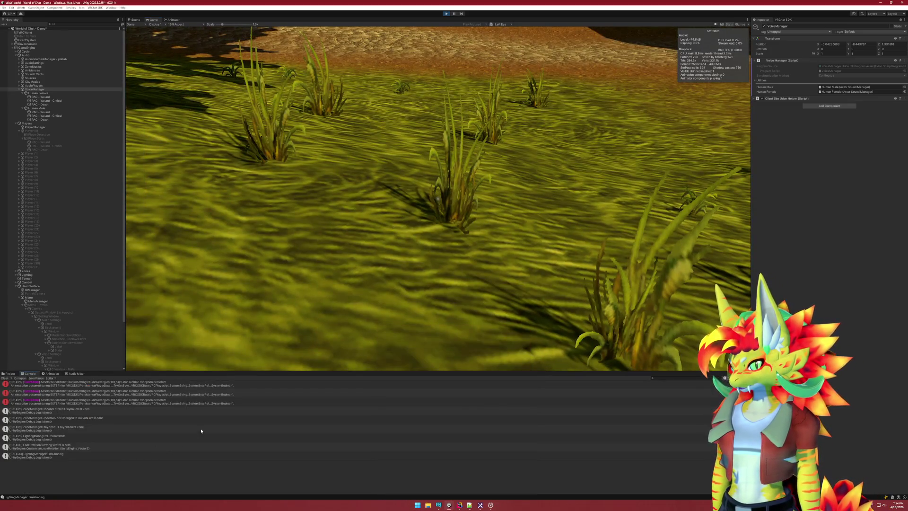
{"action": "scroll", "coordinate": [201, 428], "scroll_direction": "up", "scroll_amount": 5}
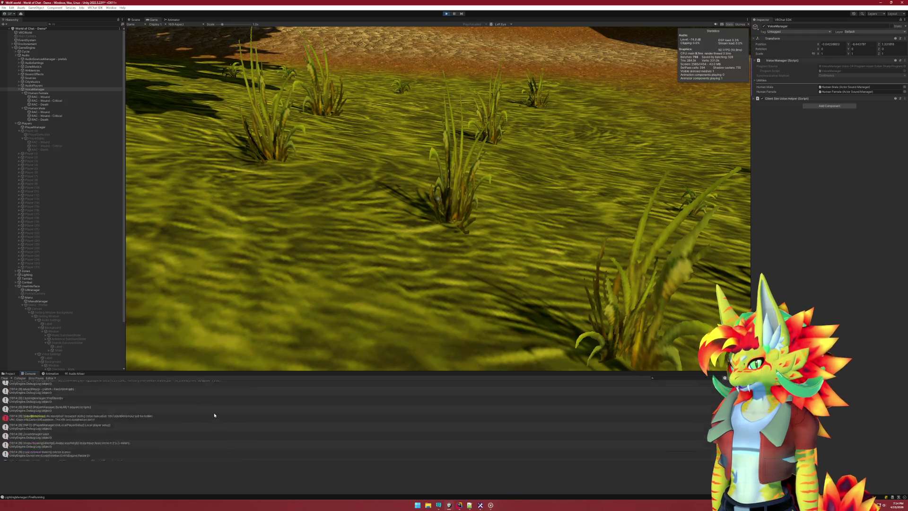
{"action": "scroll", "coordinate": [214, 415], "scroll_direction": "up", "scroll_amount": 3}
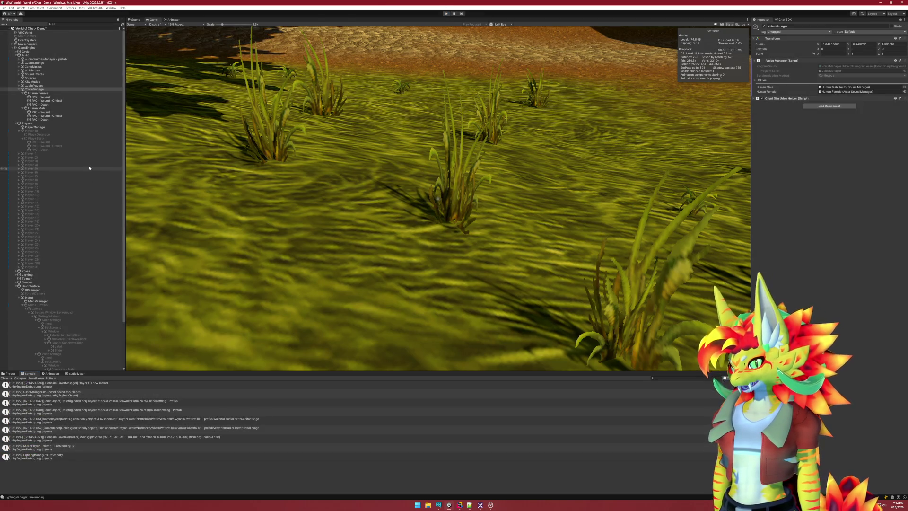
{"action": "key", "text": "ctrl+p"}
{"action": "left_click", "coordinate": [52, 128]}
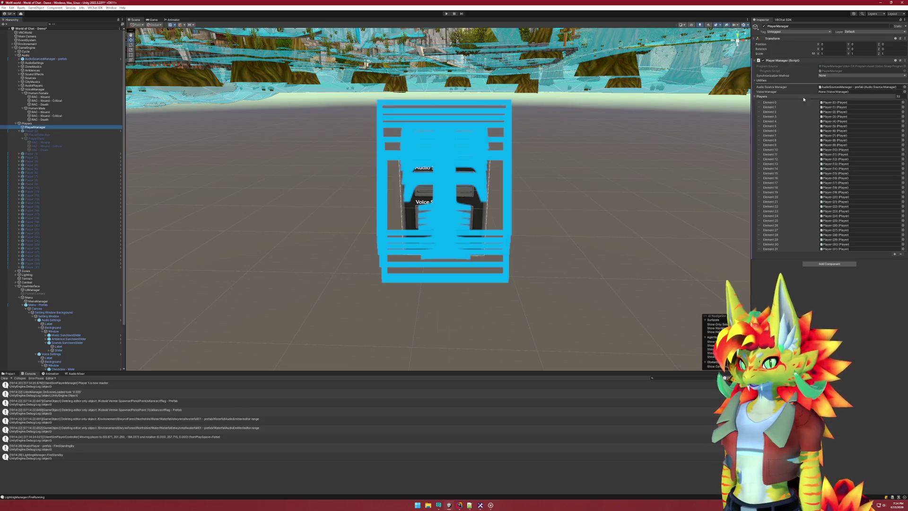
Drag VoiceManager into PlayerManager's Voice Manager field and start a new play test
{"action": "left_click", "coordinate": [835, 91]}
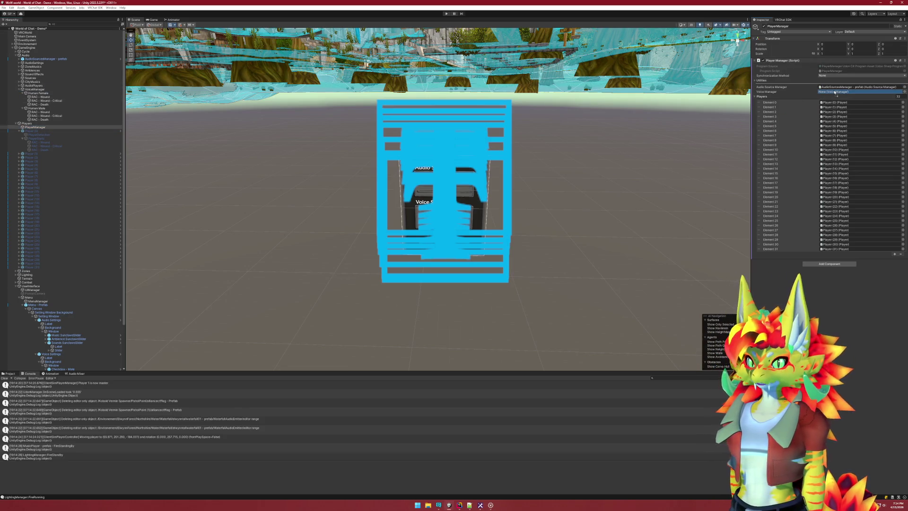
{"action": "left_click_drag", "start_coordinate": [835, 93], "coordinate": [835, 92]}
{"action": "left_click", "coordinate": [446, 14]}
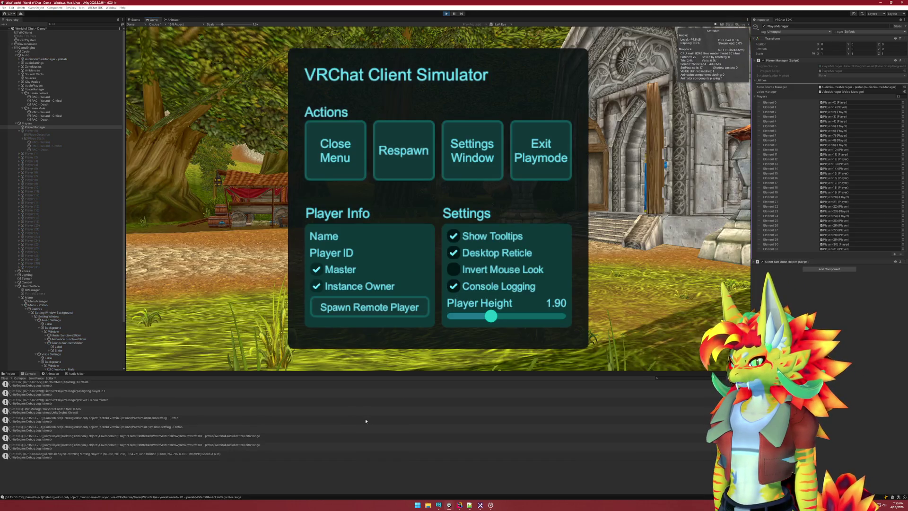
Close the simulator menu, walk past the cart and pillar, and pick up the shortsword
{"action": "left_click", "coordinate": [366, 128]}
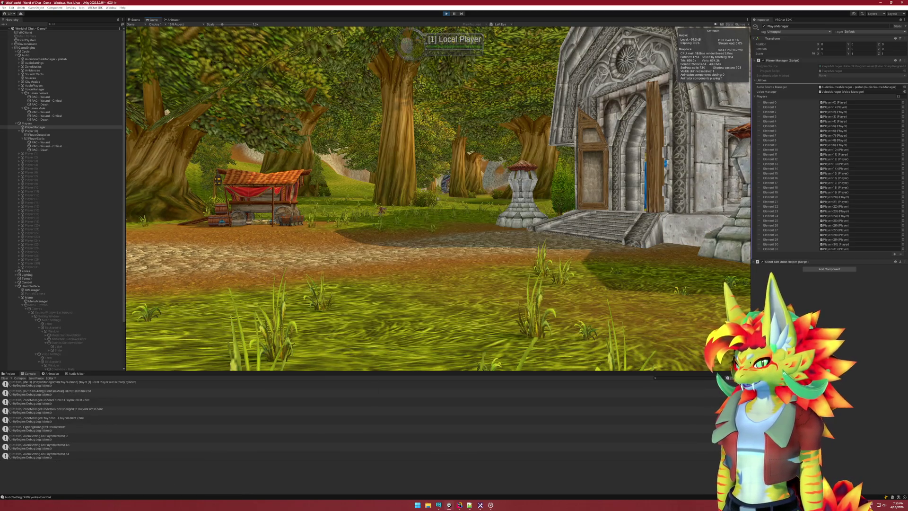
{"action": "key", "text": "w"}
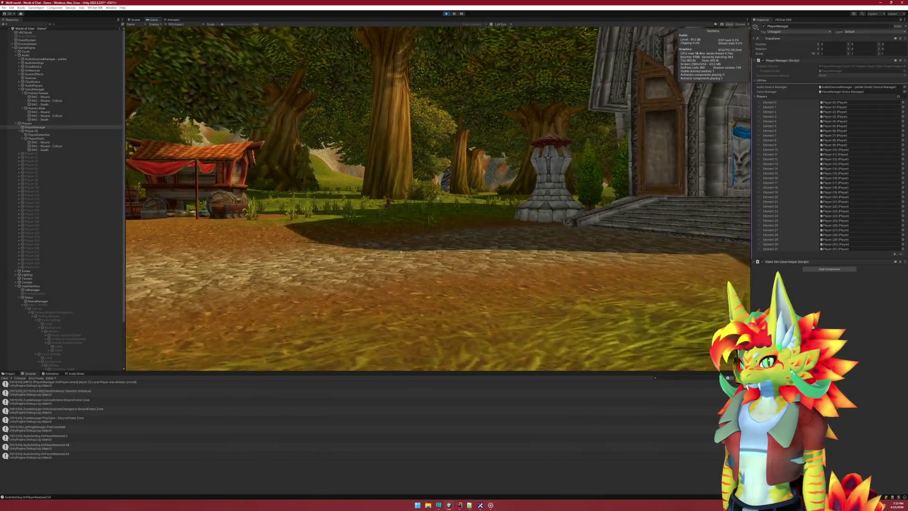
{"action": "key", "text": "w"}
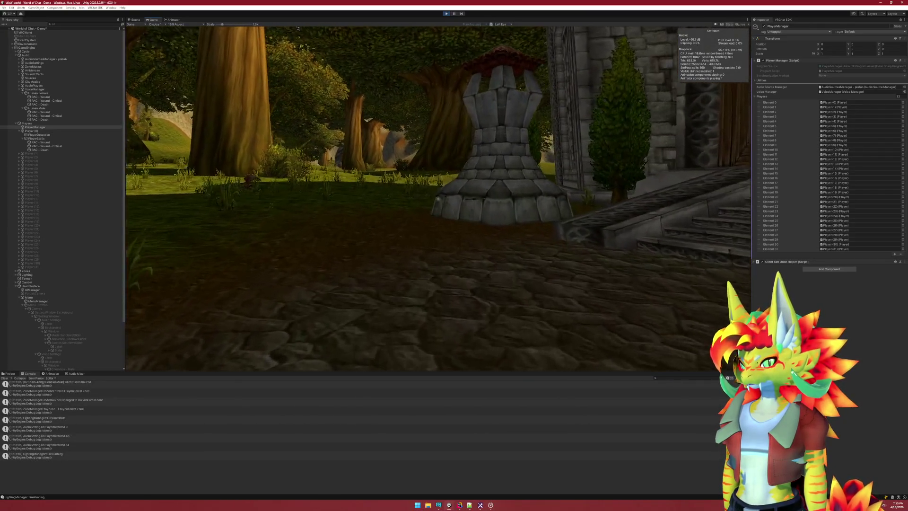
{"action": "key", "text": "w"}
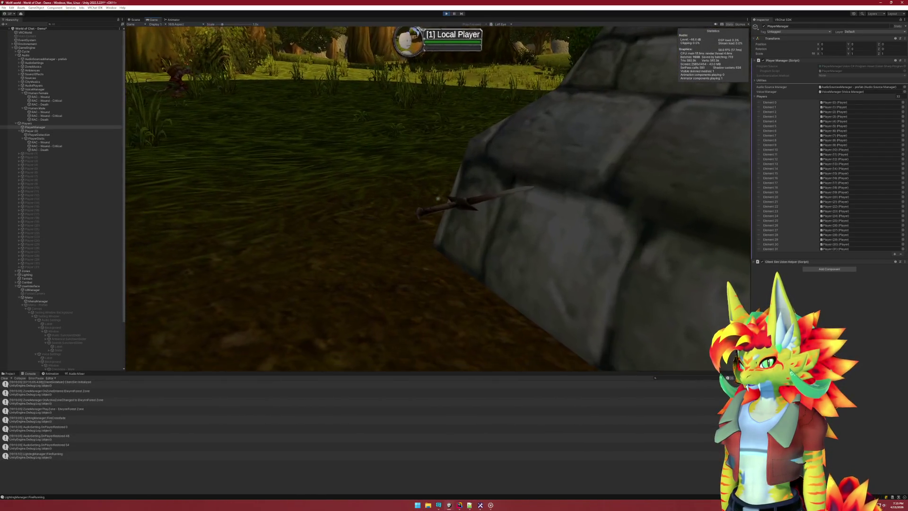
{"action": "left_click", "coordinate": [438, 199]}
Walk toward the kobold, attack it with the sword, and exit play mode
{"action": "key", "text": "w"}
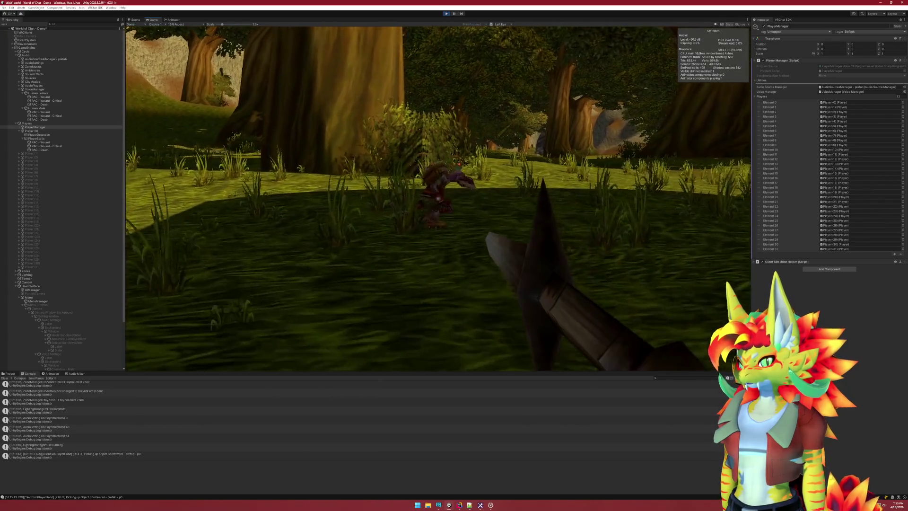
{"action": "left_click", "coordinate": [438, 199]}
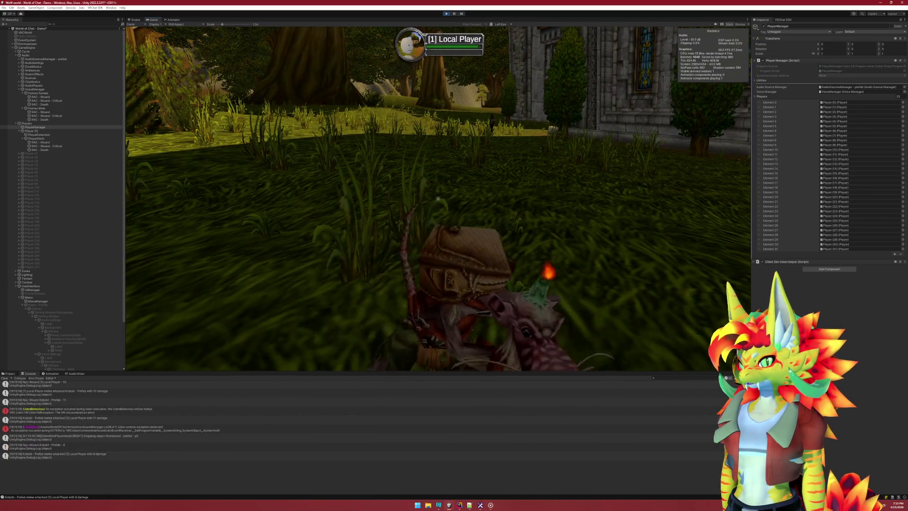
{"action": "key", "text": "super"}
{"action": "left_click", "coordinate": [406, 108]}
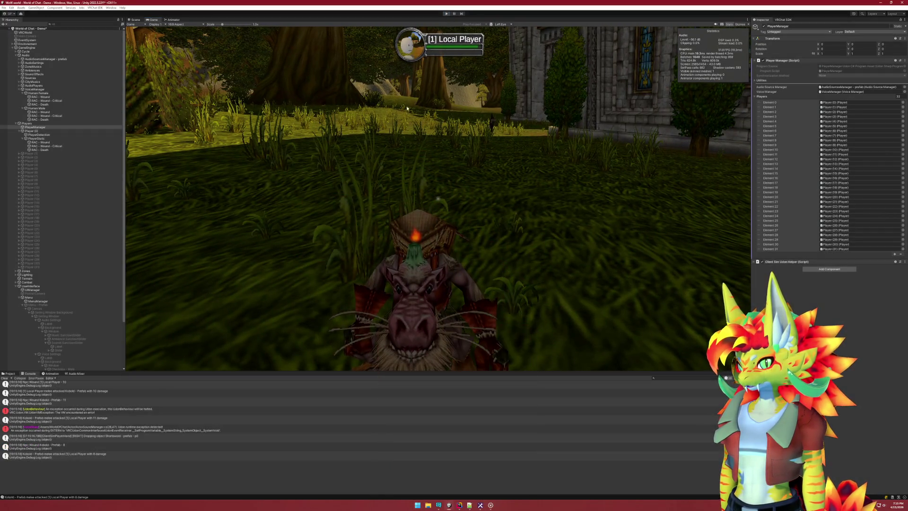
{"action": "key", "text": "ctrl+p"}
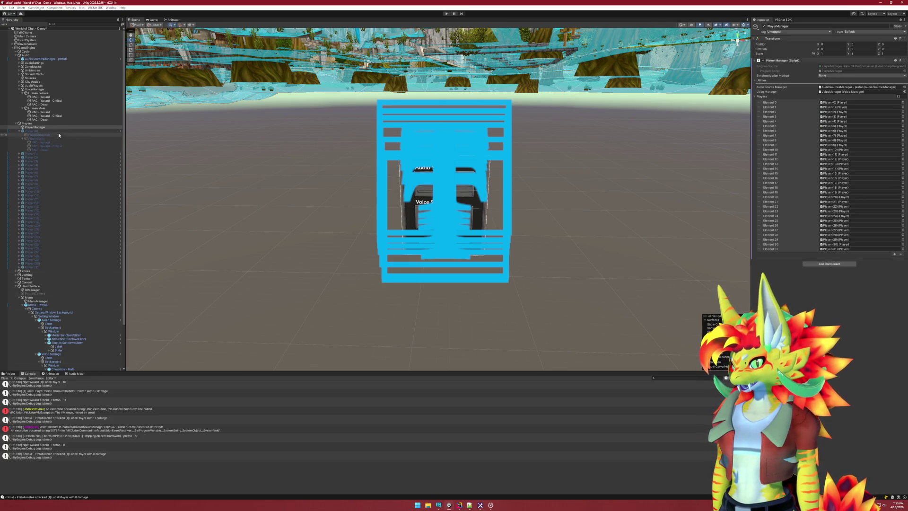
Open the Player prefab in isolation, delete its PlayerStatic child, and save the prefab
{"action": "right_click", "coordinate": [57, 131]}
{"action": "mouse_move", "coordinate": [71, 197]}
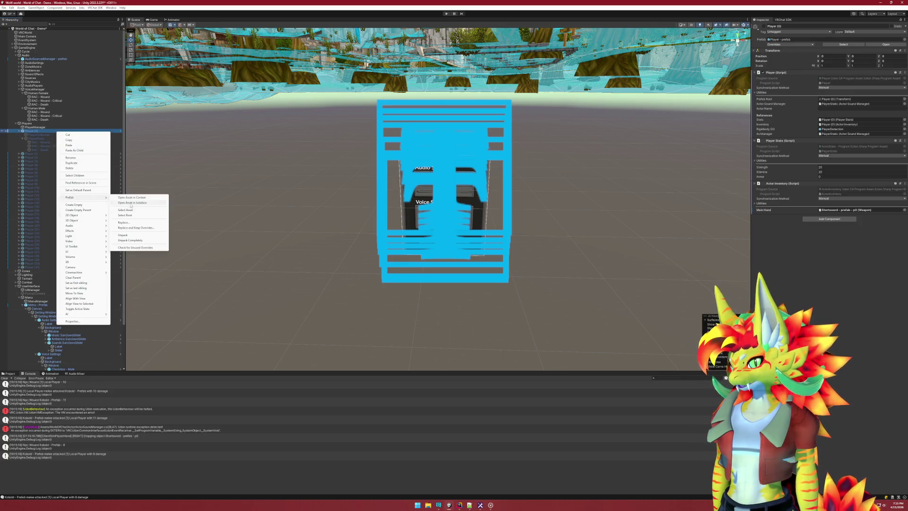
{"action": "left_click", "coordinate": [131, 205]}
{"action": "left_click", "coordinate": [41, 43]}
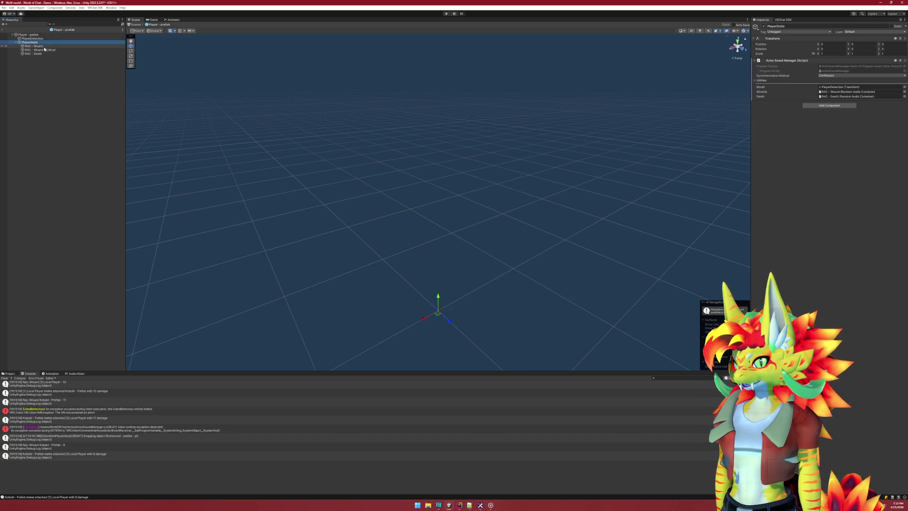
{"action": "key", "text": "Delete"}
{"action": "left_click", "coordinate": [42, 38]}
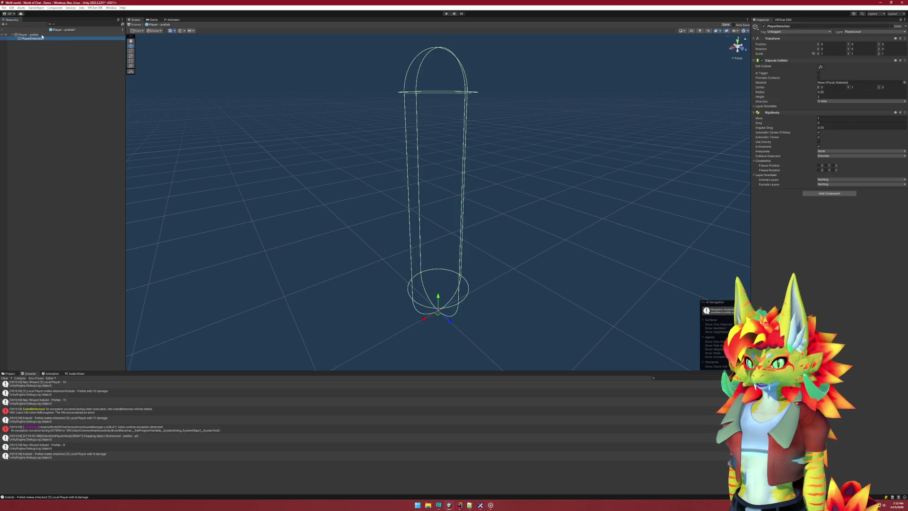
{"action": "left_click", "coordinate": [41, 35]}
{"action": "key", "text": "ctrl+s"}
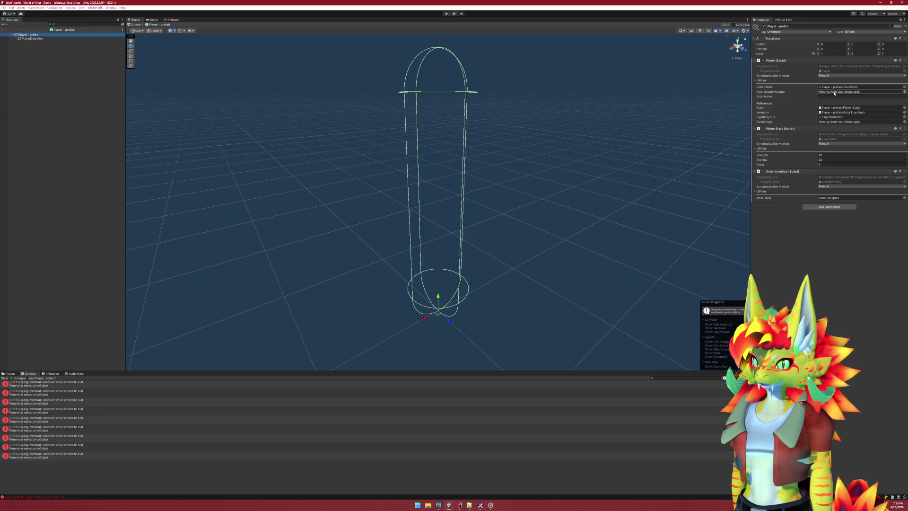
Open the Player (Script) component's script in the code editor via Edit Script
{"action": "right_click", "coordinate": [42, 35]}
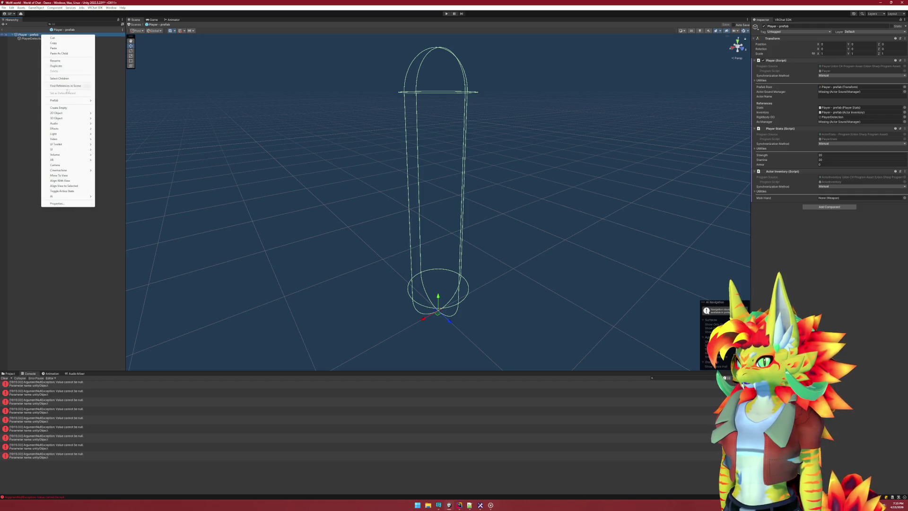
{"action": "right_click", "coordinate": [790, 62]}
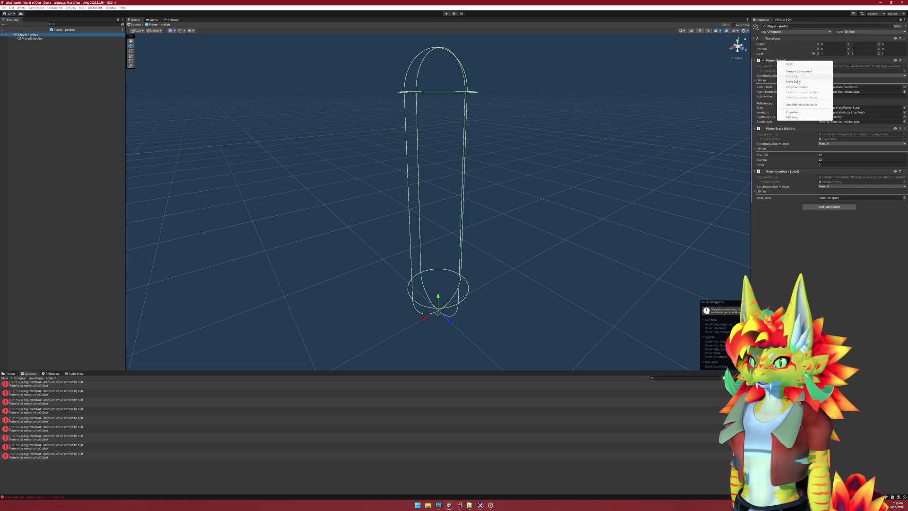
{"action": "left_click", "coordinate": [796, 118]}
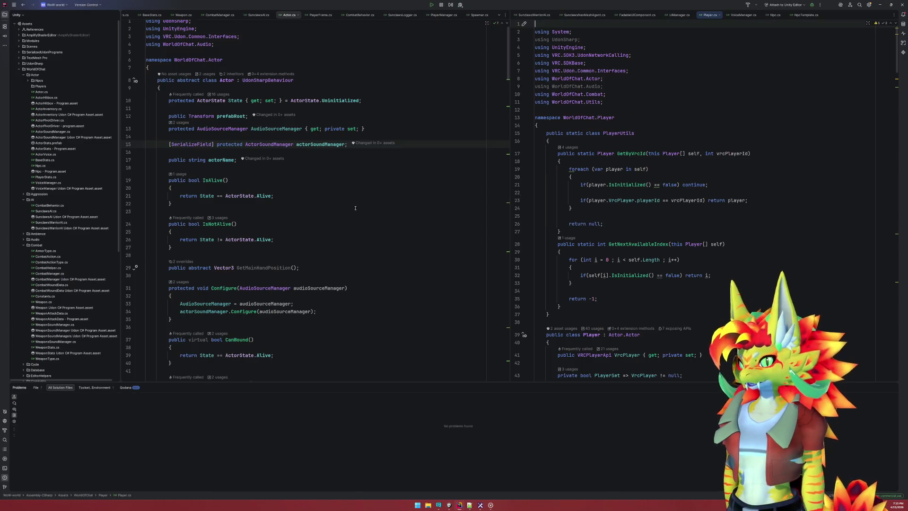
Inspect the GetByVrcId helper and delete the old asManager ActorSoundManager field
{"action": "mouse_move", "coordinate": [294, 146]}
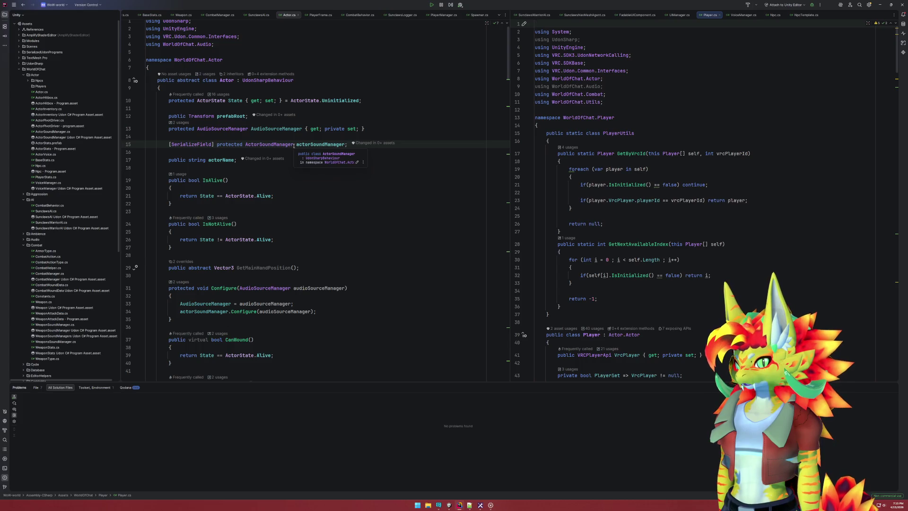
{"action": "left_click", "coordinate": [681, 149]}
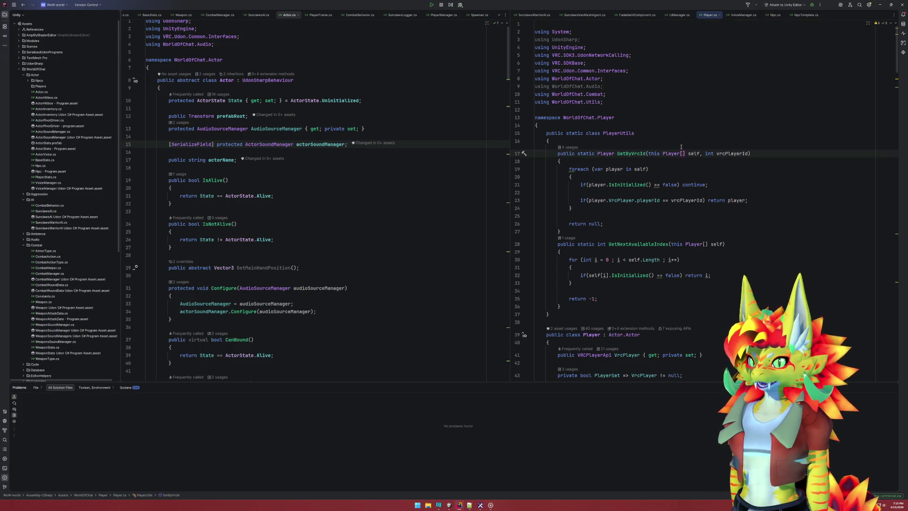
{"action": "scroll", "coordinate": [672, 244], "scroll_direction": "down", "scroll_amount": 9}
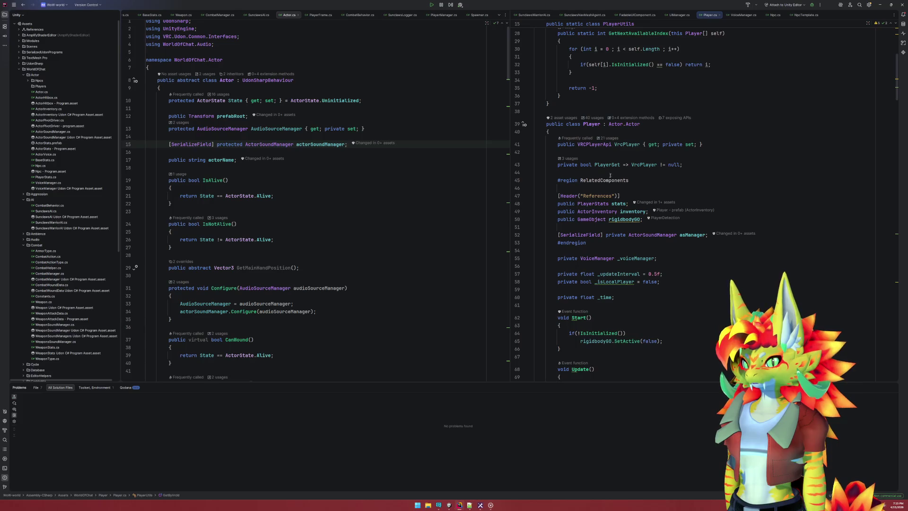
{"action": "left_click", "coordinate": [635, 235]}
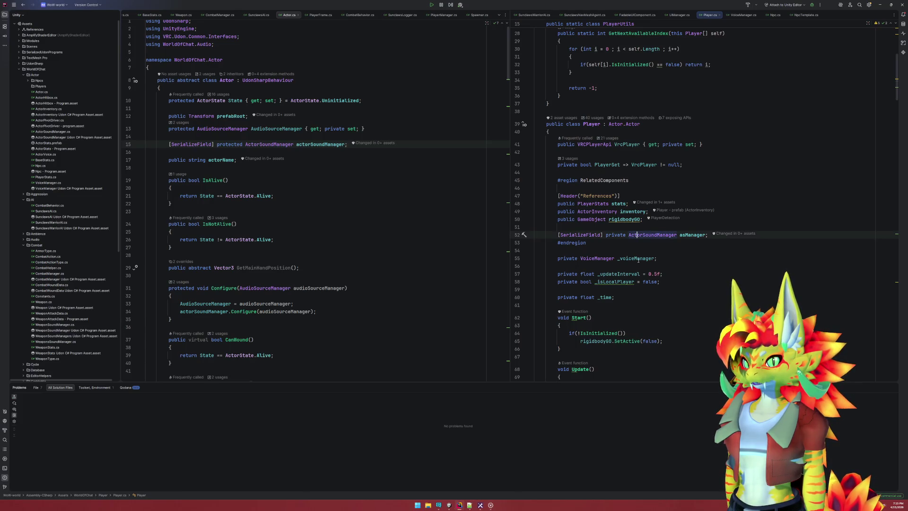
{"action": "key", "text": "Home"}
{"action": "key", "text": "BackSpace"}
{"action": "key", "text": "ctrl+y"}
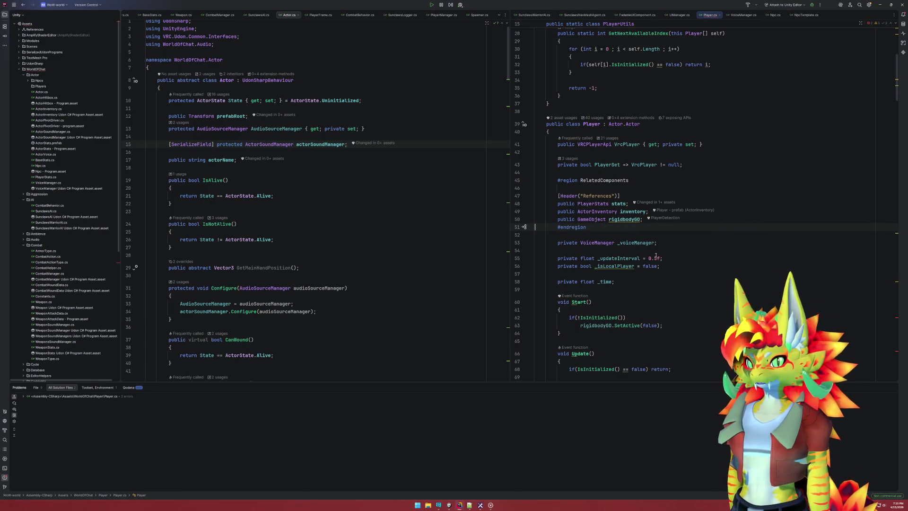
Replace asManager with actorSoundManager on lines 301 and 270, then return to Unity
{"action": "scroll", "coordinate": [658, 258], "scroll_direction": "down", "scroll_amount": 20}
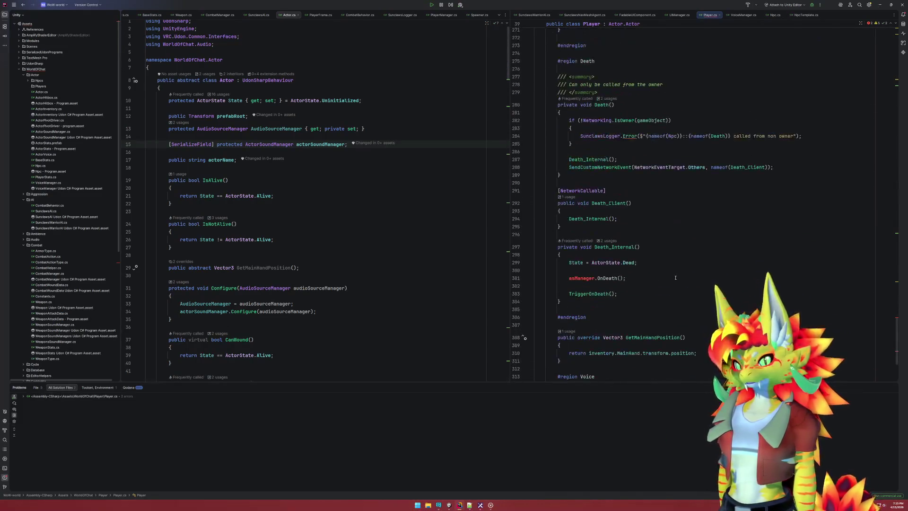
{"action": "left_click", "coordinate": [589, 278]}
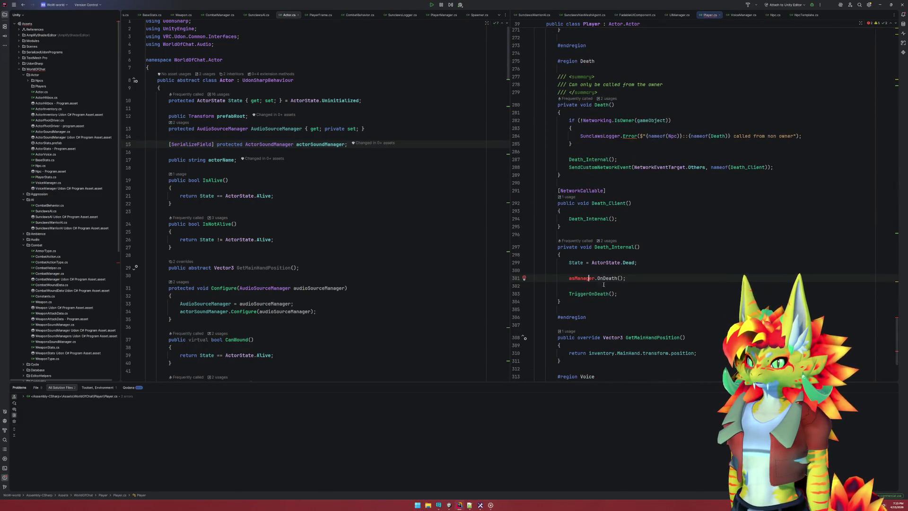
{"action": "triple_click", "coordinate": [581, 278]}
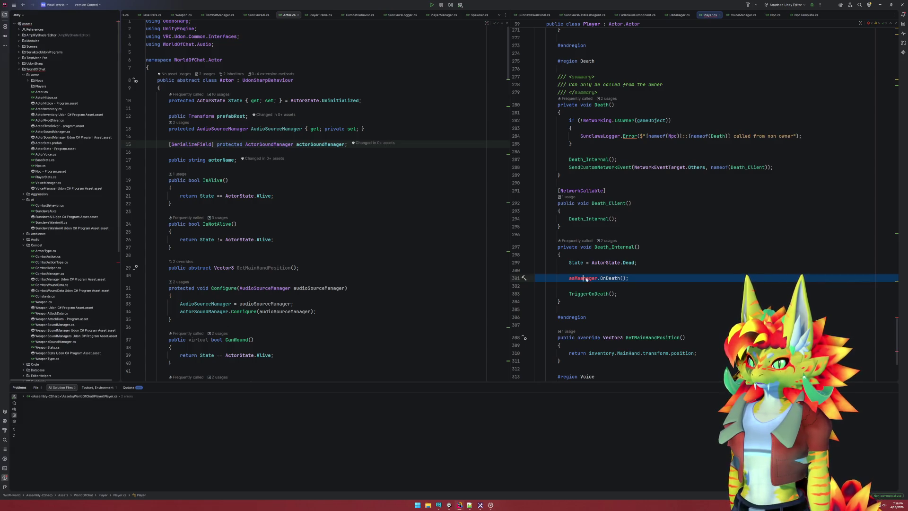
{"action": "type", "text": "actorS"}
{"action": "key", "text": "Return"}
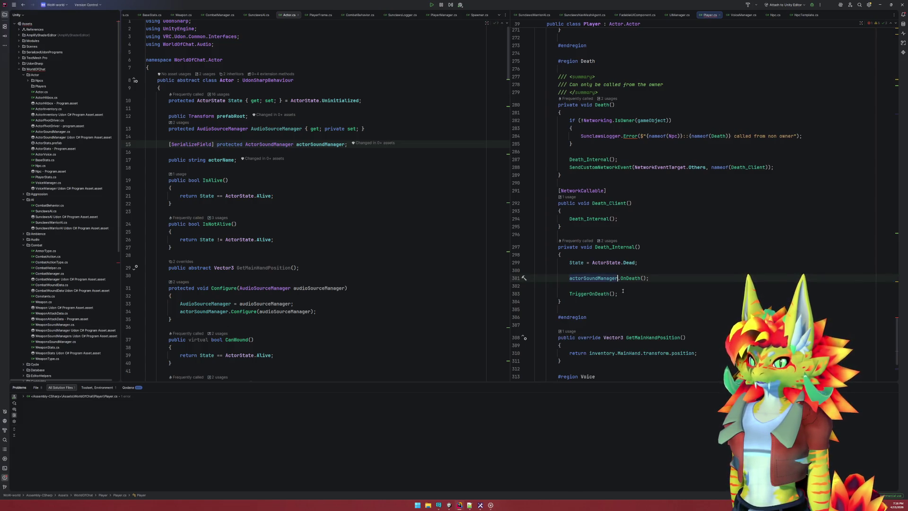
{"action": "scroll", "coordinate": [626, 290], "scroll_direction": "up", "scroll_amount": 3}
{"action": "double_click", "coordinate": [582, 92]}
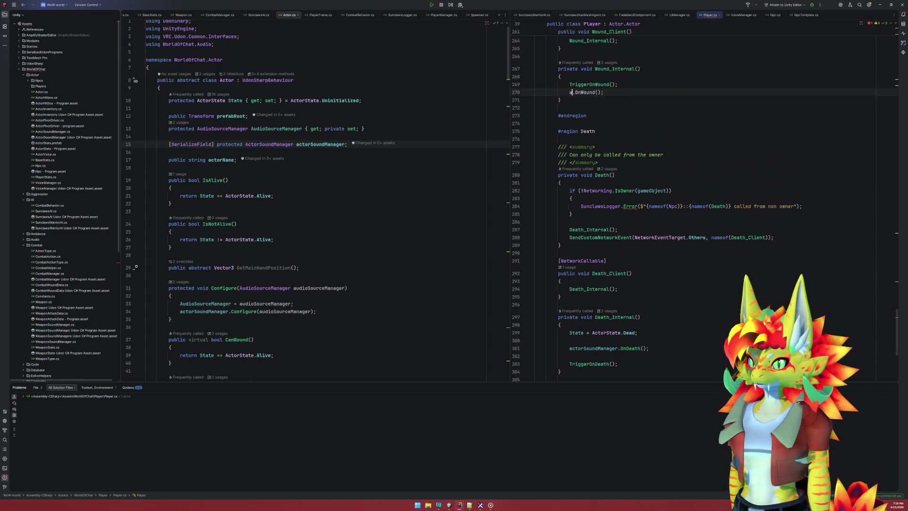
{"action": "type", "text": "ac"}
{"action": "key", "text": "Return"}
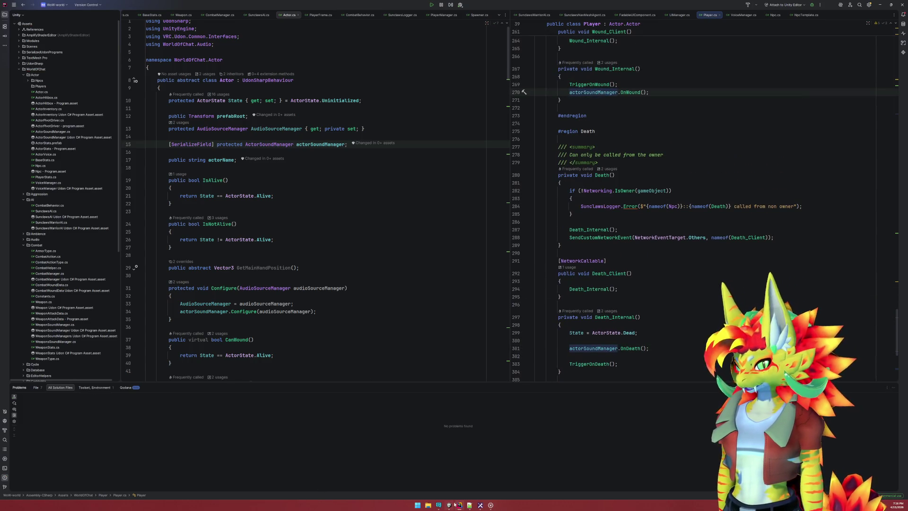
{"action": "key", "text": "alt+Tab"}
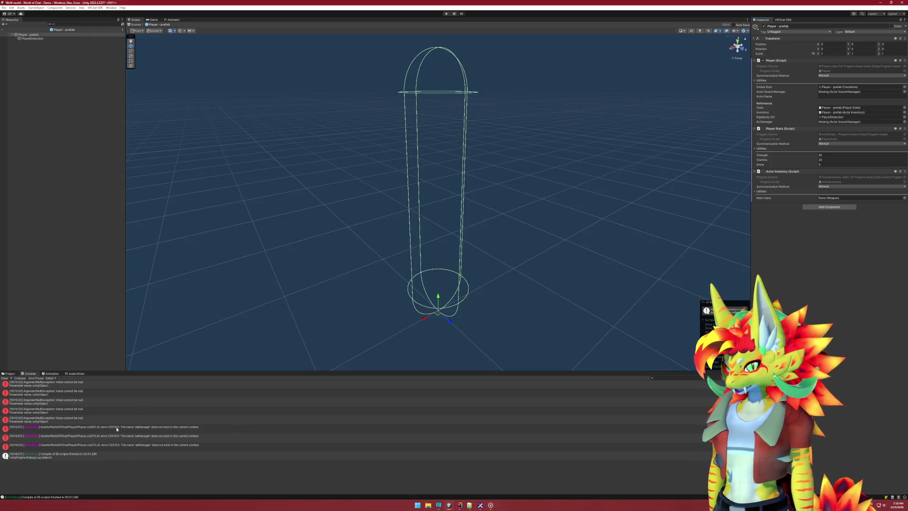
Read the compile error, Udon runtime and UdonBehaviour exception details, then return to Rider
{"action": "left_click", "coordinate": [118, 428]}
{"action": "scroll", "coordinate": [123, 426], "scroll_direction": "up", "scroll_amount": 10}
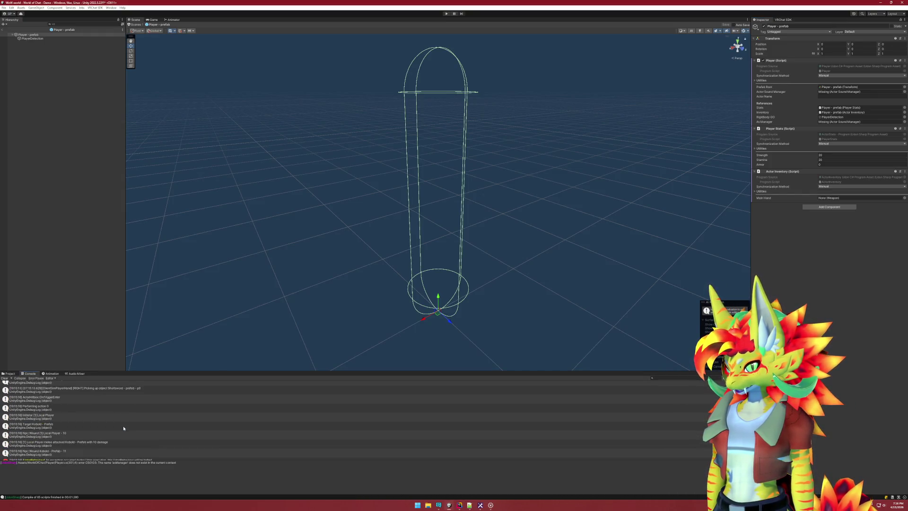
{"action": "scroll", "coordinate": [128, 426], "scroll_direction": "down", "scroll_amount": 10}
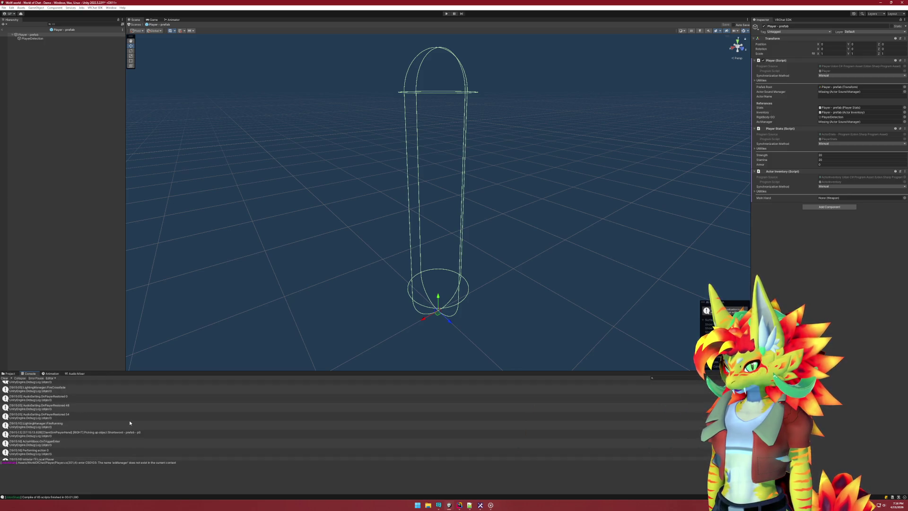
{"action": "scroll", "coordinate": [131, 422], "scroll_direction": "up", "scroll_amount": 5}
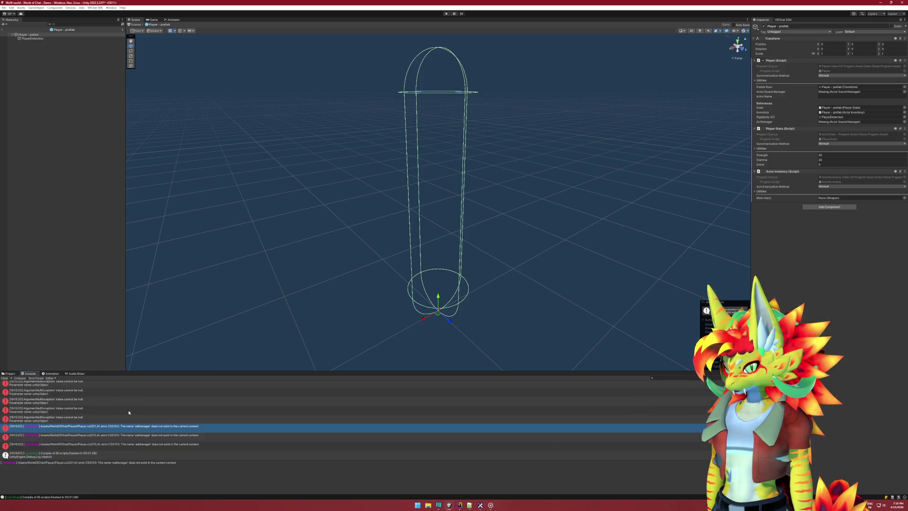
{"action": "left_click", "coordinate": [130, 409]}
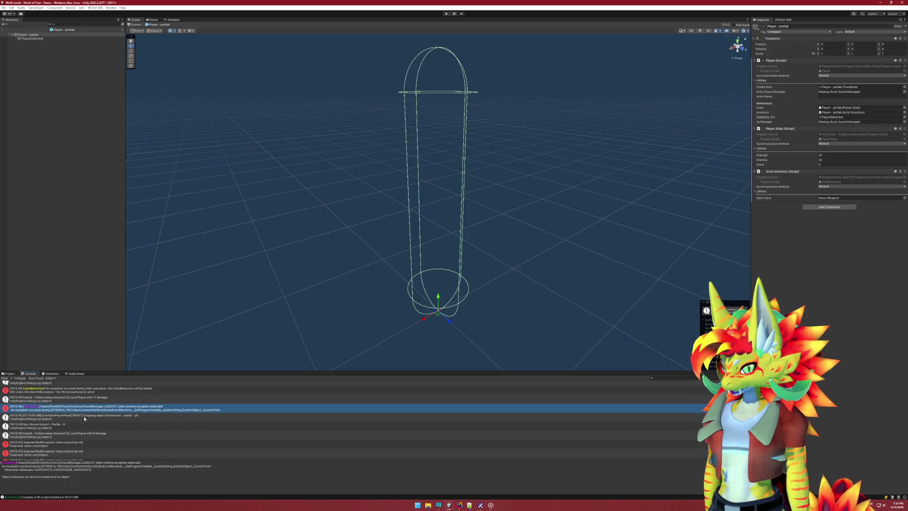
{"action": "left_click", "coordinate": [98, 390]}
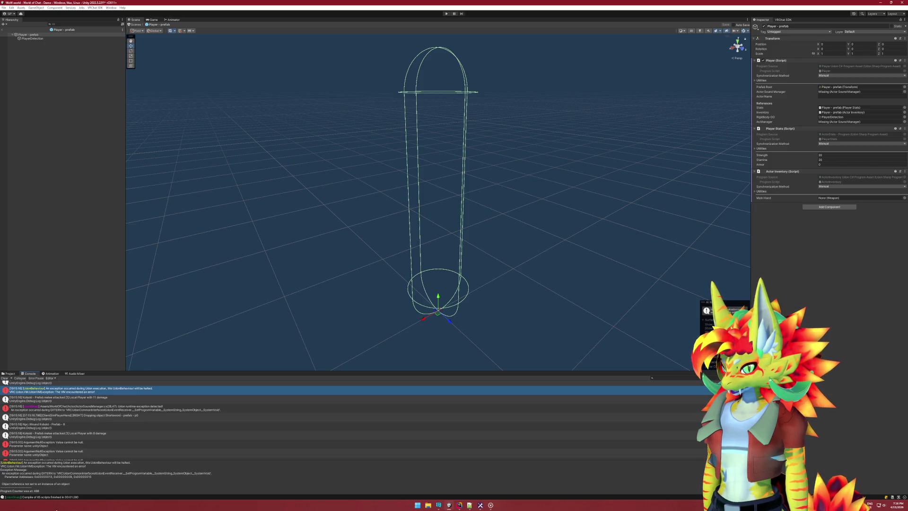
{"action": "scroll", "coordinate": [45, 485], "scroll_direction": "down", "scroll_amount": 2}
{"action": "scroll", "coordinate": [52, 485], "scroll_direction": "down", "scroll_amount": 2}
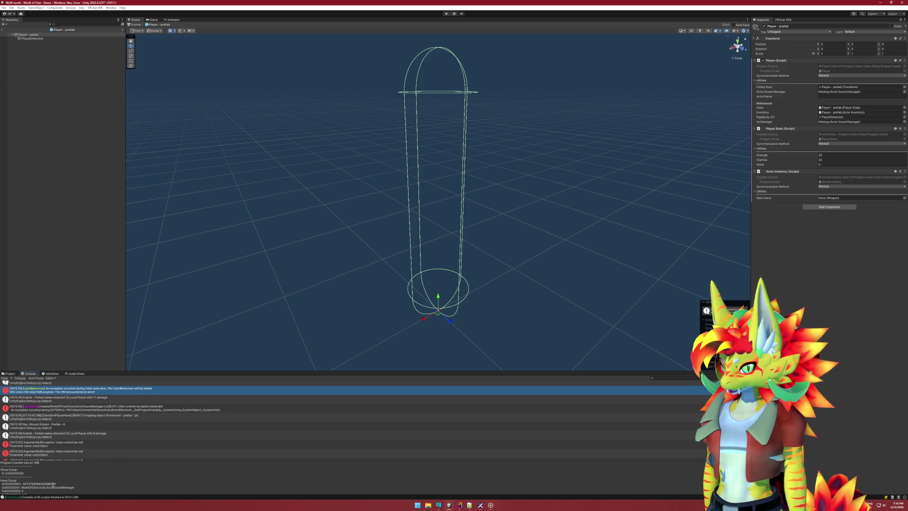
{"action": "scroll", "coordinate": [92, 482], "scroll_direction": "up", "scroll_amount": 5}
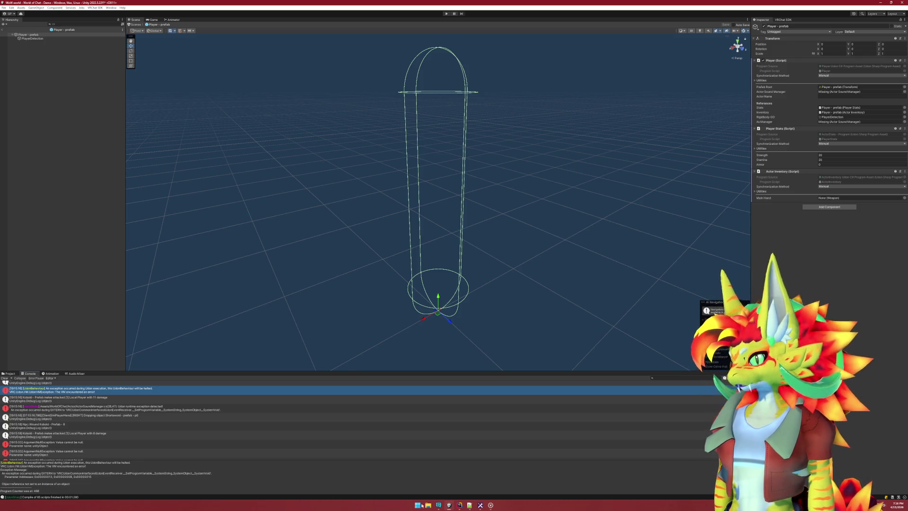
{"action": "left_click", "coordinate": [461, 505]}
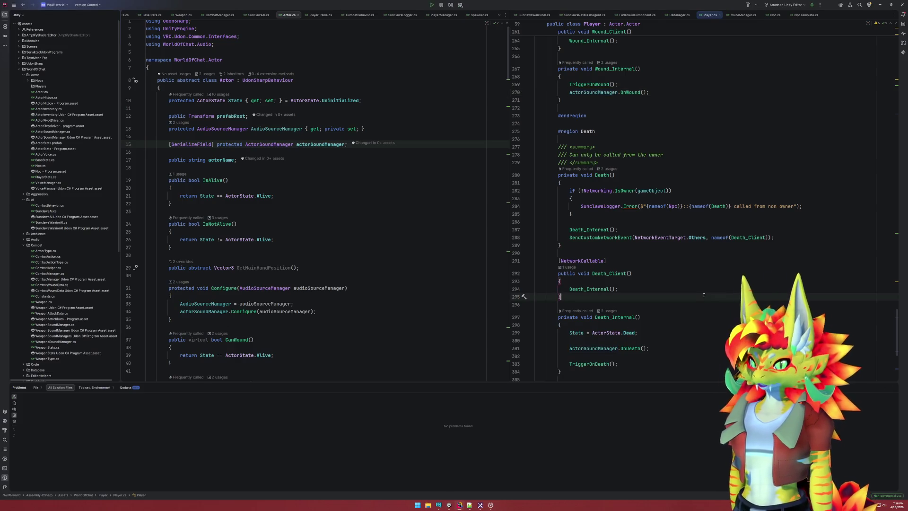
Find Configure in Player.cs, where line 82 assigns actorSoundManager from GetDefaultManager
{"action": "scroll", "coordinate": [699, 298], "scroll_direction": "up", "scroll_amount": 9}
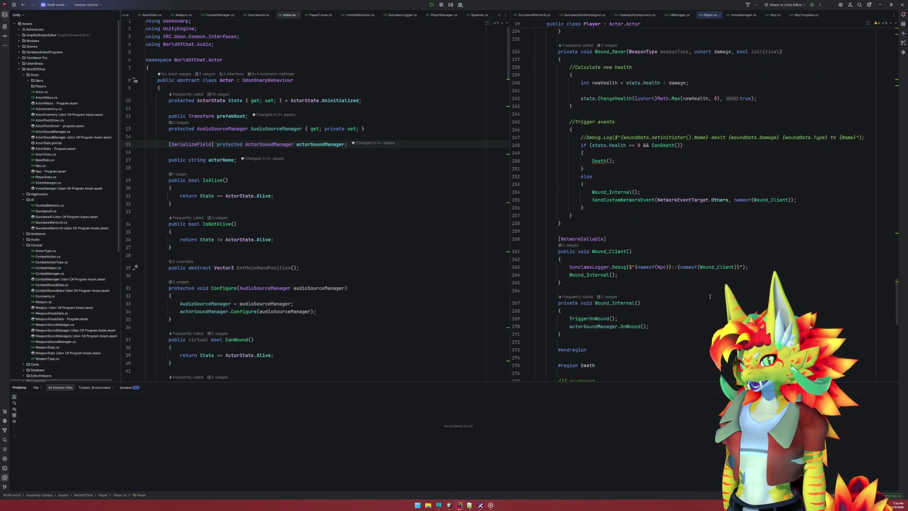
{"action": "scroll", "coordinate": [709, 297], "scroll_direction": "up", "scroll_amount": 15}
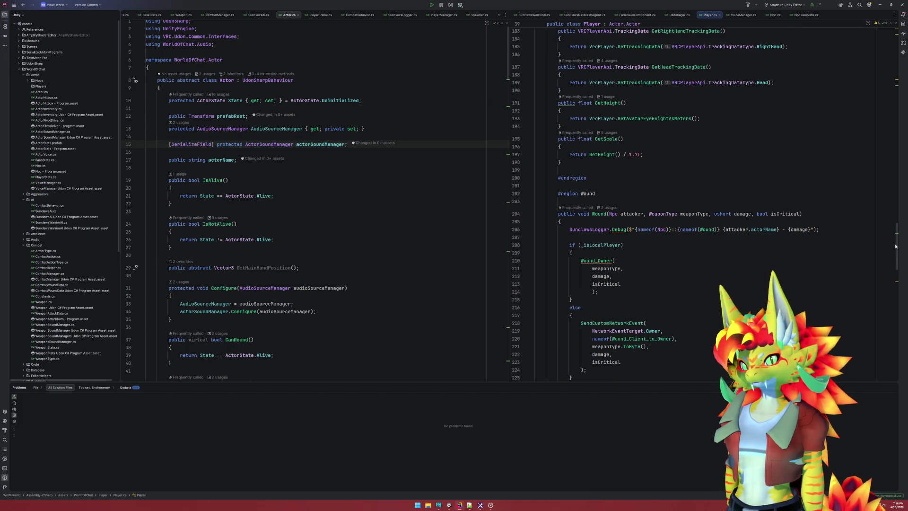
{"action": "left_click_drag", "start_coordinate": [895, 242], "coordinate": [895, 96]}
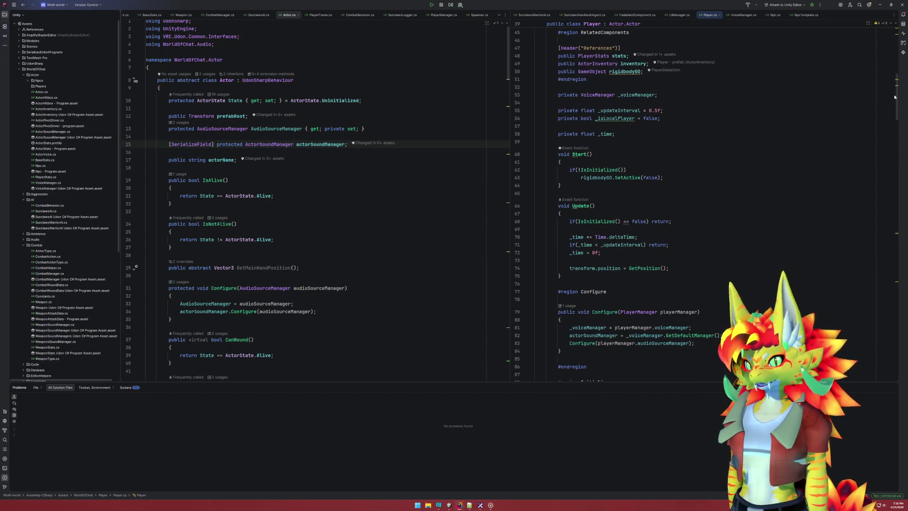
{"action": "scroll", "coordinate": [894, 97], "scroll_direction": "down", "scroll_amount": 1}
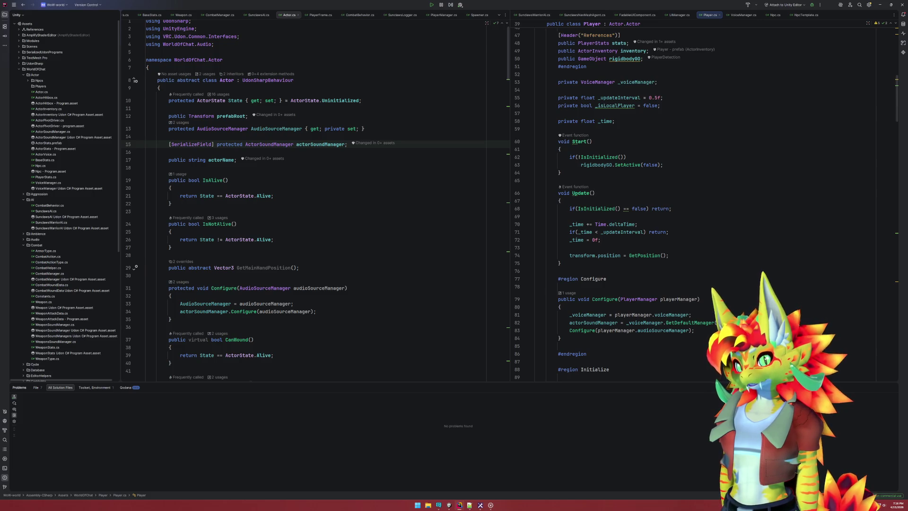
{"action": "left_click", "coordinate": [586, 323]}
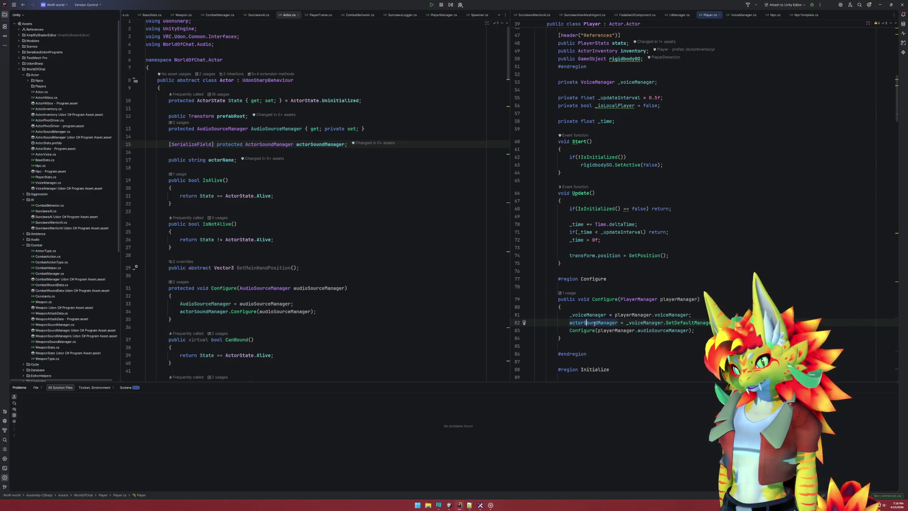
{"action": "left_click", "coordinate": [689, 323]}
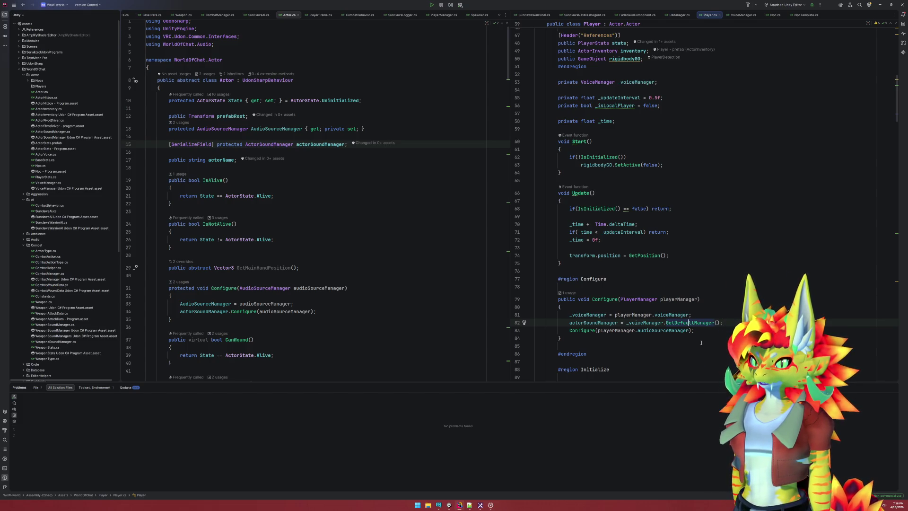
Jump to Configure's declaration in Actor.cs, then exit prefab mode in Unity
{"action": "left_click", "coordinate": [583, 330]}
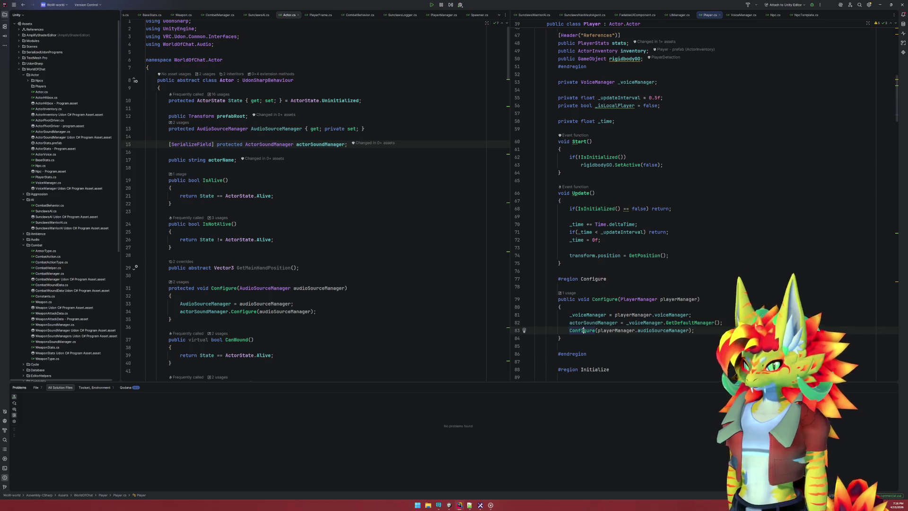
{"action": "left_click", "coordinate": [591, 333], "text": "ctrl"}
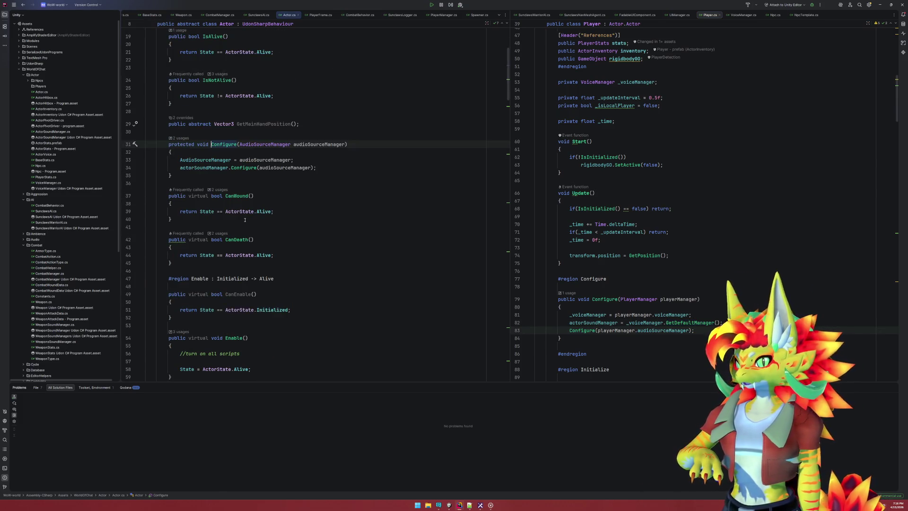
{"action": "left_click", "coordinate": [204, 168]}
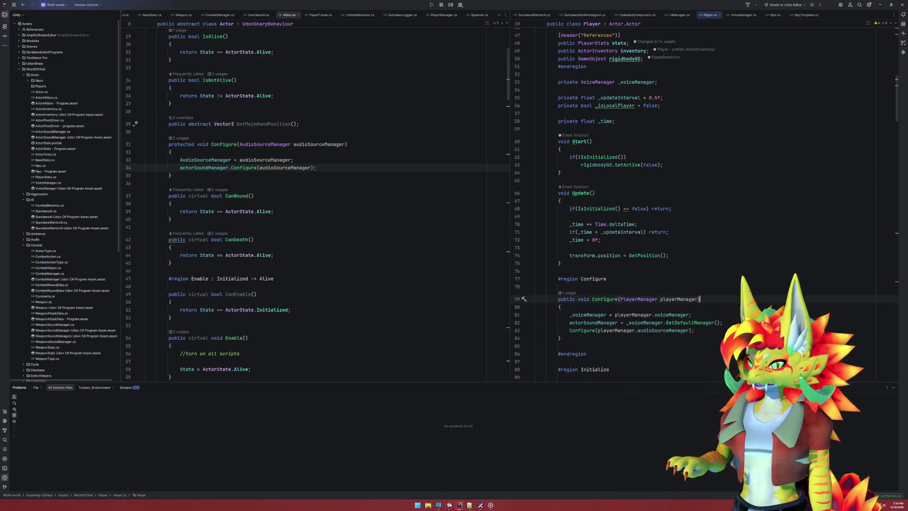
{"action": "key", "text": "alt+Tab"}
{"action": "left_click", "coordinate": [1, 28]}
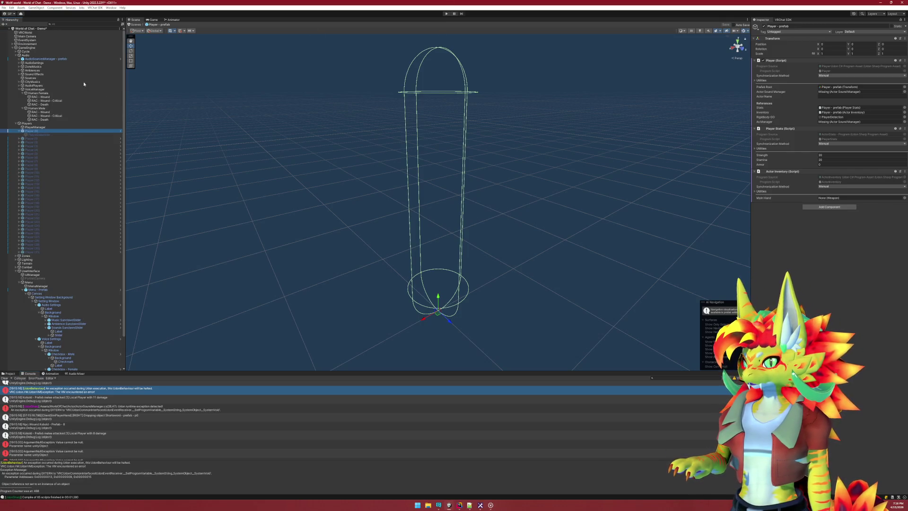
Run a play-mode test, close the Client Simulator menu, then stop and pause the game
{"action": "key", "text": "ctrl+p"}
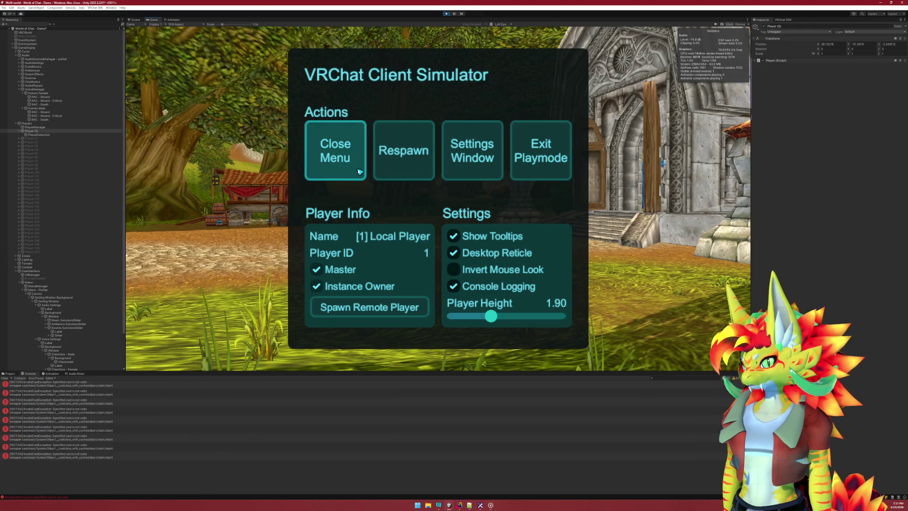
{"action": "left_click", "coordinate": [358, 169]}
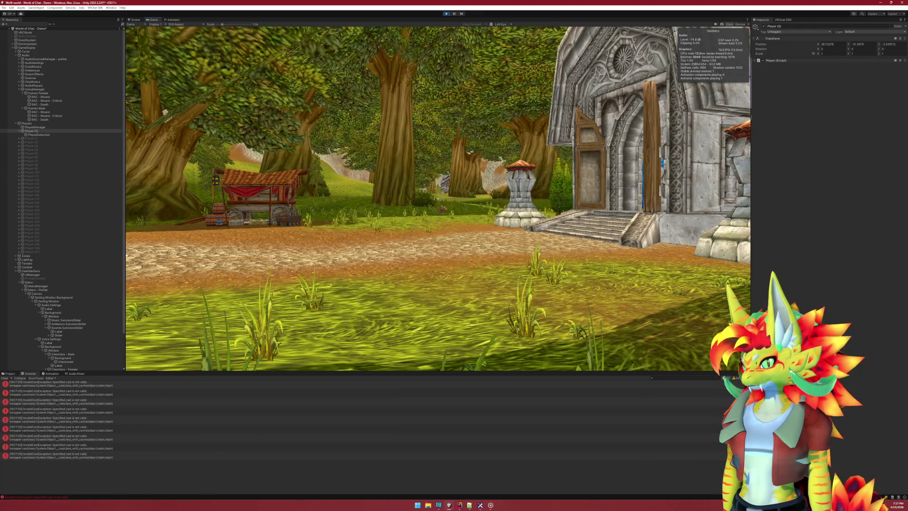
{"action": "key", "text": "super"}
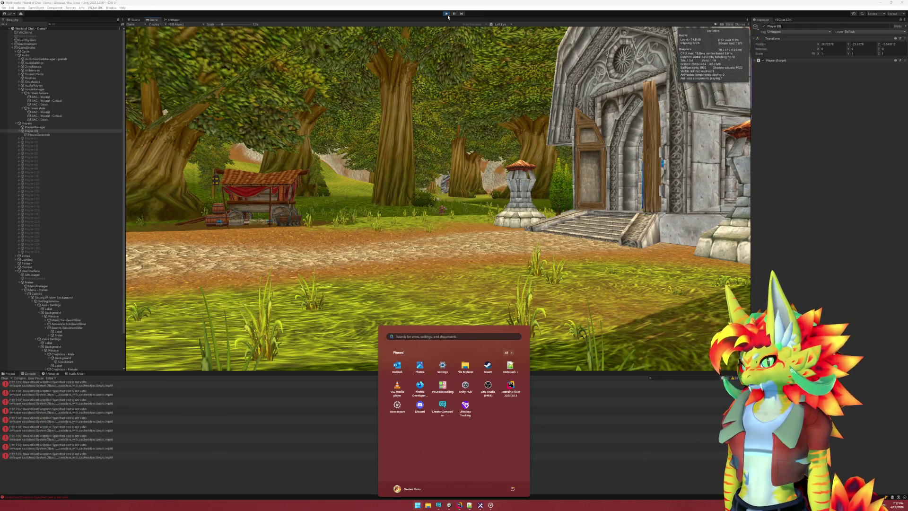
{"action": "left_click", "coordinate": [447, 14]}
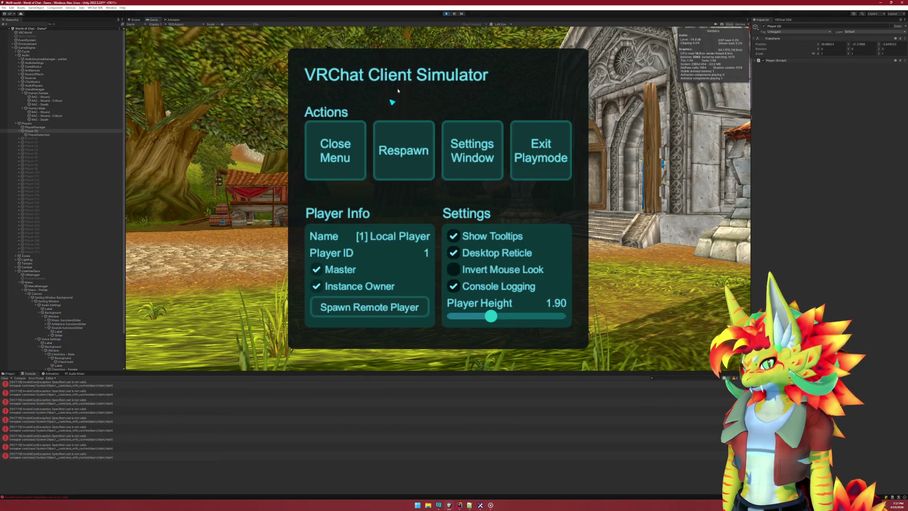
{"action": "left_click", "coordinate": [454, 13]}
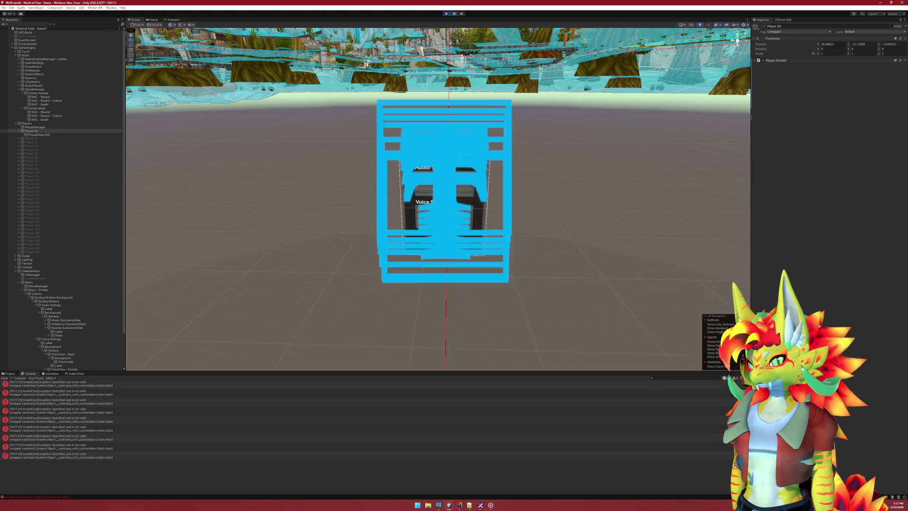
Read the NullReferenceException, missing field definition and InvalidCastException stack traces in the console
{"action": "scroll", "coordinate": [142, 421], "scroll_direction": "up", "scroll_amount": 10}
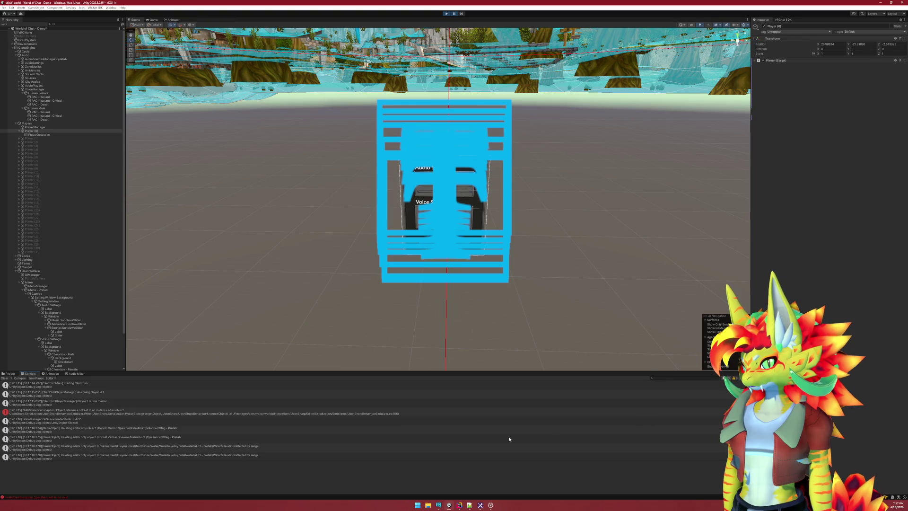
{"action": "left_click", "coordinate": [194, 411]}
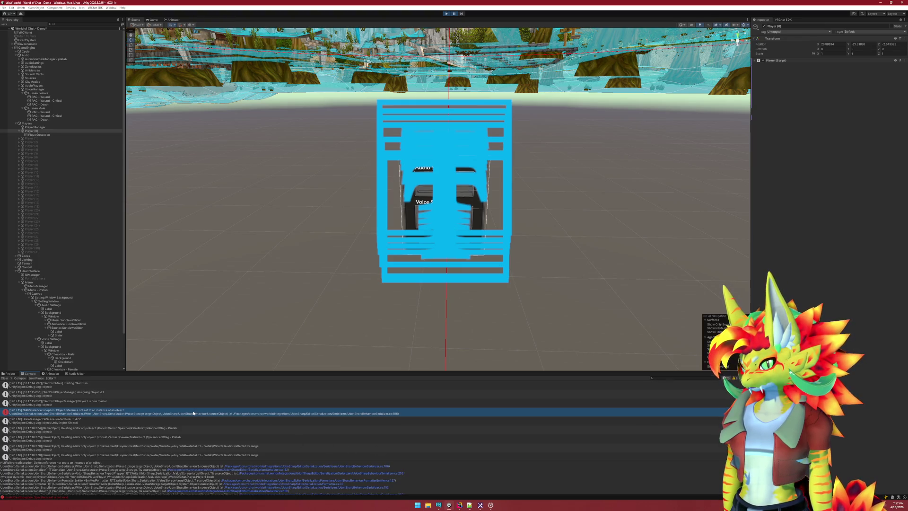
{"action": "scroll", "coordinate": [192, 413], "scroll_direction": "down", "scroll_amount": 3}
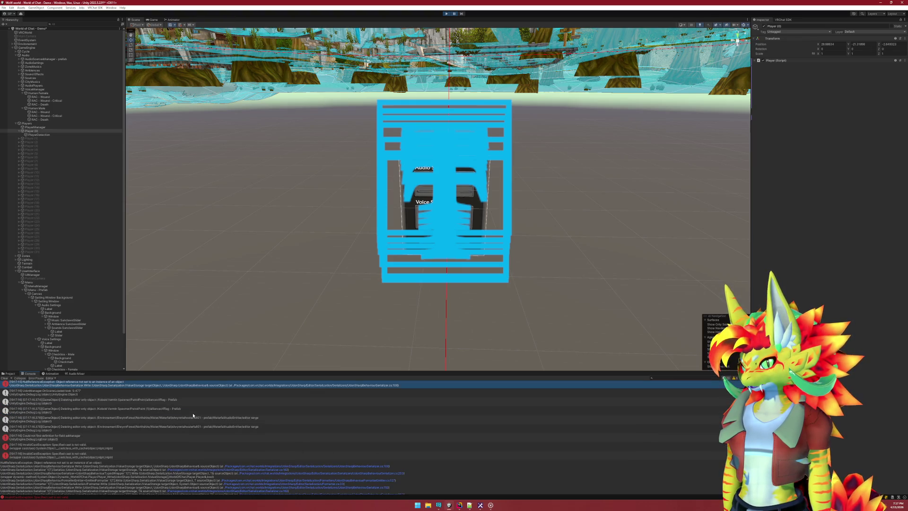
{"action": "left_click", "coordinate": [65, 423]}
{"action": "left_click", "coordinate": [78, 431]}
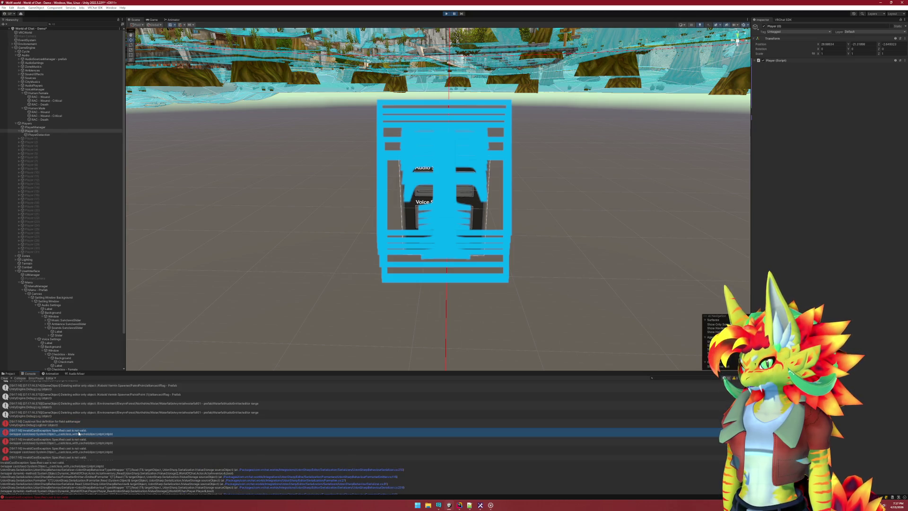
Stop the test session and start play mode again
{"action": "left_click", "coordinate": [449, 14]}
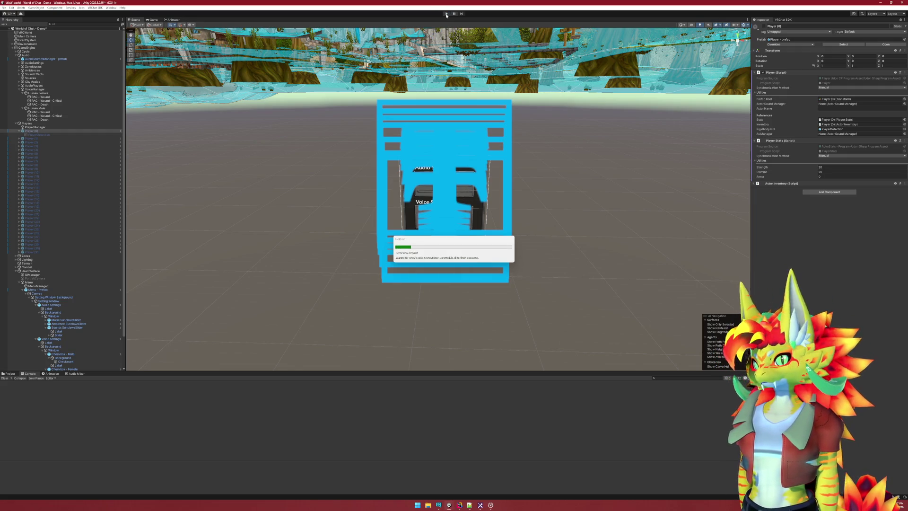
{"action": "left_click", "coordinate": [445, 13]}
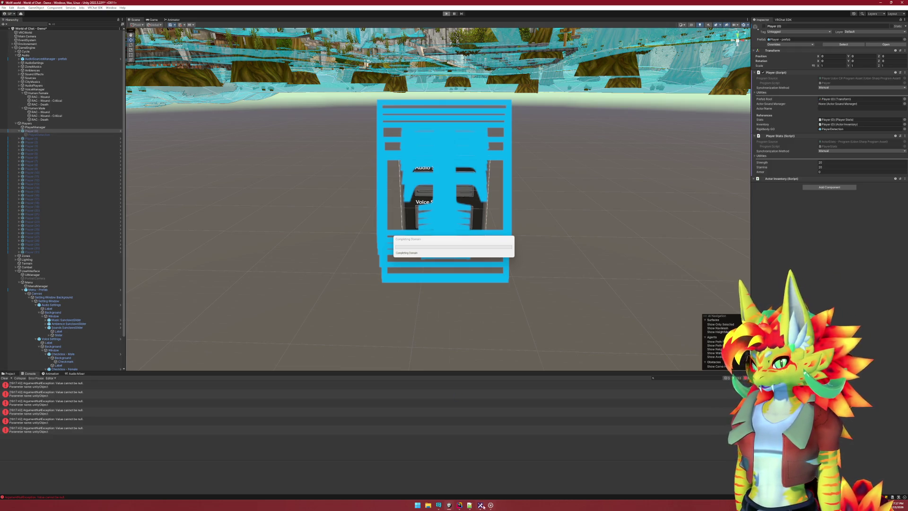
{"action": "left_click", "coordinate": [467, 504]}
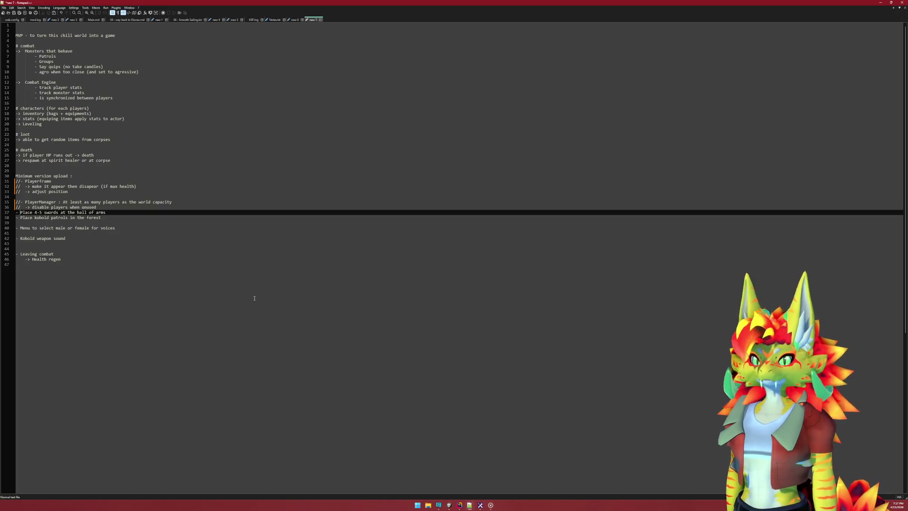
Check the male/female voice menu item on line 40, then close Unity's simulator menu
{"action": "left_click", "coordinate": [17, 228]}
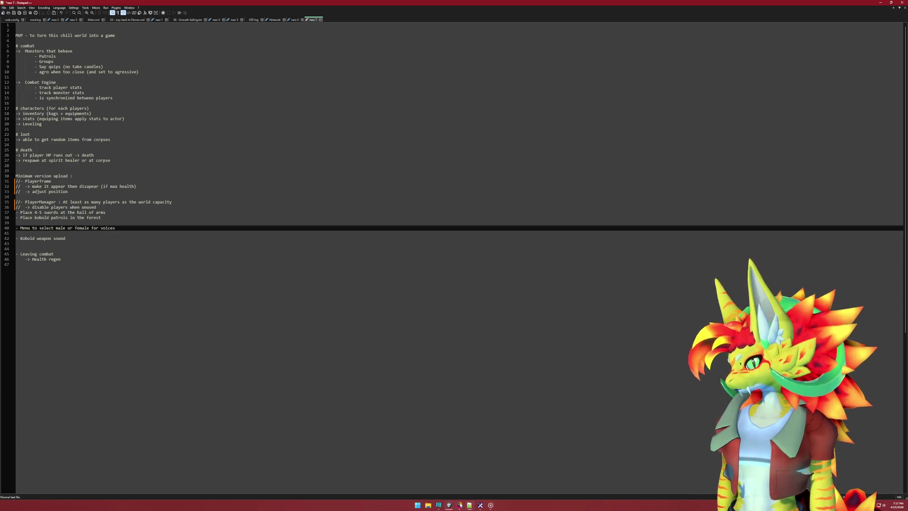
{"action": "mouse_move", "coordinate": [459, 506]}
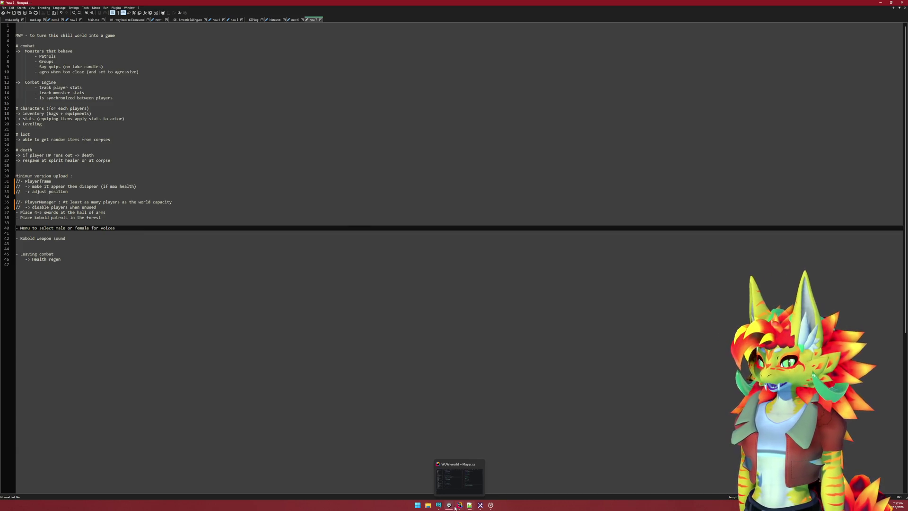
{"action": "left_click", "coordinate": [449, 505]}
{"action": "left_click", "coordinate": [343, 157]}
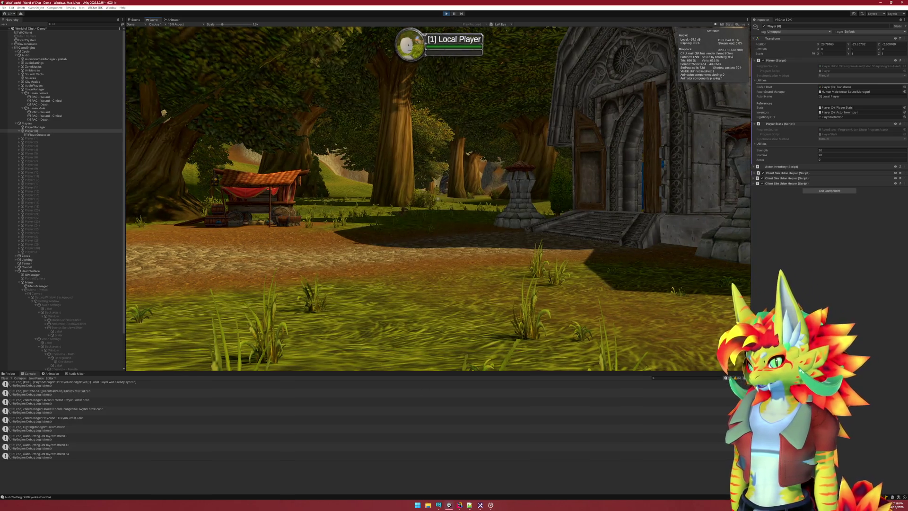
Walk the player forward past the stone pillar toward the stone building
{"action": "key", "text": "super"}
{"action": "left_click", "coordinate": [204, 424]}
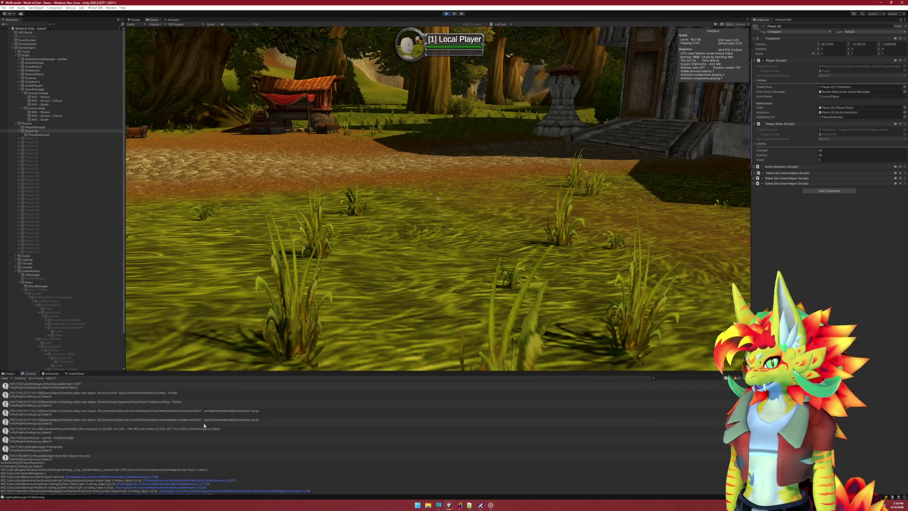
{"action": "key", "text": "w"}
{"action": "key", "text": "w"}
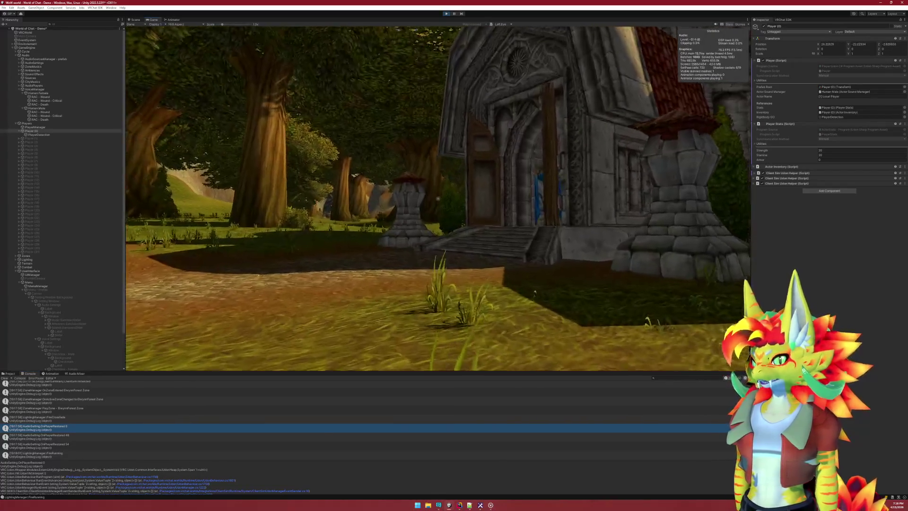
{"action": "key", "text": "w"}
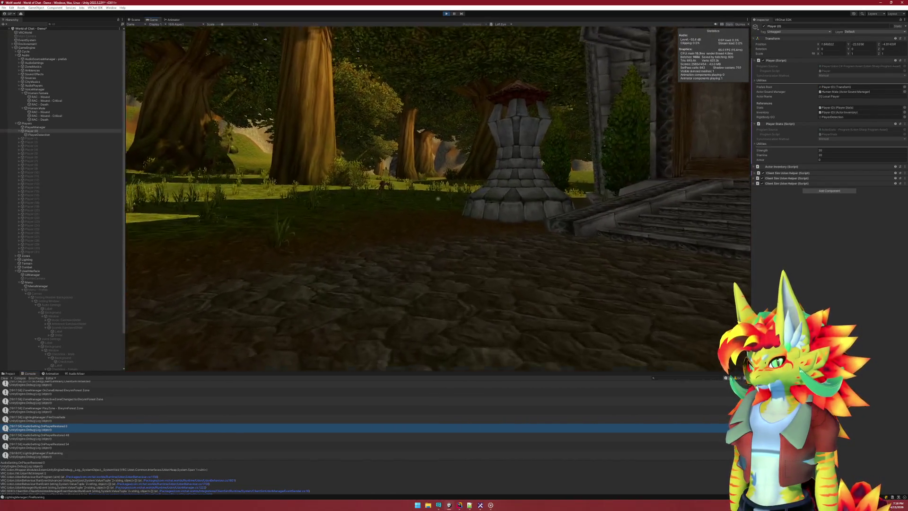
Pick up the shortsword and strike a kobold for 11 damage
{"action": "key", "text": "w"}
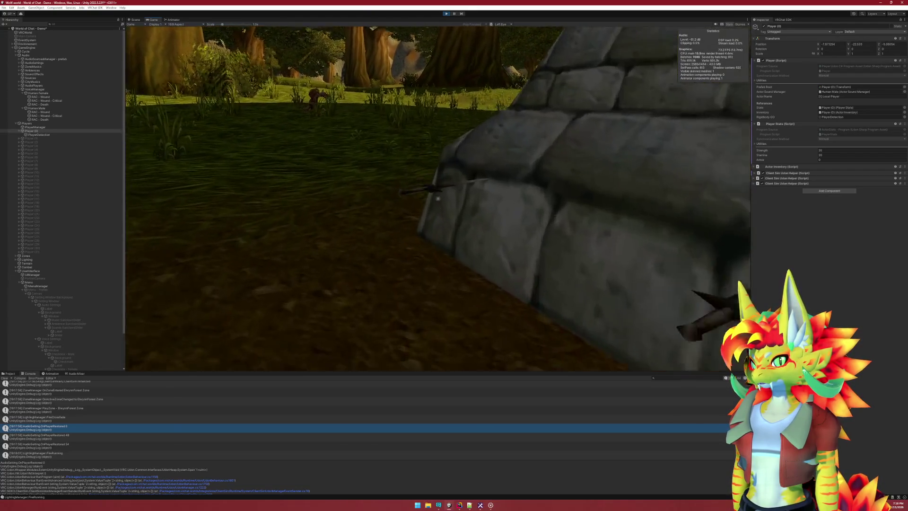
{"action": "left_click", "coordinate": [438, 199]}
{"action": "key", "text": "w"}
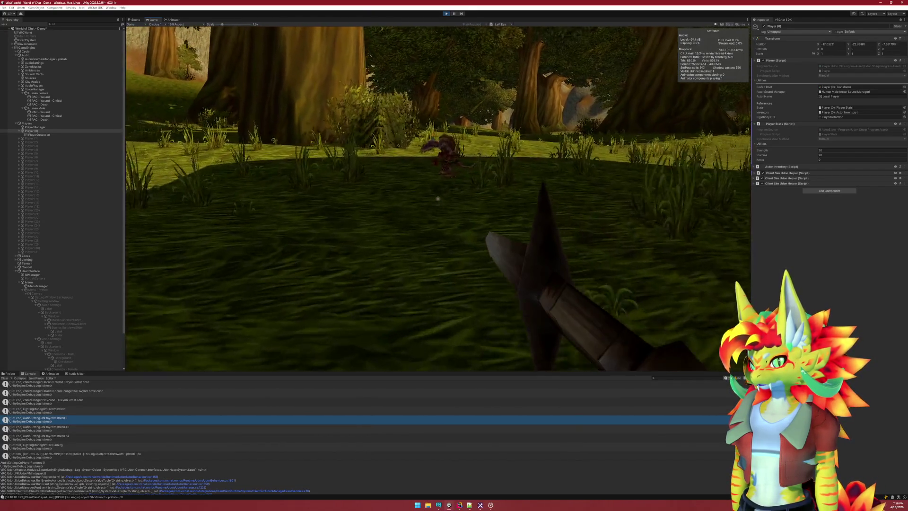
{"action": "left_click", "coordinate": [437, 198]}
{"action": "key", "text": "w"}
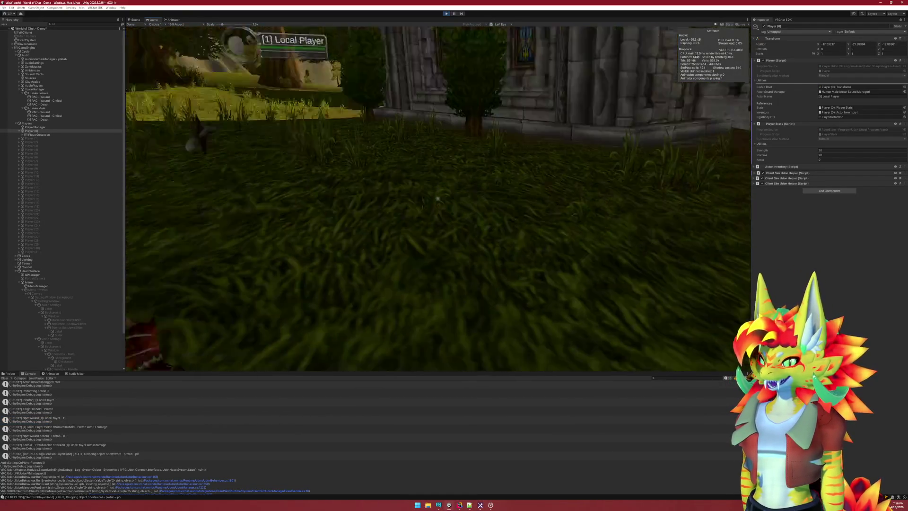
{"action": "key", "text": "Escape"}
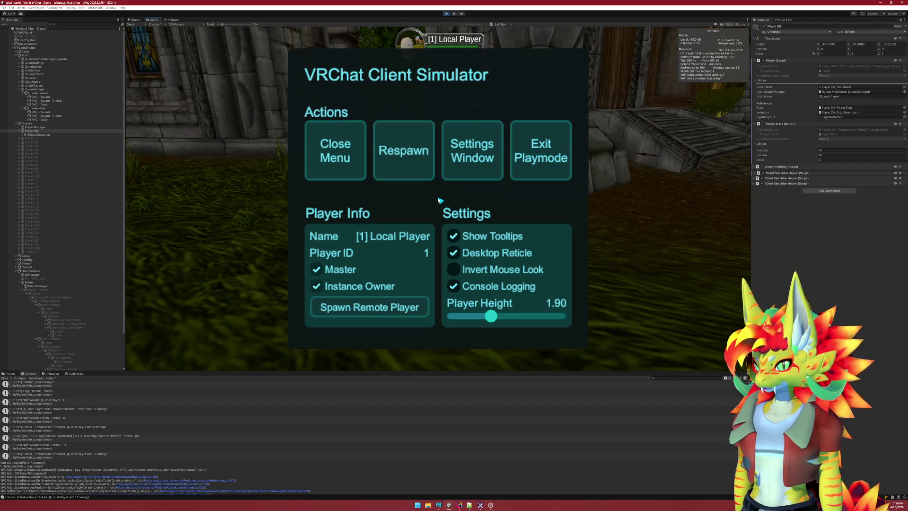
{"action": "left_click", "coordinate": [349, 154]}
Open the in-game audio and voice settings and uncheck the Male voice option
{"action": "key", "text": "o"}
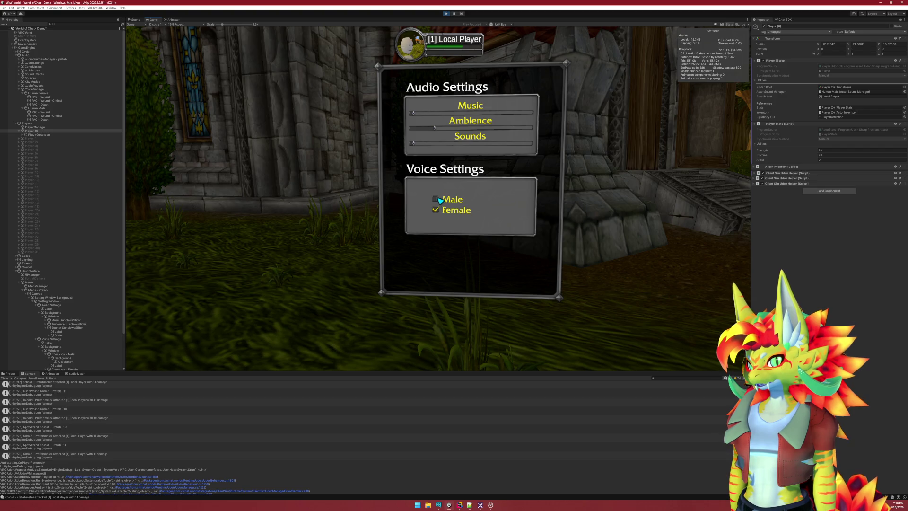
{"action": "key", "text": "Escape"}
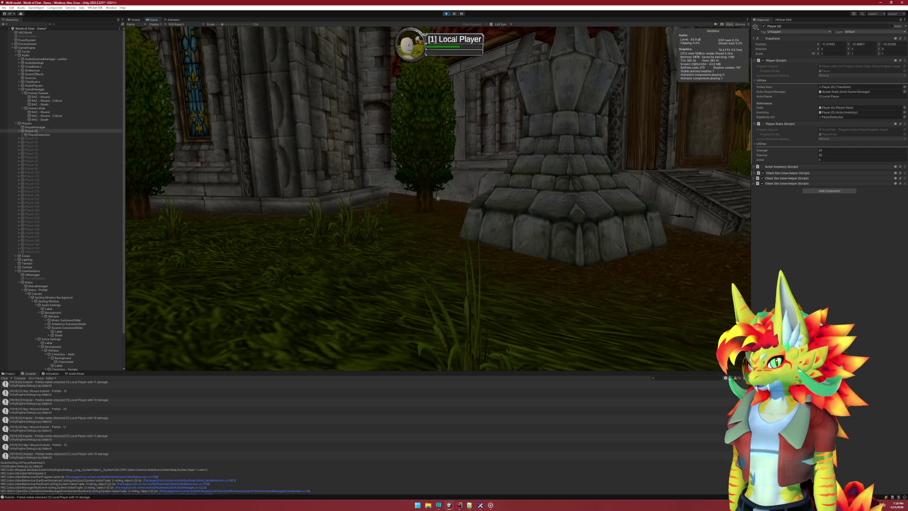
{"action": "key", "text": "Escape"}
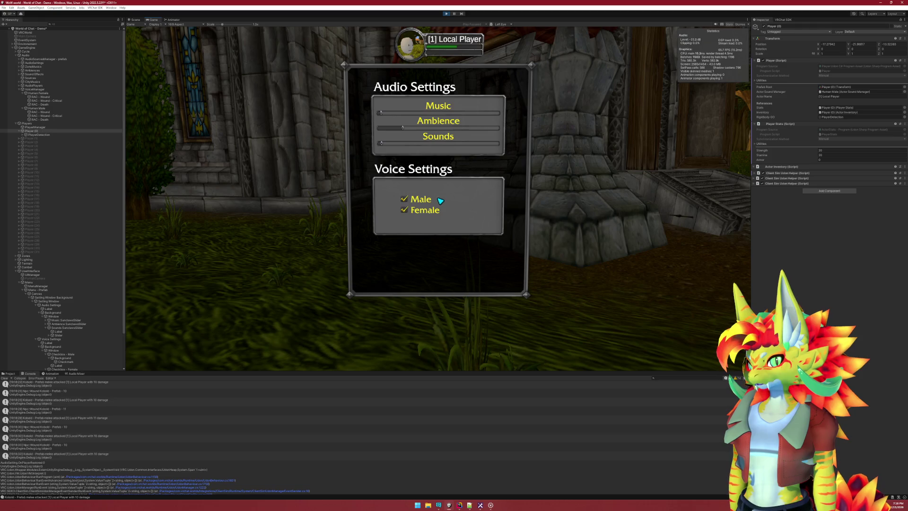
{"action": "left_click", "coordinate": [440, 201]}
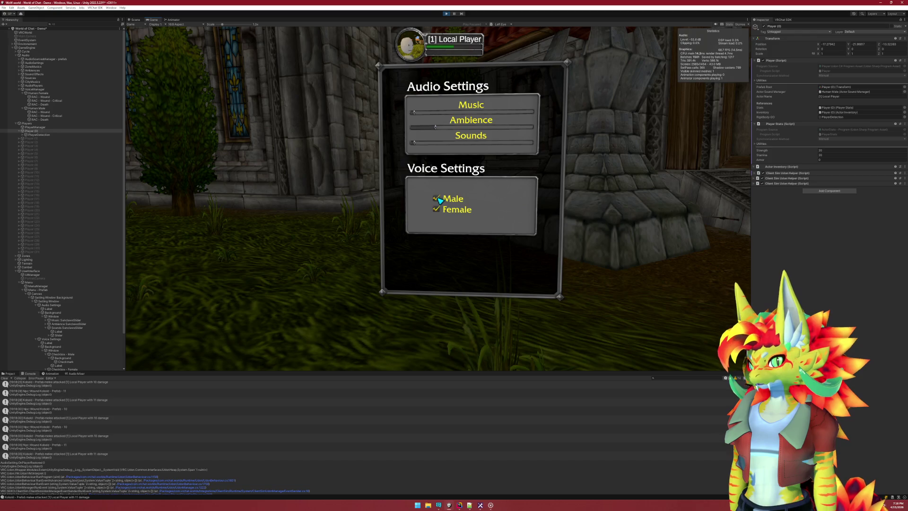
Close the settings and ClientSim menus, then stop play mode with Ctrl+P
{"action": "key", "text": "Escape"}
{"action": "key", "text": "Escape"}
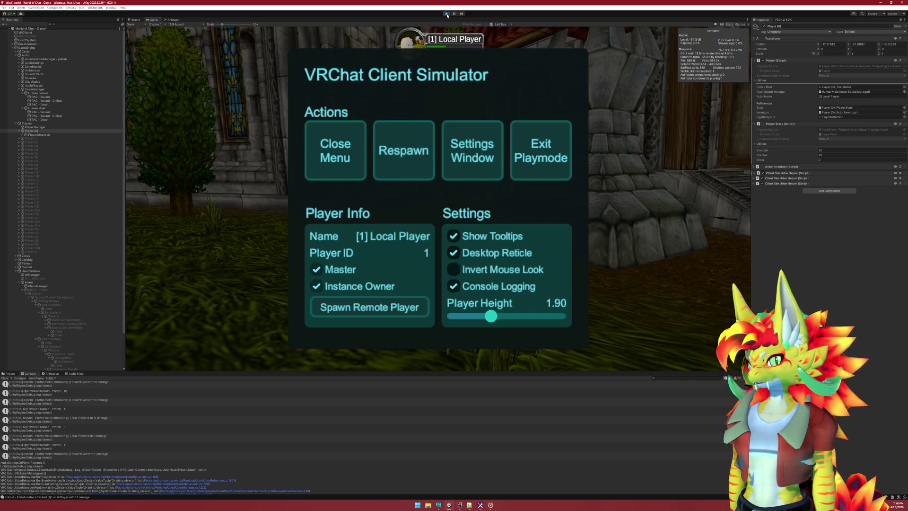
{"action": "left_click", "coordinate": [350, 133]}
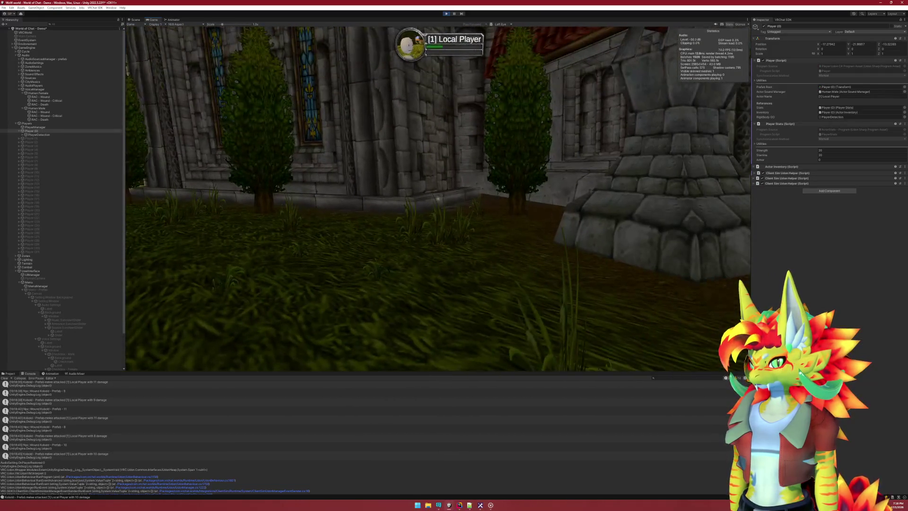
{"action": "key", "text": "Escape"}
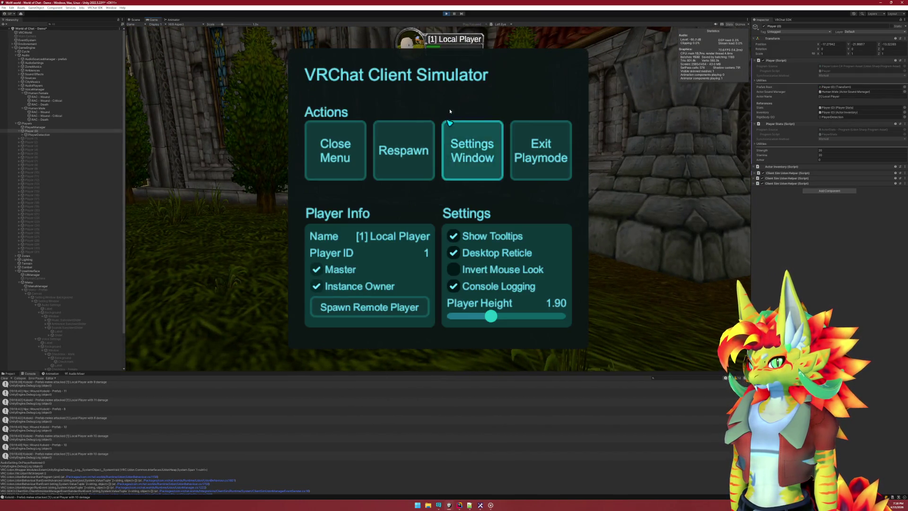
{"action": "key", "text": "ctrl+p"}
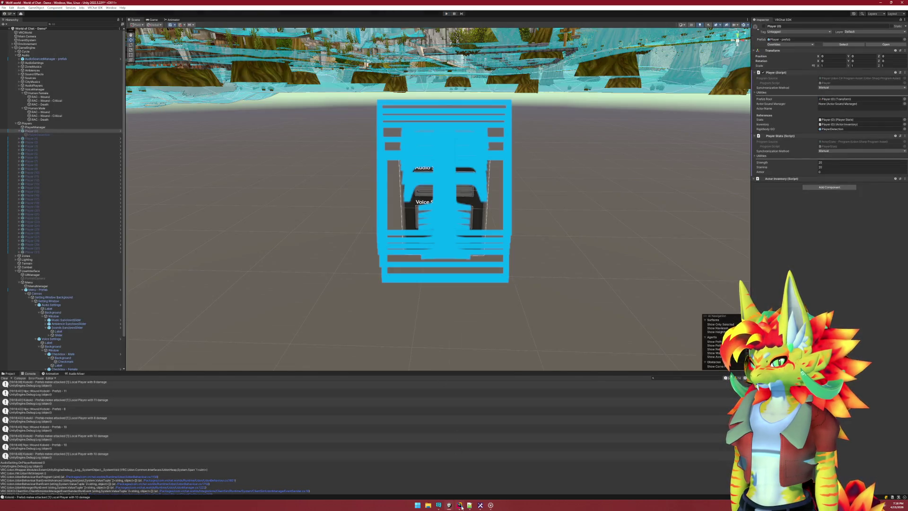
Glance at the deltaTime line in Player.cs in Rider, then return to Unity and select Voice Settings
{"action": "key", "text": "alt+Tab"}
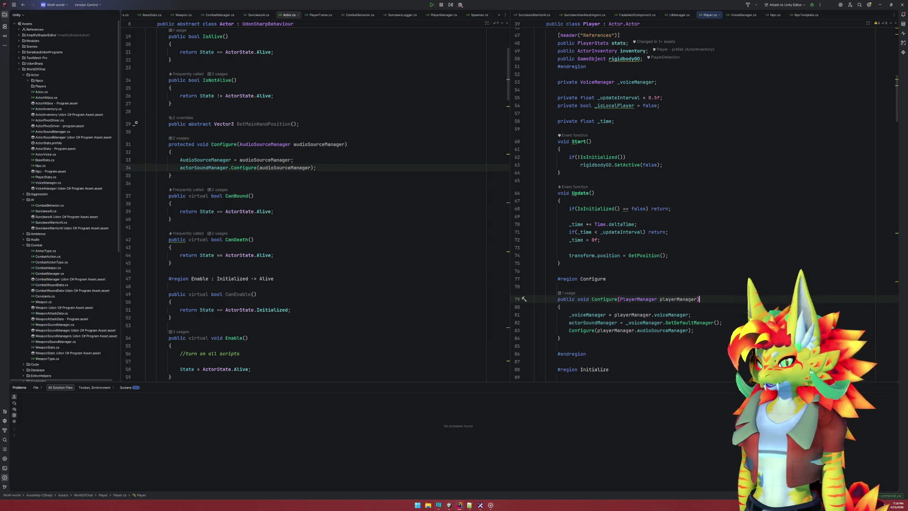
{"action": "left_click", "coordinate": [616, 224]}
{"action": "key", "text": "alt+Tab"}
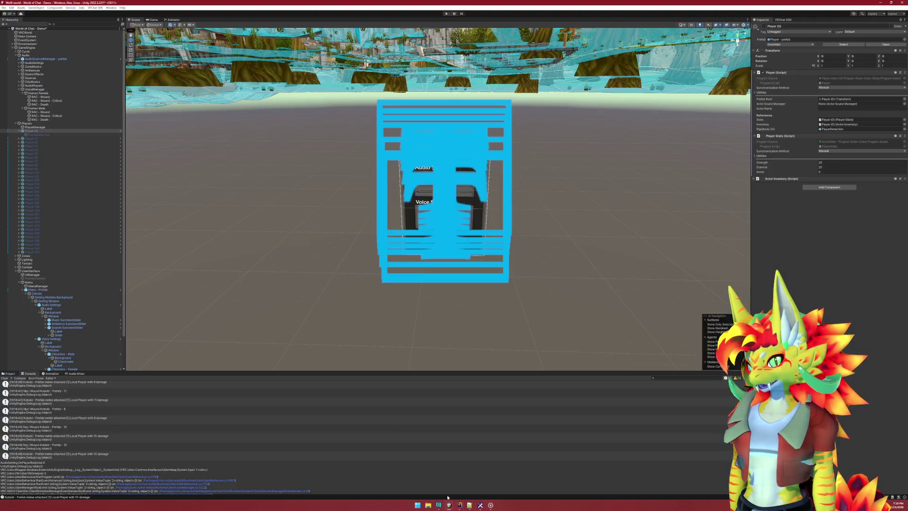
{"action": "left_click", "coordinate": [52, 305]}
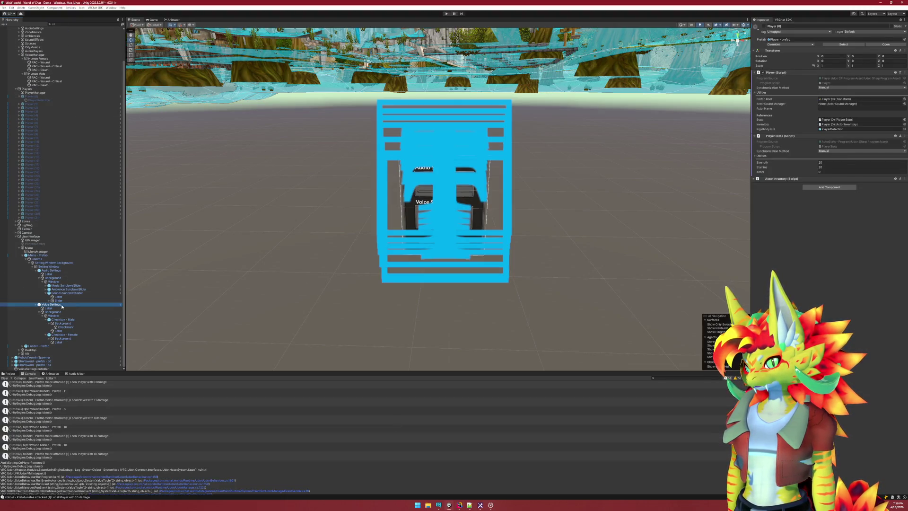
Inspect the Checkbox - Male and Checkbox - Female toggles, then select the Voice Settings object
{"action": "left_click", "coordinate": [63, 320]}
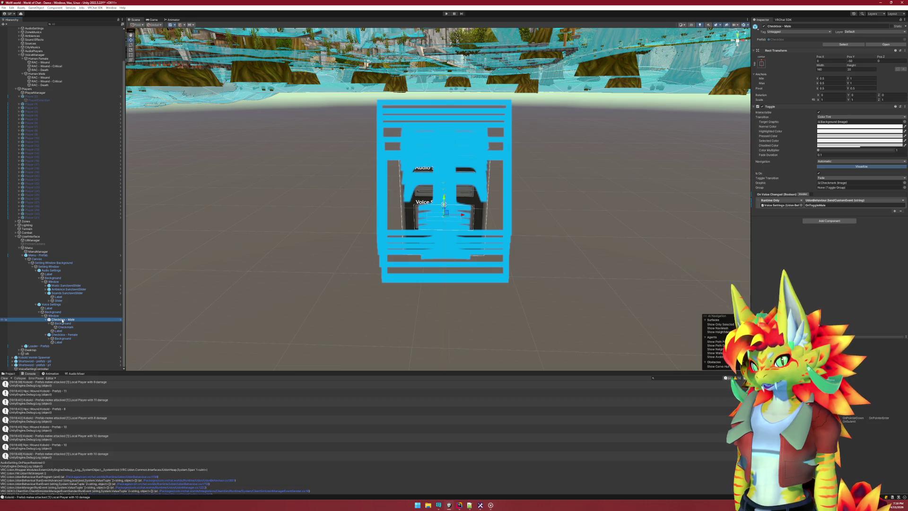
{"action": "left_click", "coordinate": [68, 335]}
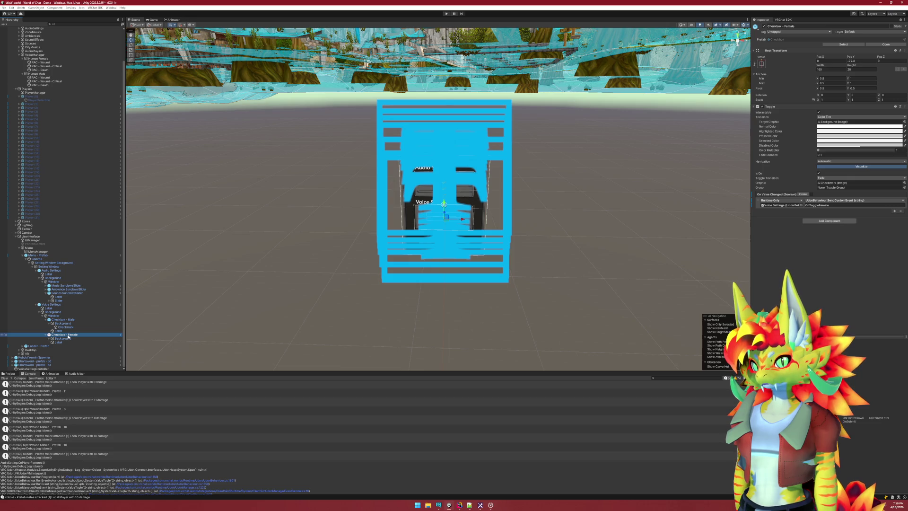
{"action": "right_click", "coordinate": [67, 335]}
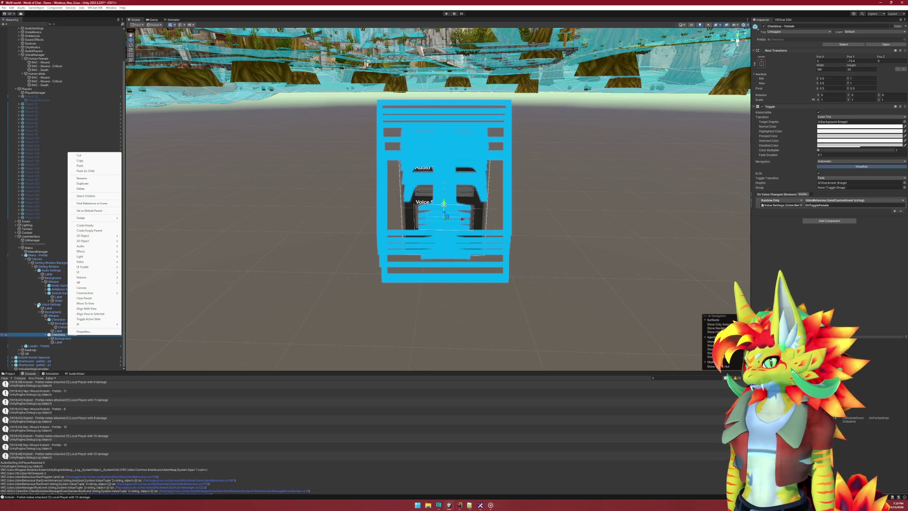
{"action": "left_click", "coordinate": [48, 305]}
{"action": "right_click", "coordinate": [815, 110]}
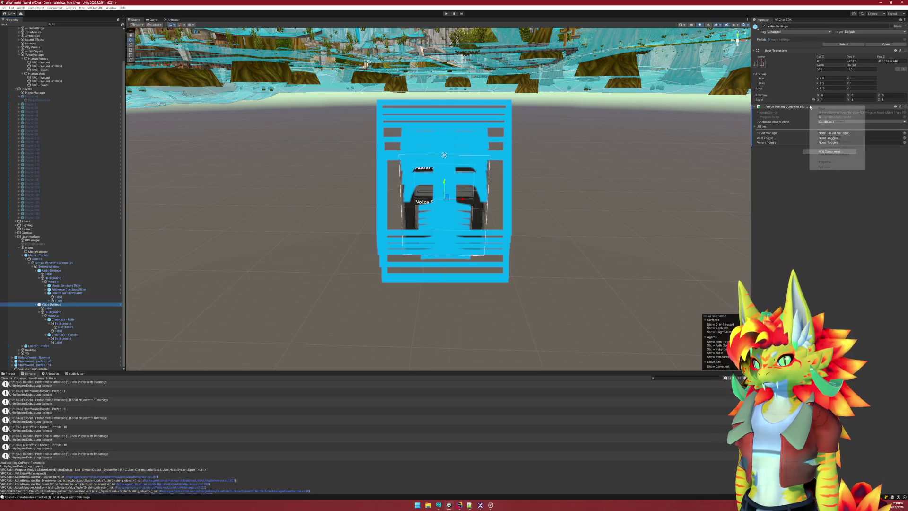
{"action": "left_click", "coordinate": [776, 146]}
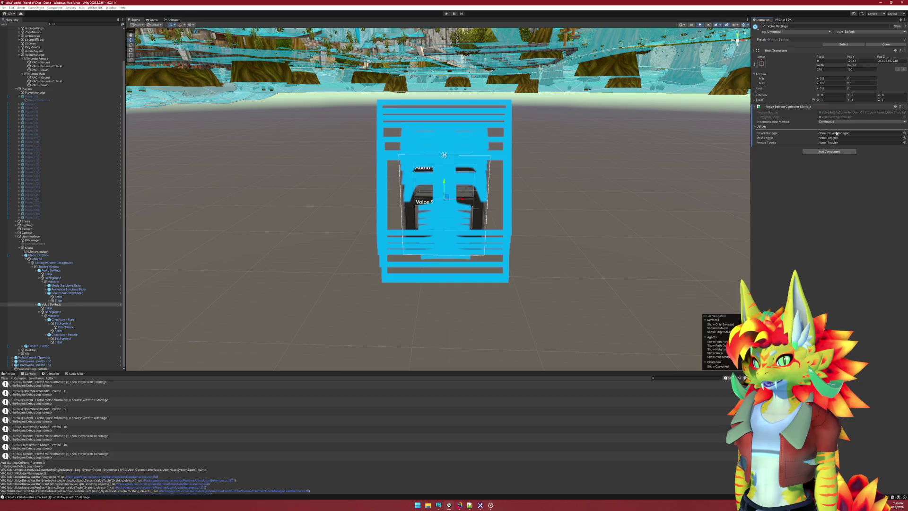
Assign Checkbox - Male, Checkbox - Female and PlayerManager to the controller fields and edit its script
{"action": "left_click_drag", "start_coordinate": [56, 320], "coordinate": [840, 140]}
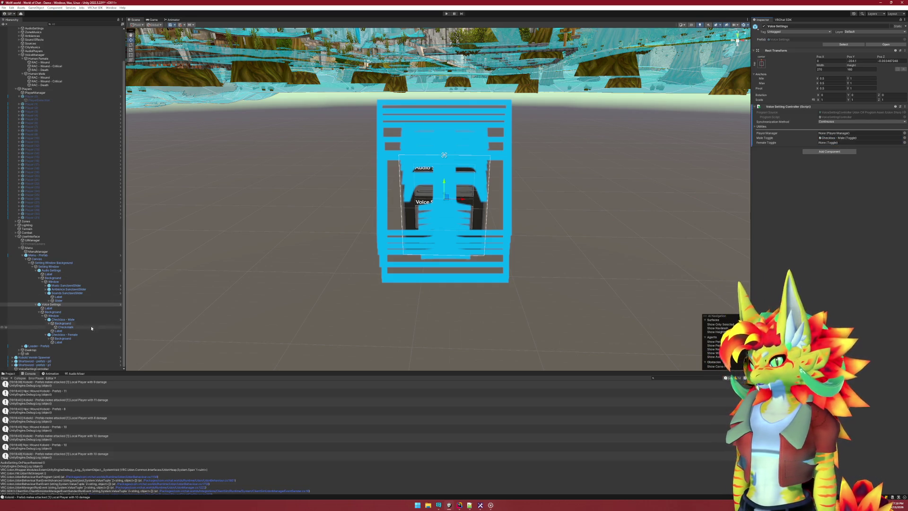
{"action": "left_click_drag", "start_coordinate": [593, 187], "coordinate": [841, 143]}
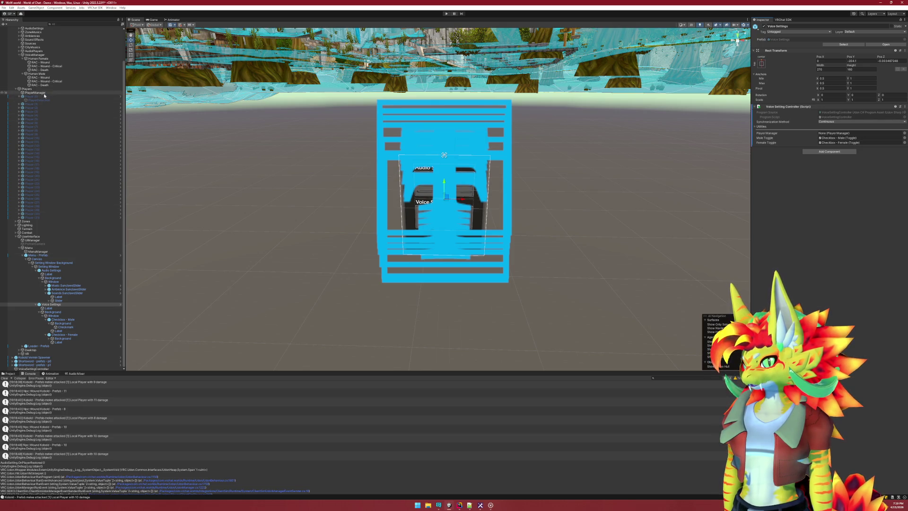
{"action": "mouse_move", "coordinate": [35, 93]}
{"action": "left_mouse_down"}
{"action": "mouse_move", "coordinate": [897, 131]}
{"action": "mouse_move", "coordinate": [875, 135]}
{"action": "left_mouse_up"}
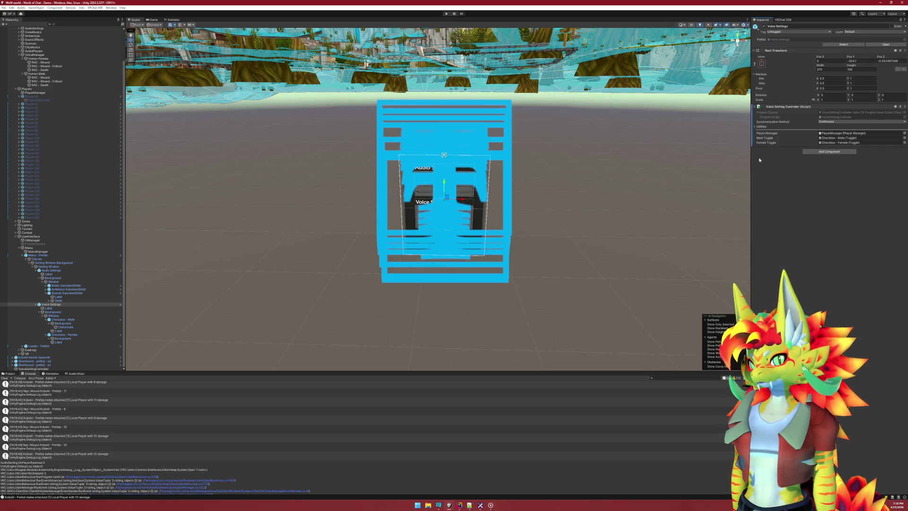
{"action": "right_click", "coordinate": [786, 112]}
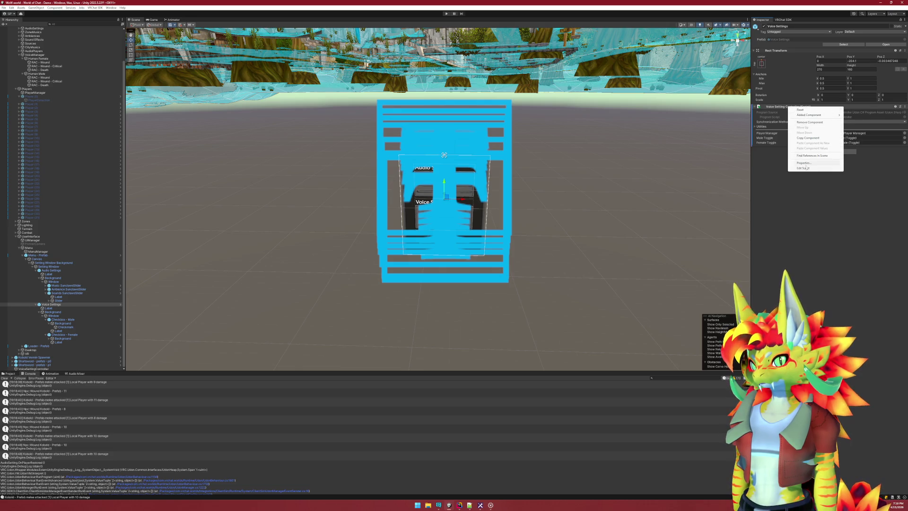
{"action": "left_click", "coordinate": [805, 169]}
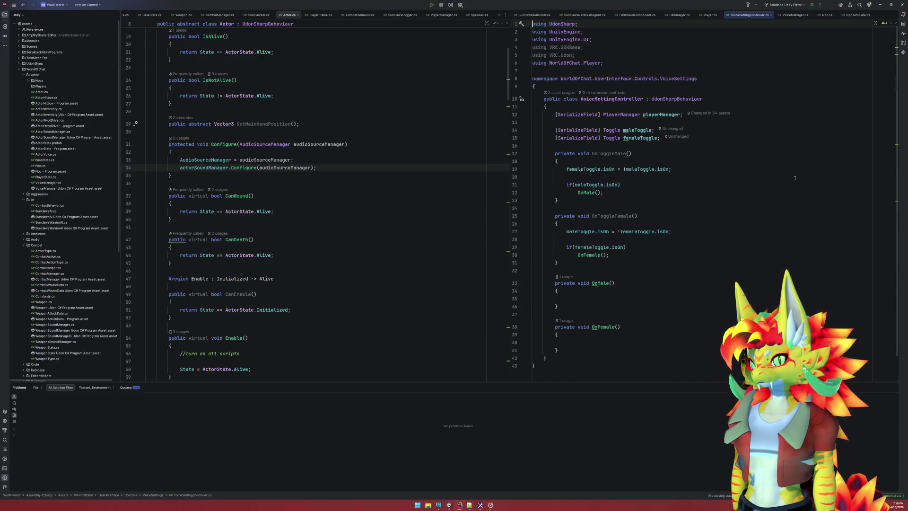
In OnMale, call playerManager.LocalPlayer.SetVoice(ActorVoice.Human_Male)
{"action": "left_click", "coordinate": [594, 298]}
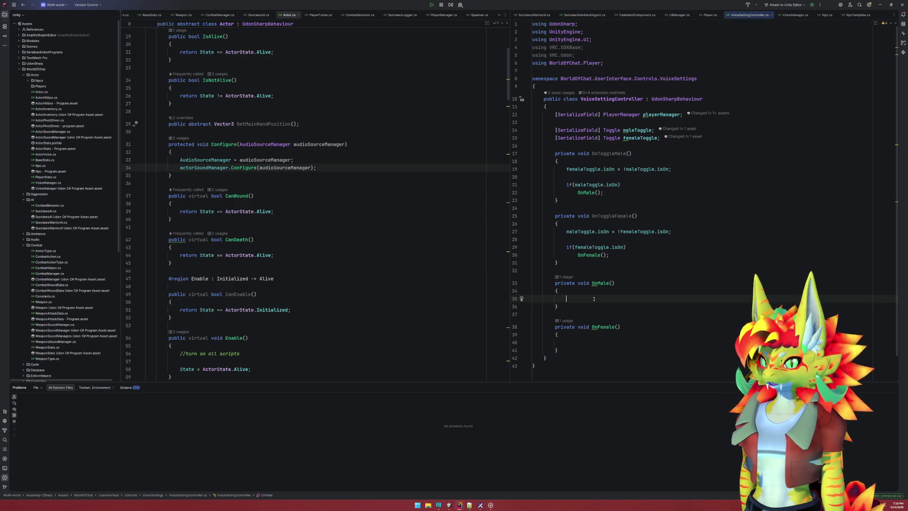
{"action": "type", "text": "player"}
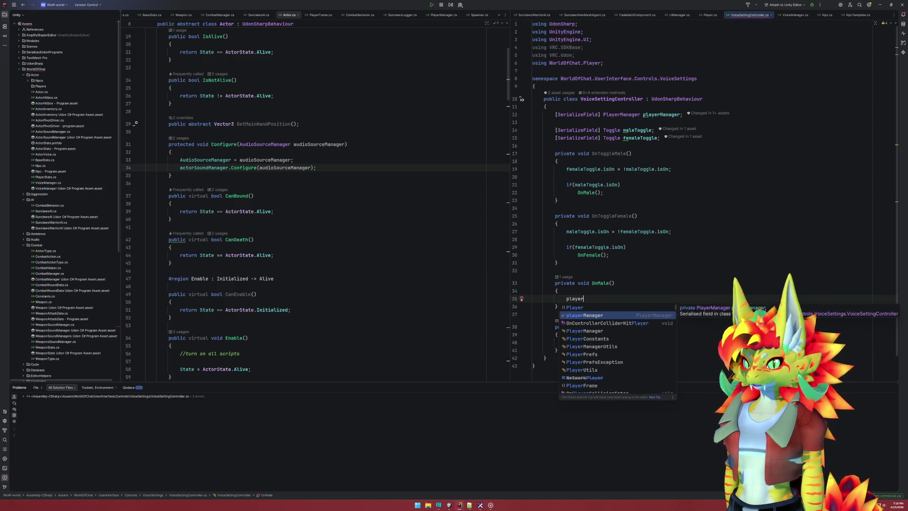
{"action": "key", "text": "Return"}
{"action": "type", "text": ".Lo"}
{"action": "key", "text": "Return"}
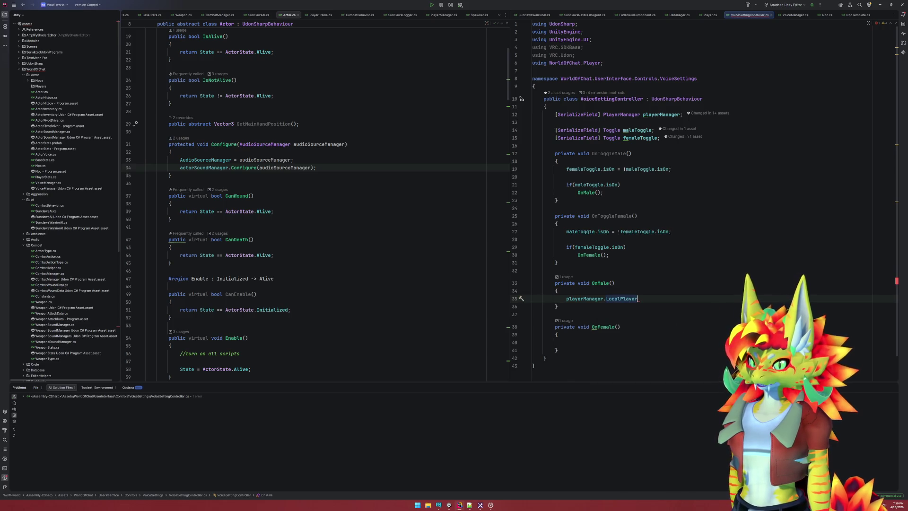
{"action": "type", "text": "SetV"}
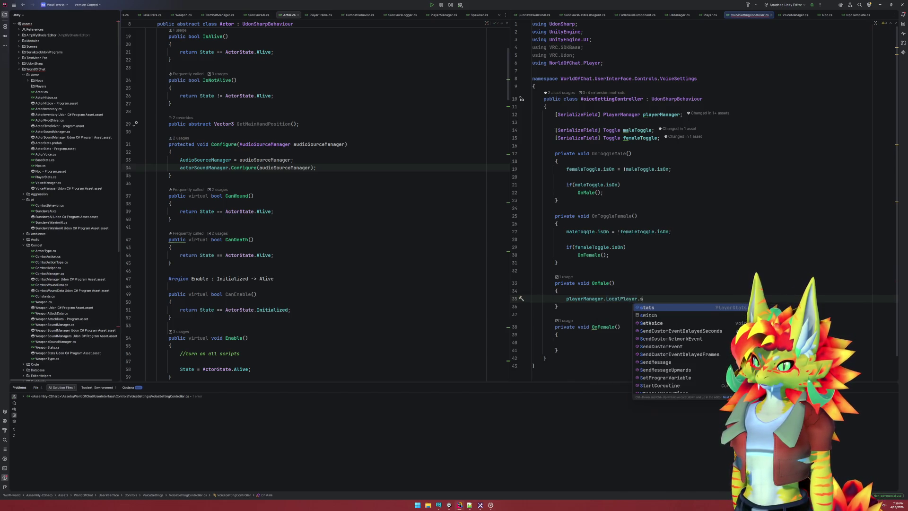
{"action": "key", "text": "Return"}
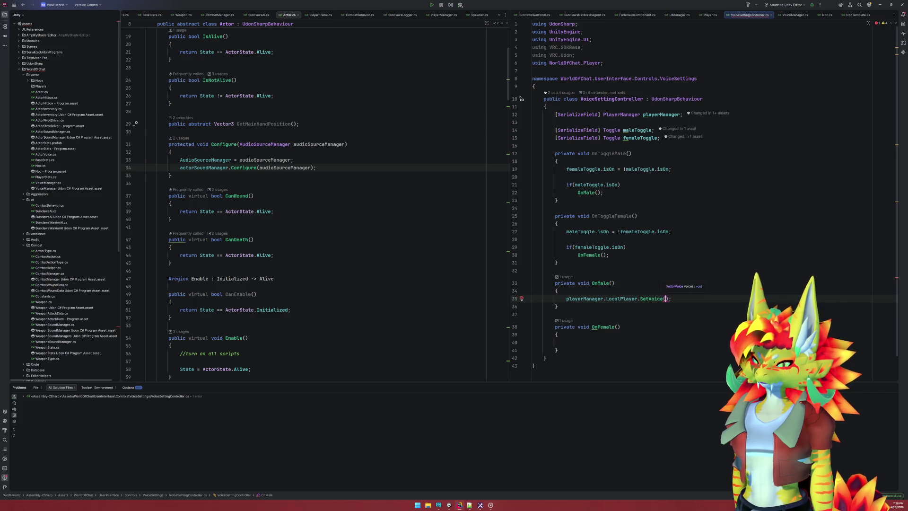
{"action": "type", "text": "ac"}
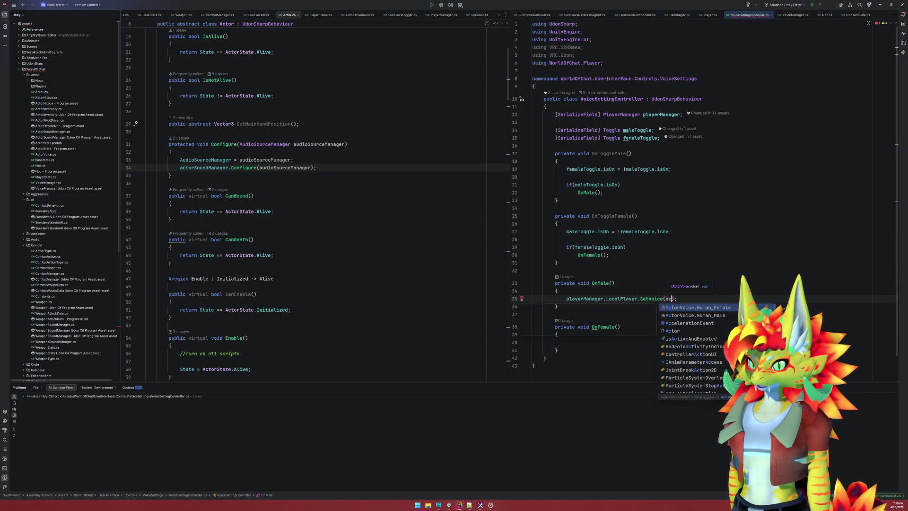
{"action": "key", "text": "Return"}
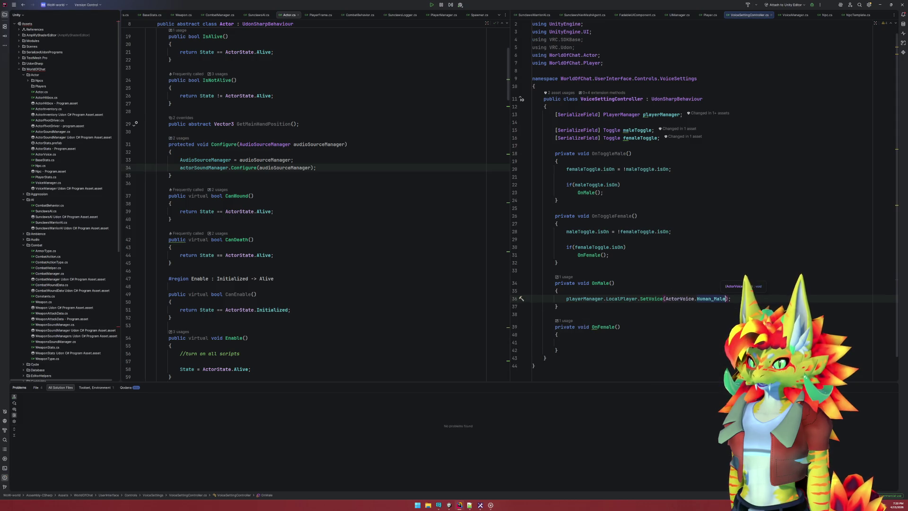
Copy the SetVoice call into OnFemale, using ActorVoice.Human_Female instead
{"action": "key", "text": "ctrl+c"}
{"action": "left_click", "coordinate": [579, 343]}
{"action": "key", "text": "ctrl+v"}
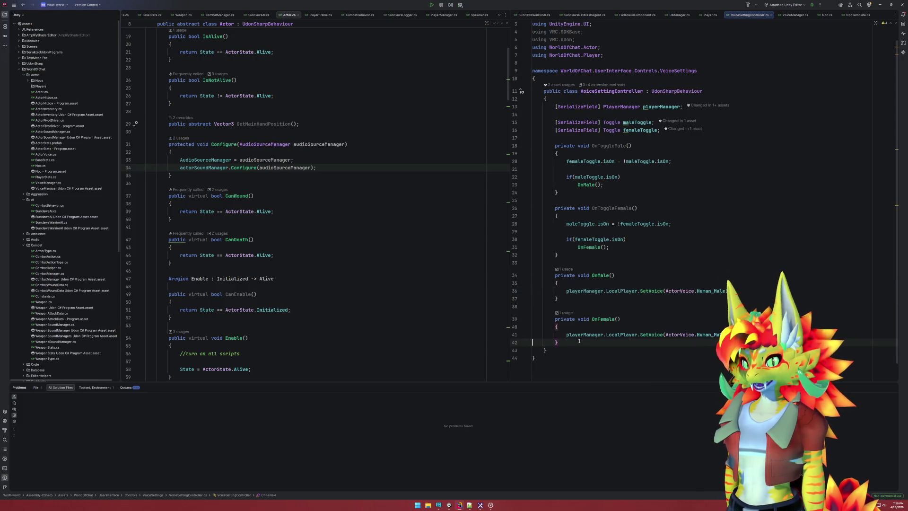
{"action": "key", "text": "ctrl+shift+Left"}
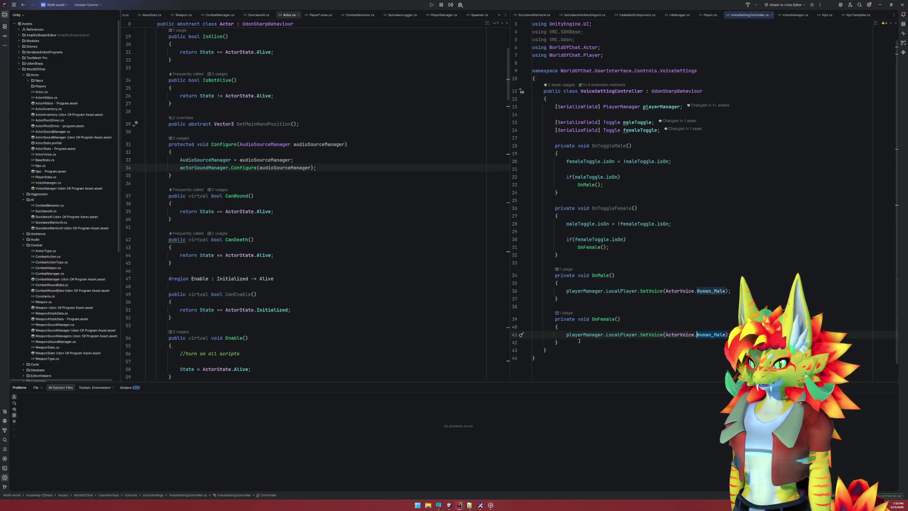
{"action": "type", "text": "hu"}
{"action": "key", "text": "Return"}
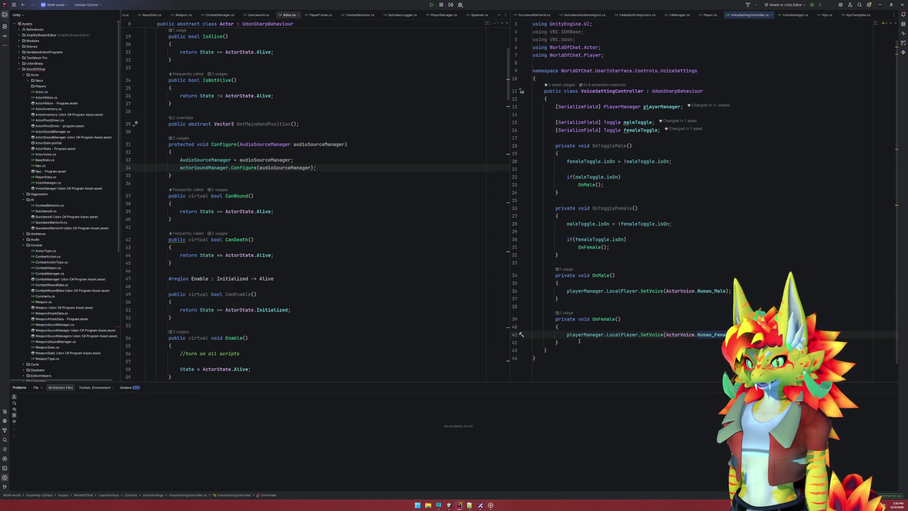
Remove the unused using directives with Alt+Enter and go back to Unity
{"action": "left_click", "coordinate": [638, 40]}
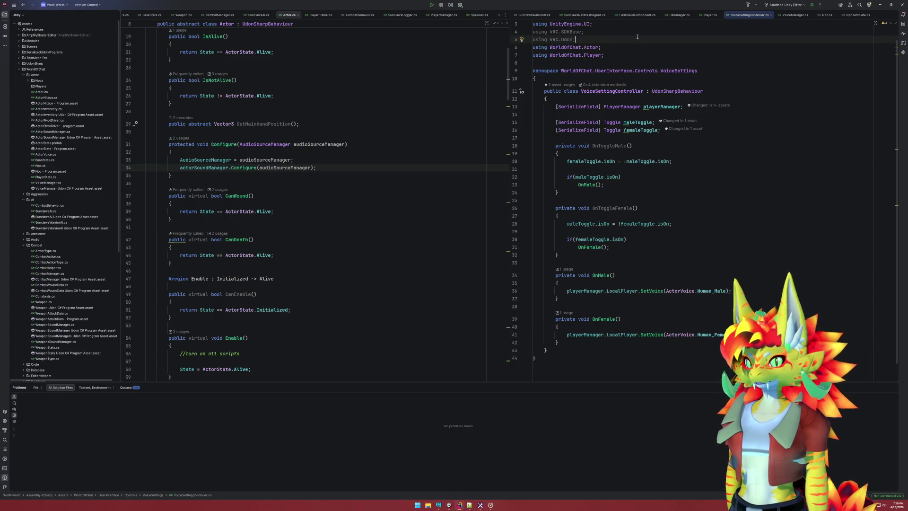
{"action": "key", "text": "alt+Return"}
{"action": "key", "text": "Return"}
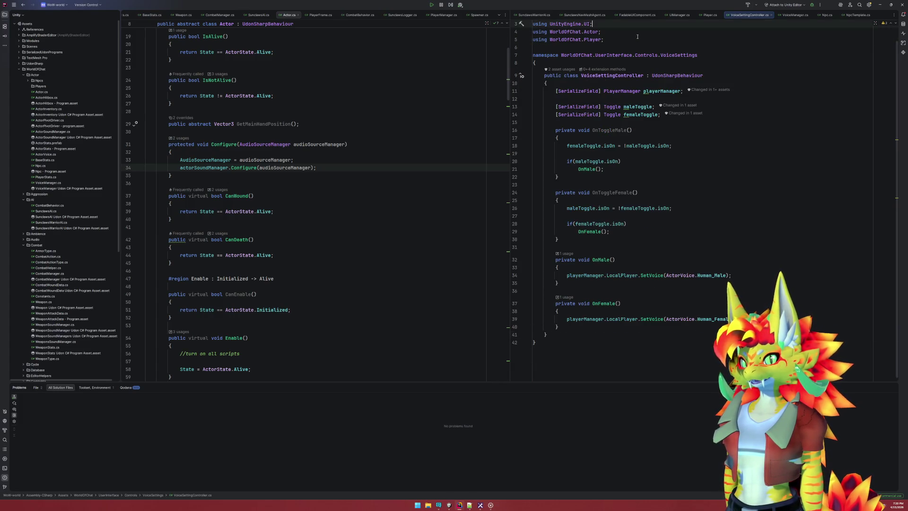
{"action": "left_click", "coordinate": [454, 506]}
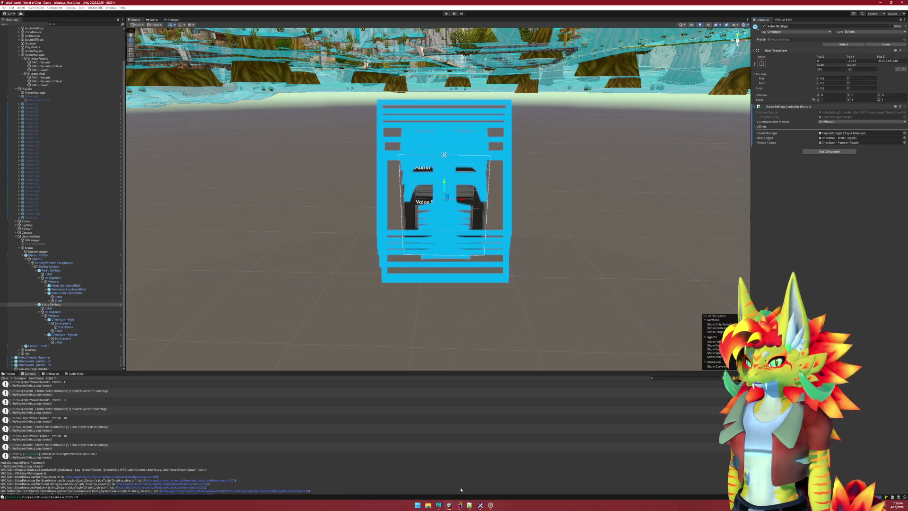
Start a play test and switch the in-game voice to Male, leaving Female unchecked
{"action": "left_click", "coordinate": [446, 14]}
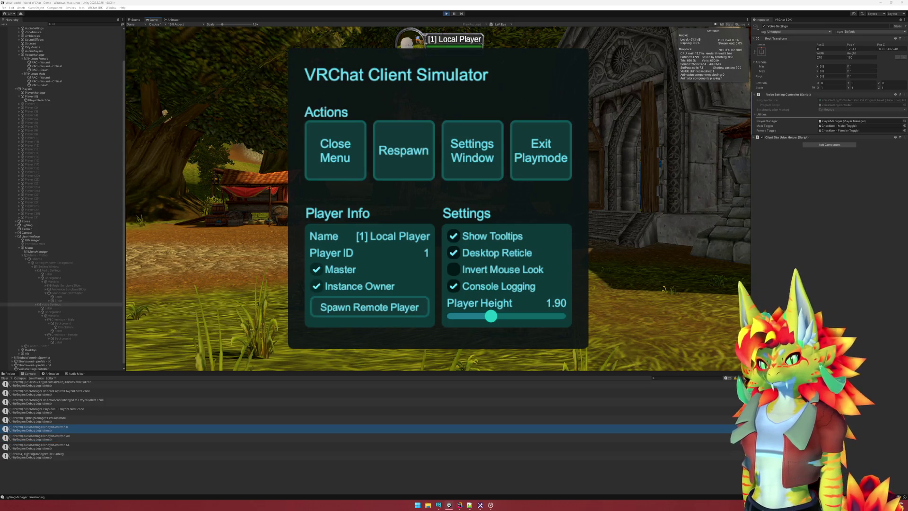
{"action": "key", "text": "Escape"}
{"action": "key", "text": "w"}
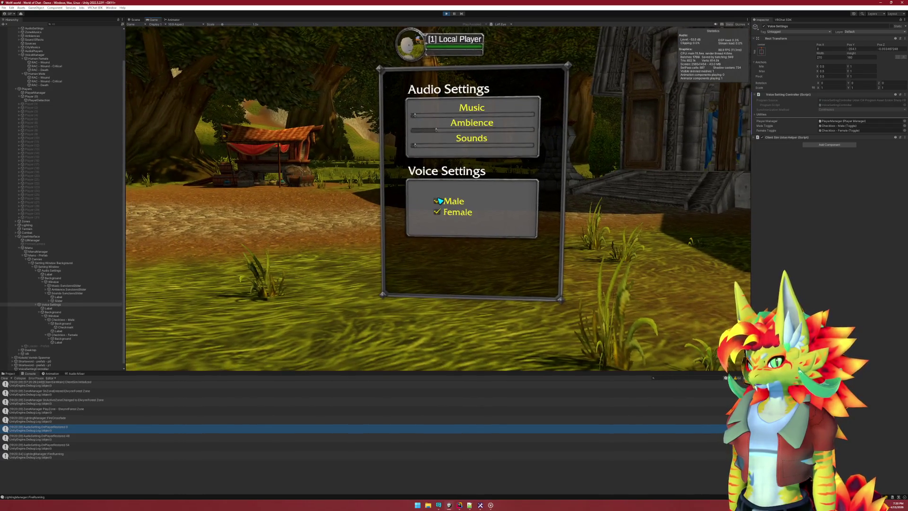
{"action": "left_click", "coordinate": [439, 199]}
{"action": "left_click", "coordinate": [439, 199]}
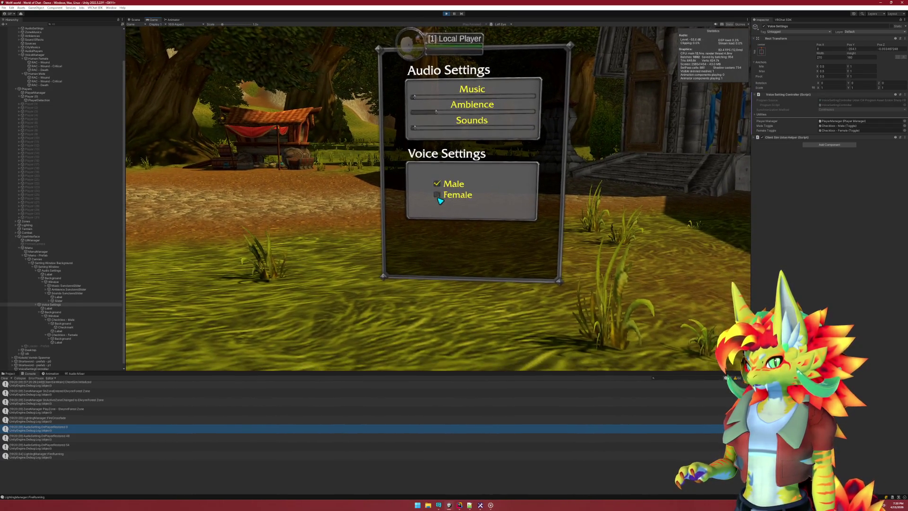
{"action": "key", "text": "Escape"}
Bring VoiceSettingController.cs in Rider to the front from the taskbar
{"action": "left_click", "coordinate": [418, 505]}
{"action": "left_click", "coordinate": [417, 505]}
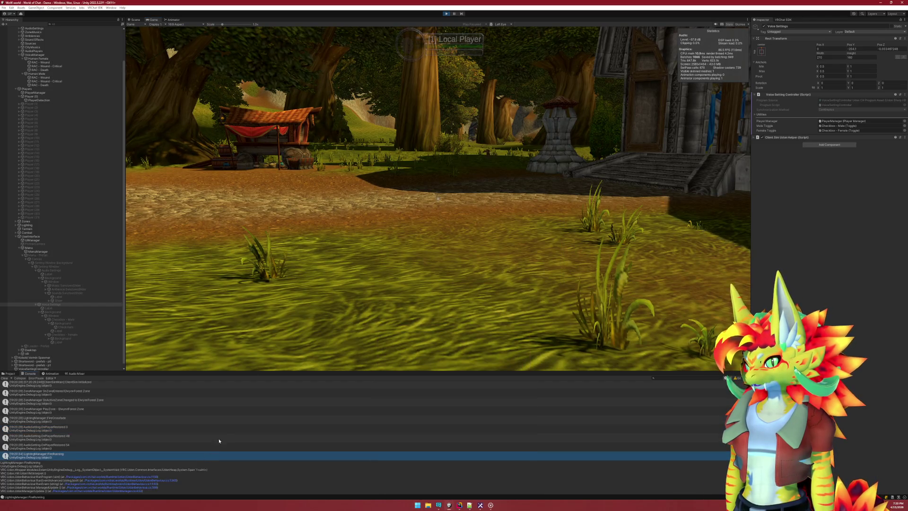
{"action": "left_click", "coordinate": [459, 505]}
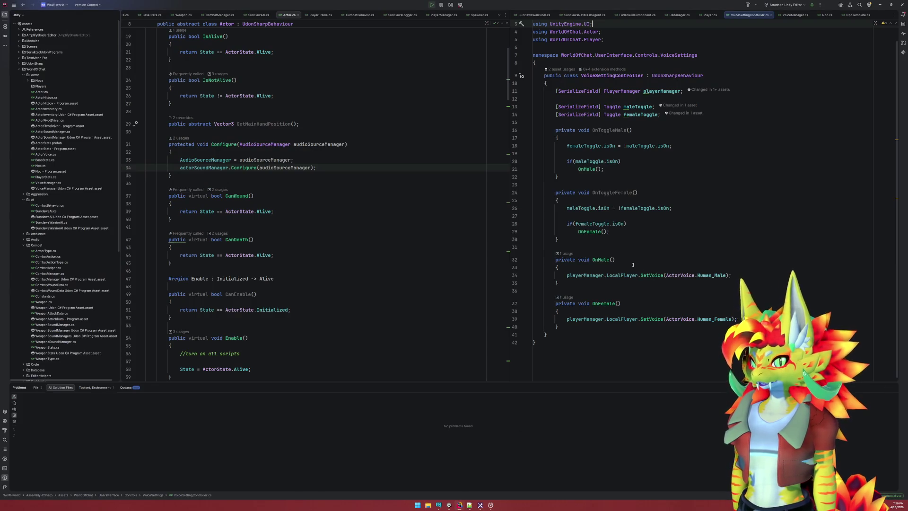
Change OnToggleFemale and OnToggleMale from private to public in VoiceSettingController.cs
{"action": "double_click", "coordinate": [563, 193]}
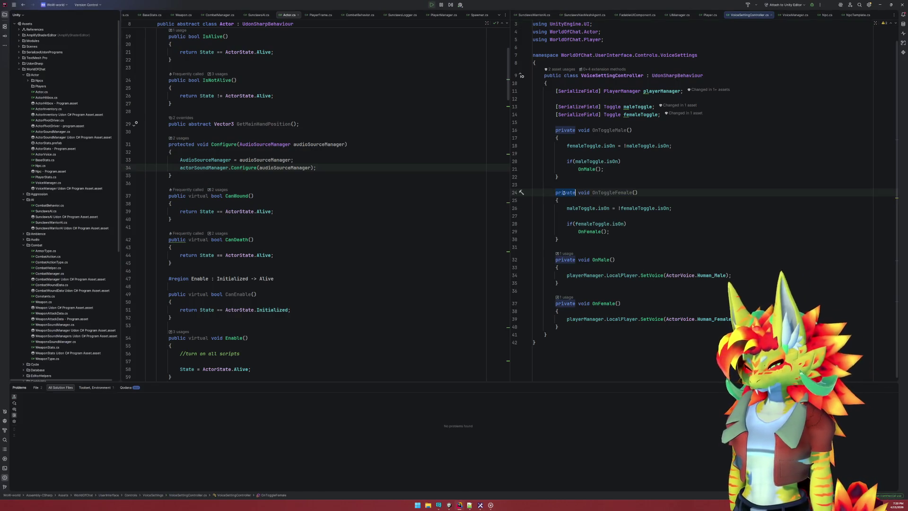
{"action": "type", "text": "pub"}
{"action": "key", "text": "Return"}
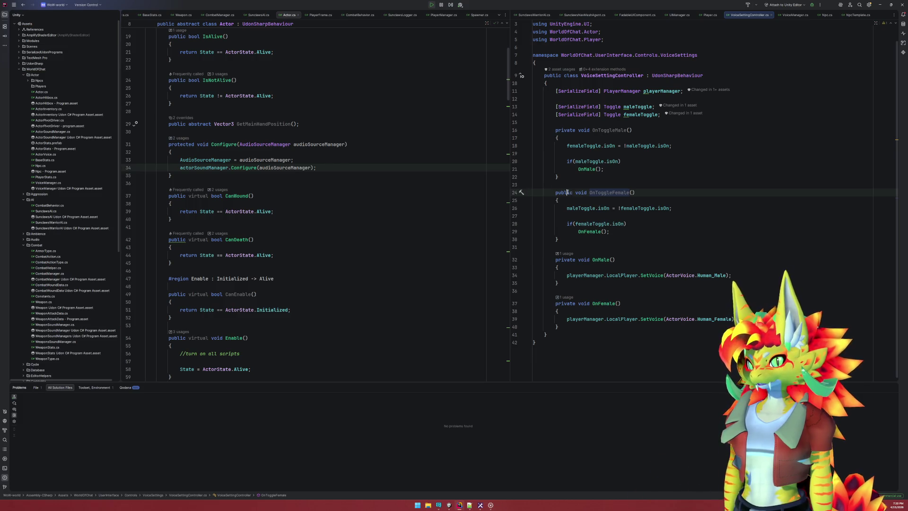
{"action": "double_click", "coordinate": [563, 130]}
{"action": "type", "text": "public"}
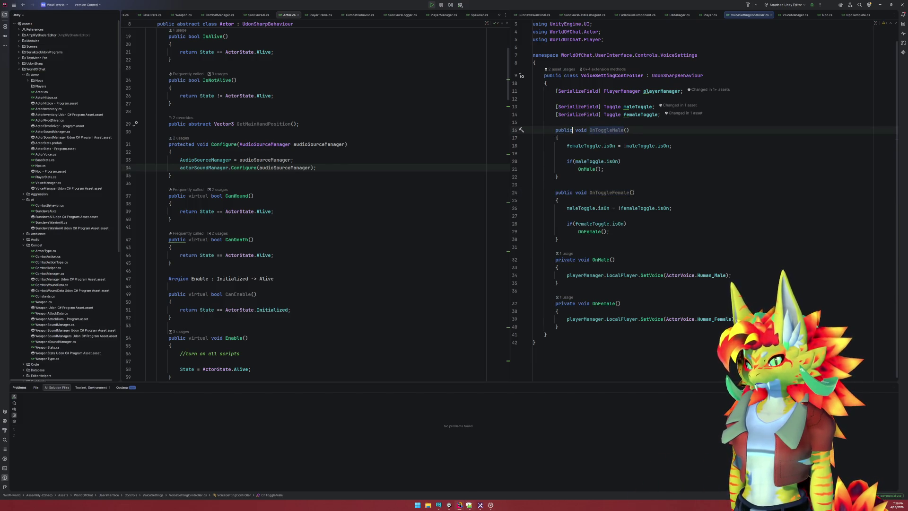
{"action": "left_click", "coordinate": [449, 505]}
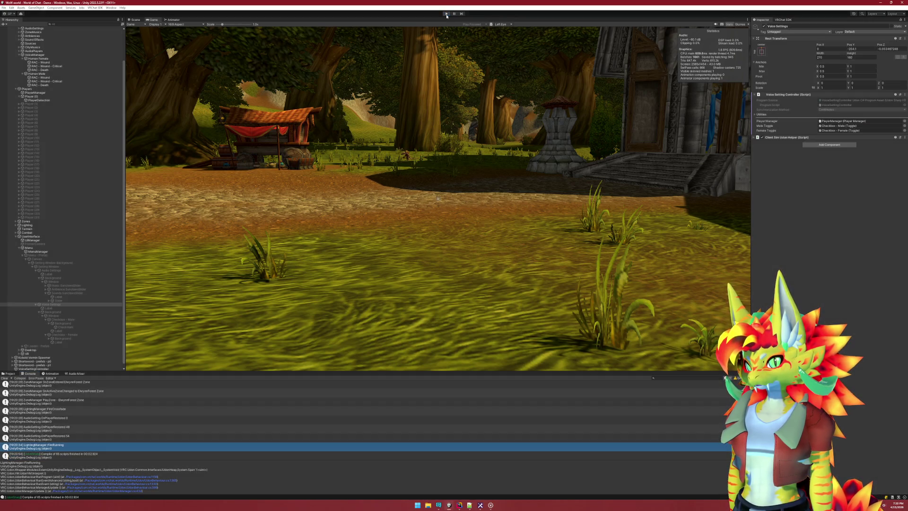
Restart play mode and flip between the Male and Female toggles to confirm they clear each other
{"action": "left_click", "coordinate": [446, 14]}
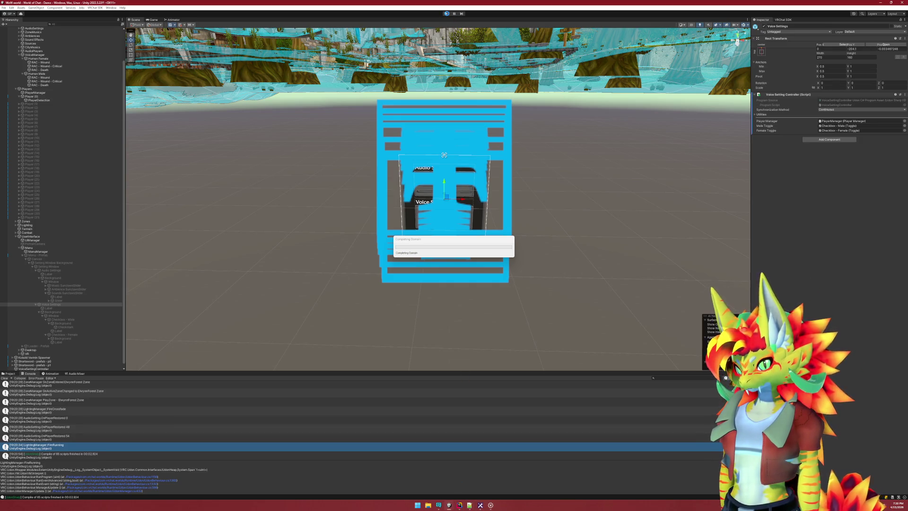
{"action": "left_click", "coordinate": [446, 13]}
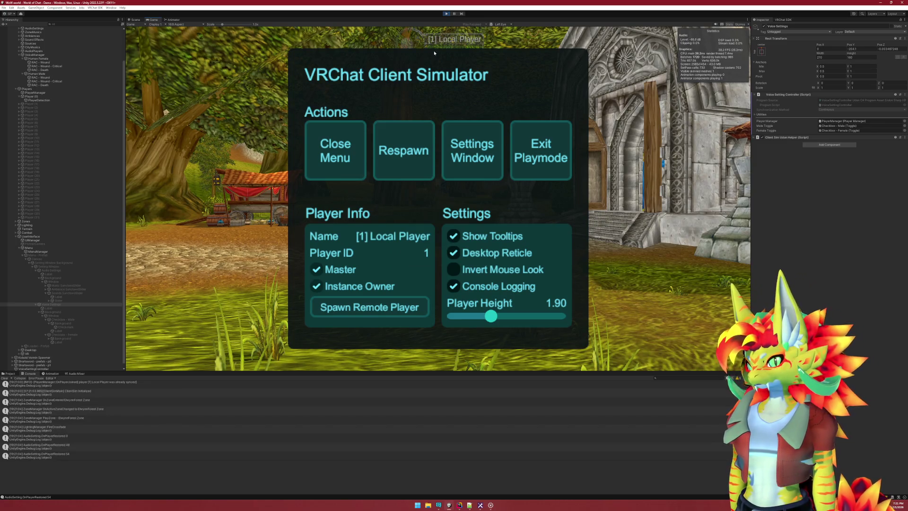
{"action": "left_click", "coordinate": [345, 128]}
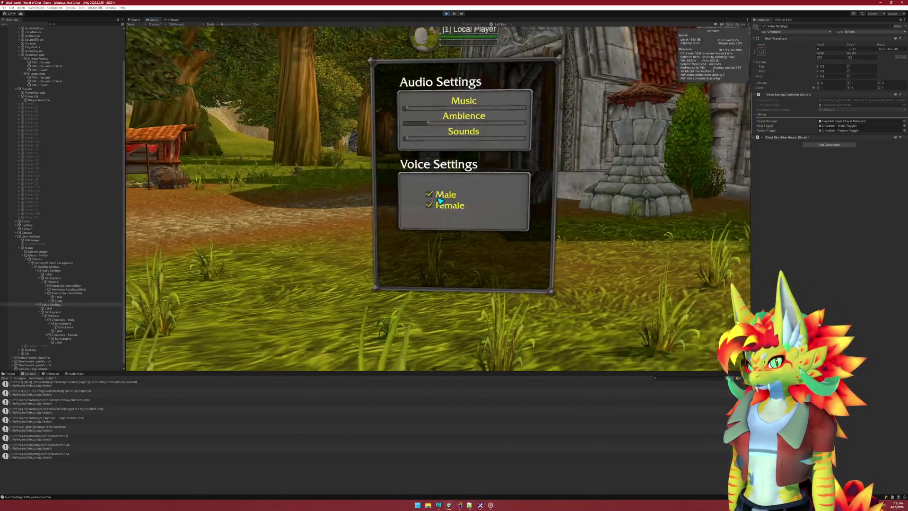
{"action": "left_click", "coordinate": [439, 199]}
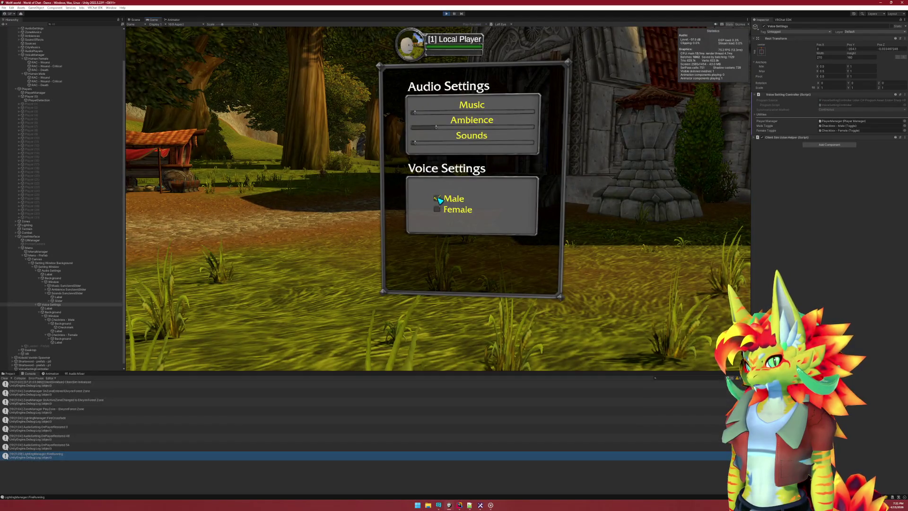
{"action": "left_click", "coordinate": [439, 199]}
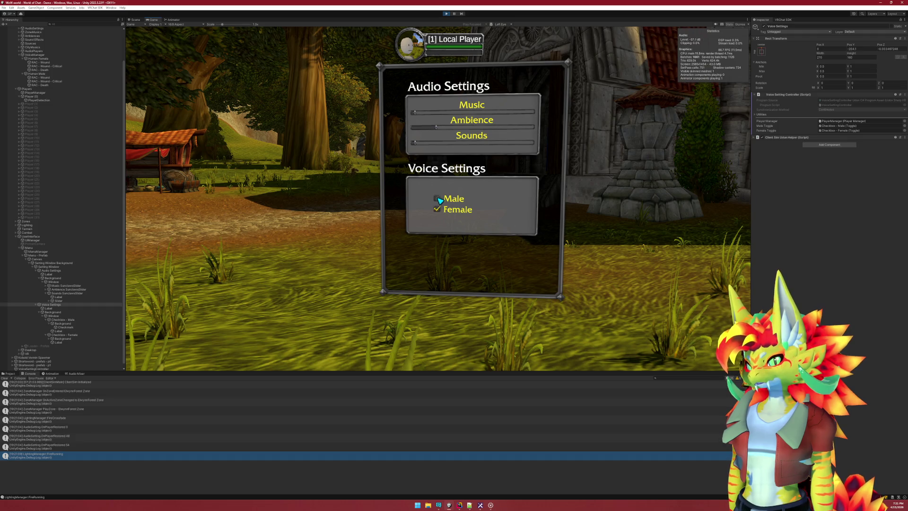
Close the voice settings window and switch back to VoiceSettingController.cs in Rider
{"action": "key", "text": "Escape"}
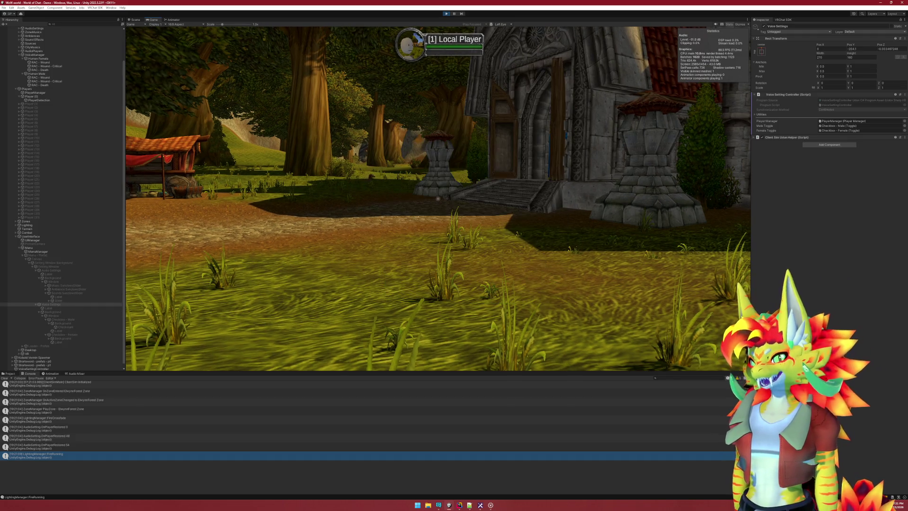
{"action": "key", "text": "Escape"}
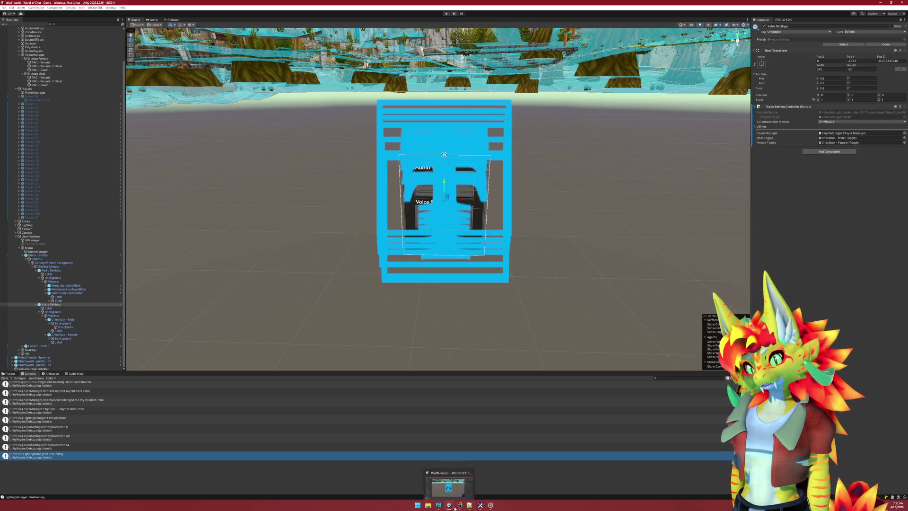
{"action": "left_click", "coordinate": [459, 505]}
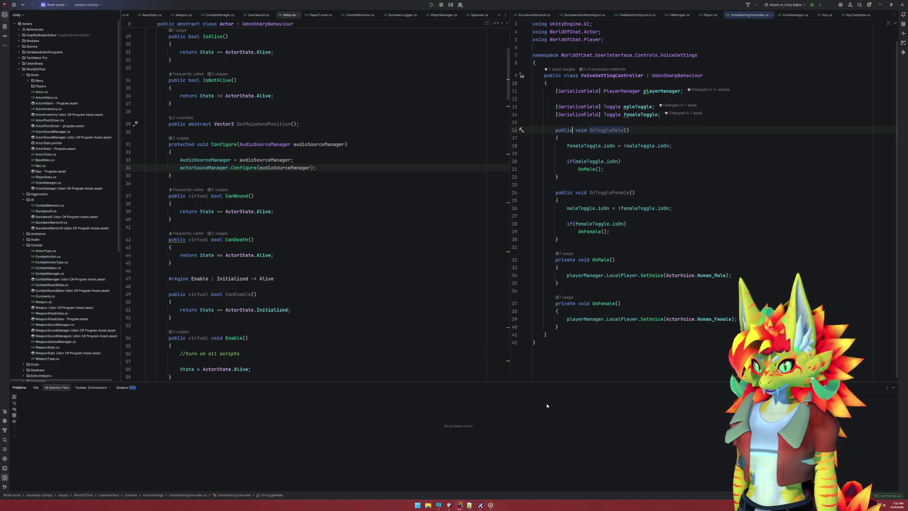
Review VoiceSettingController.cs, open the Player.cs tab, then switch to the Notepad++ todo notes
{"action": "key", "text": "alt+Tab"}
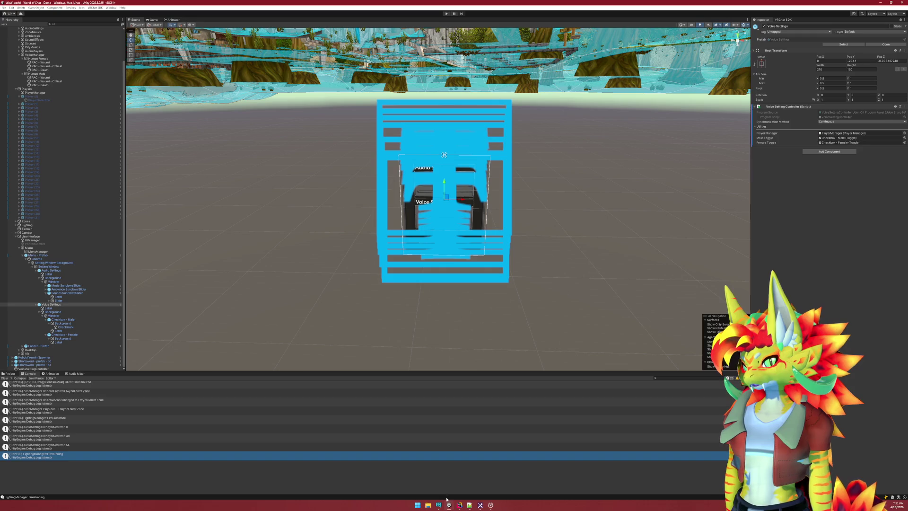
{"action": "left_click", "coordinate": [459, 505]}
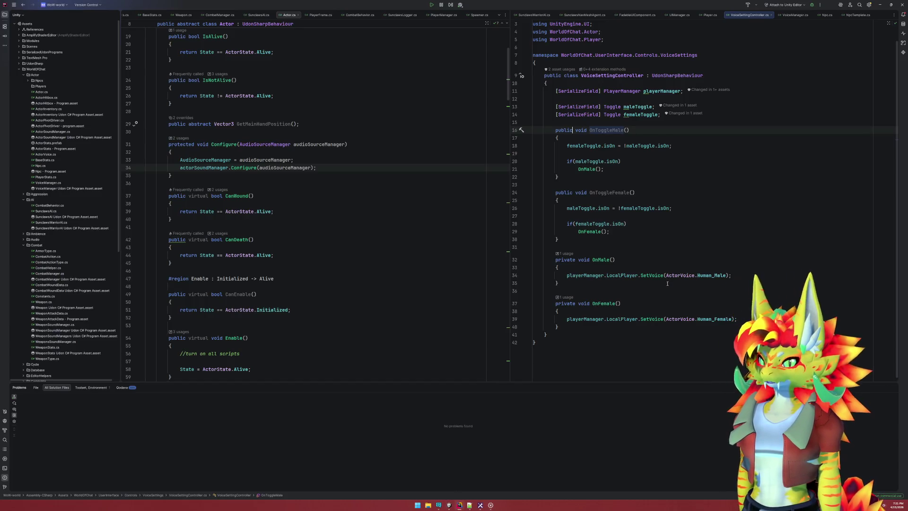
{"action": "left_click", "coordinate": [593, 328]}
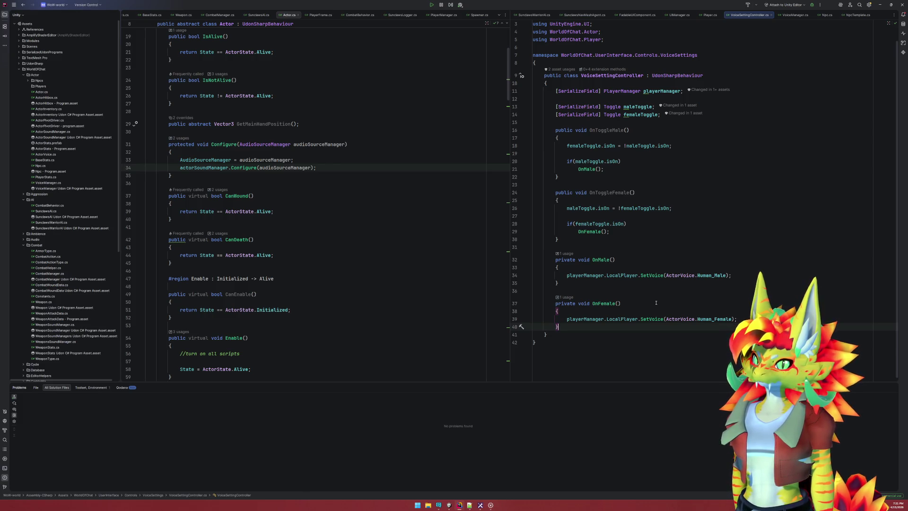
{"action": "left_click", "coordinate": [710, 15]}
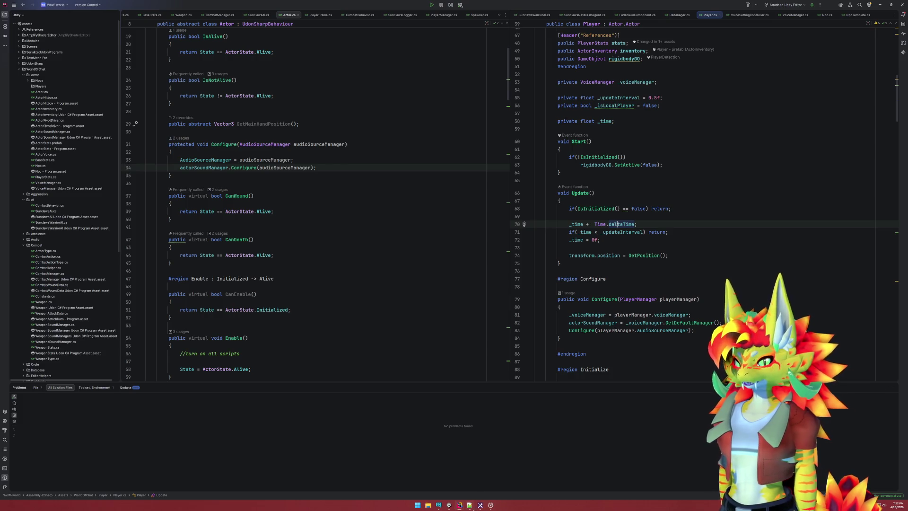
{"action": "key", "text": "alt+Tab"}
Add an indented 'persit player setting' sub-note under the male/female voice todo and begin 'adjust UI'
{"action": "left_click", "coordinate": [124, 228]}
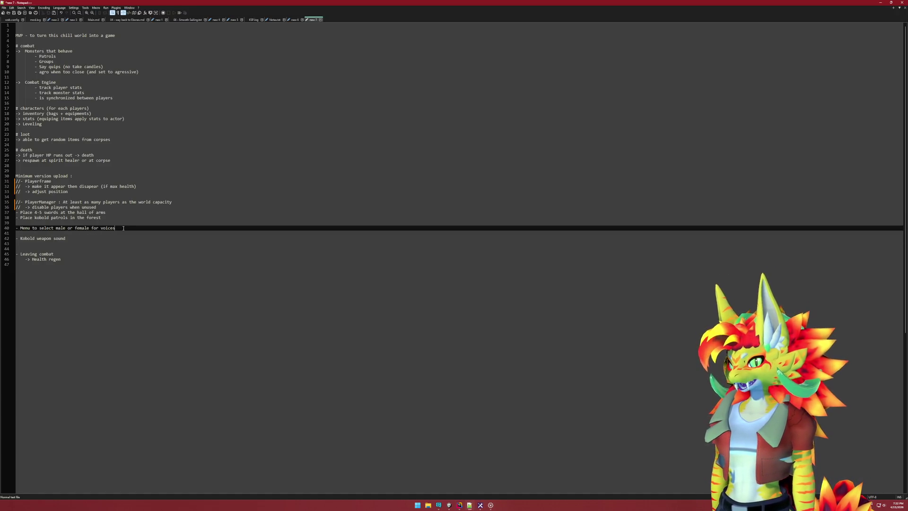
{"action": "key", "text": "Return"}
{"action": "key", "text": "Tab"}
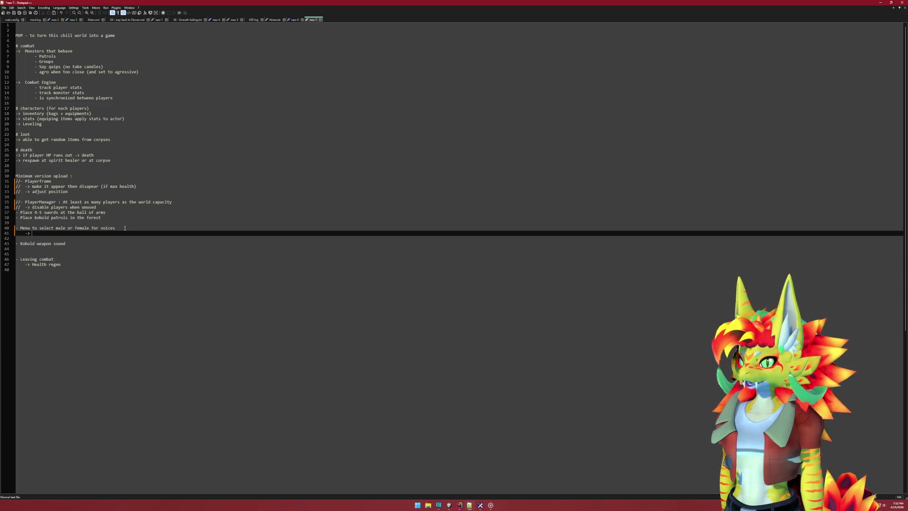
{"action": "type", "text": "sios"}
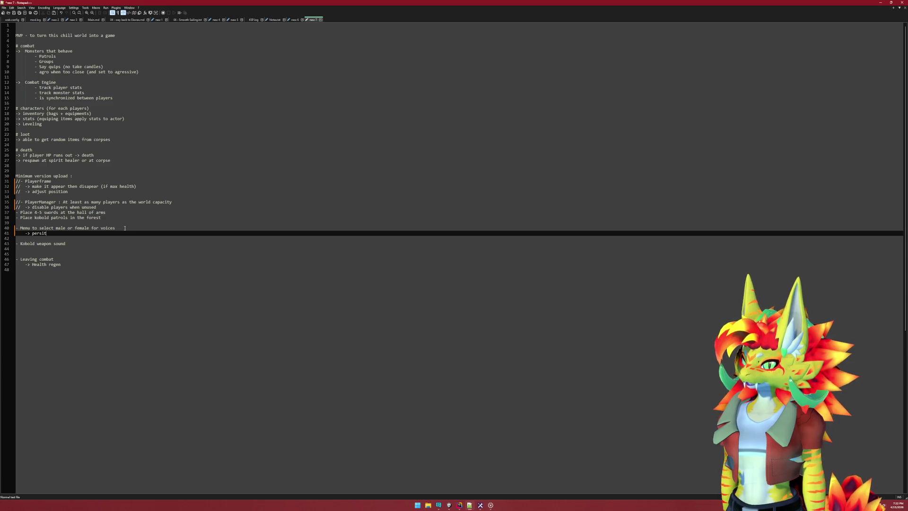
{"action": "type", "text": " player "}
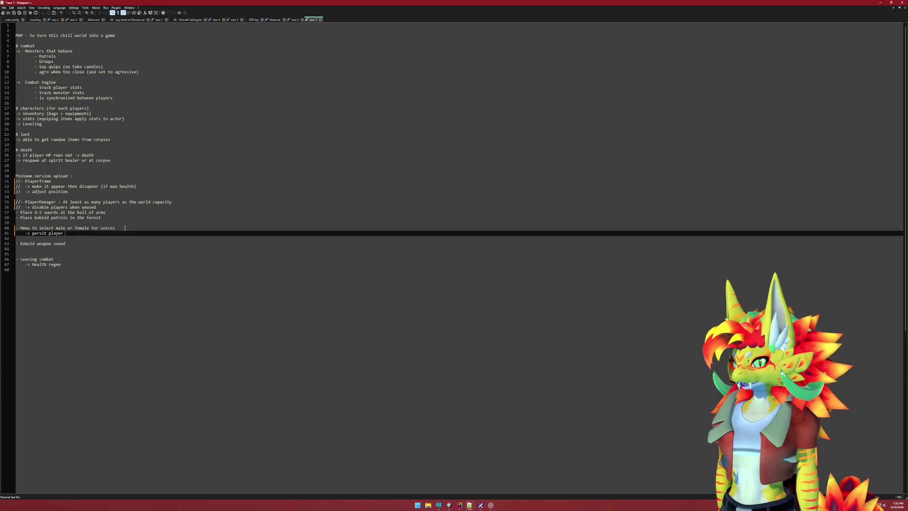
{"action": "type", "text": "setting"}
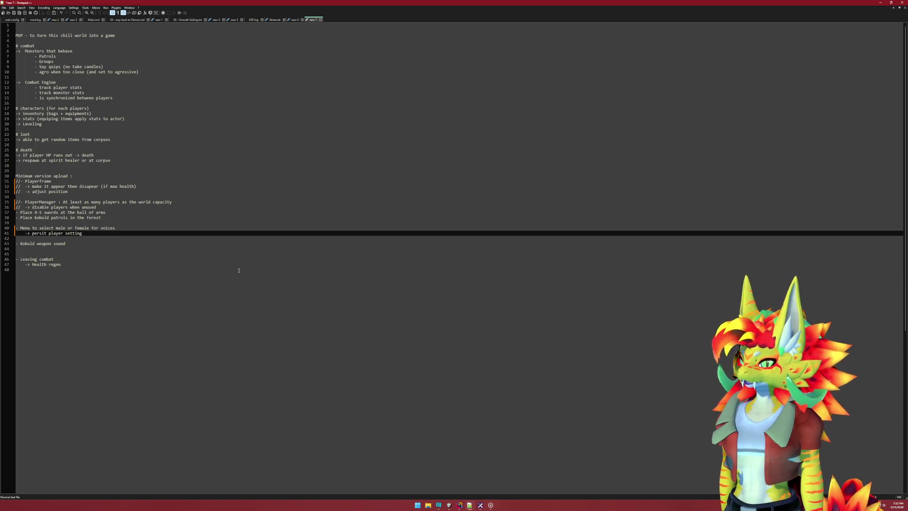
{"action": "key", "text": "Return"}
{"action": "type", "text": "ads"}
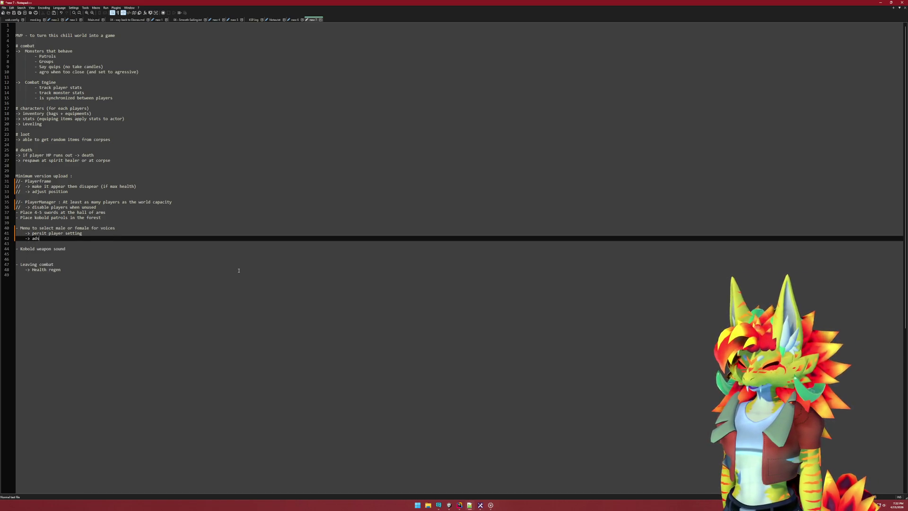
{"action": "key", "text": "BackSpace"}
{"action": "type", "text": "just"}
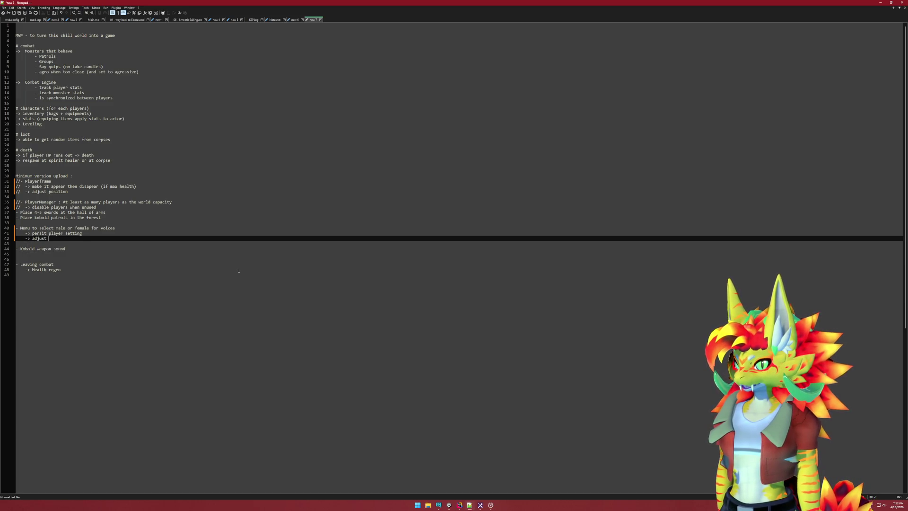